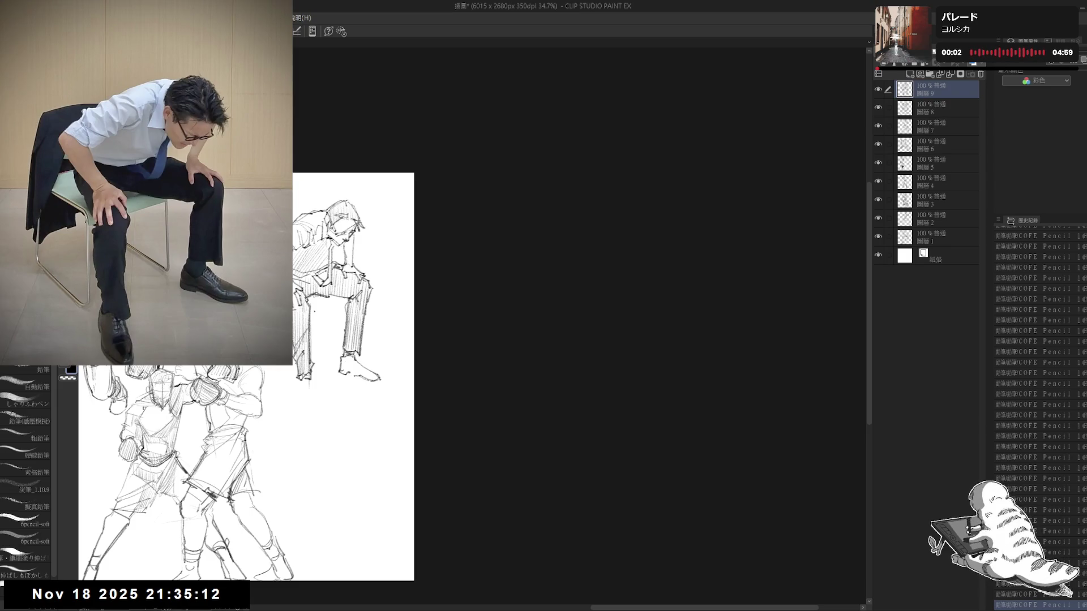
# - Darken the seated man's foot outline and hatch short shading strokes around his feet and legs
pyautogui.moveTo(348, 365); pyautogui.dragTo(367, 378)
pyautogui.moveTo(280, 255); pyautogui.dragTo(289, 272)
pyautogui.moveTo(344, 356)
pyautogui.mouseDown()
pyautogui.moveTo(348, 376)
pyautogui.moveTo(371, 377)
pyautogui.mouseUp()
pyautogui.moveTo(362, 367); pyautogui.dragTo(370, 378)
pyautogui.moveTo(362, 371); pyautogui.dragTo(384, 381)
pyautogui.scroll(1, 283, 374)
pyautogui.moveTo(328, 308); pyautogui.dragTo(332, 315)
pyautogui.moveTo(313, 382); pyautogui.dragTo(314, 397)
pyautogui.moveTo(314, 393)
pyautogui.mouseDown()
pyautogui.moveTo(317, 408)
pyautogui.moveTo(331, 412)
pyautogui.moveTo(323, 416)
pyautogui.moveTo(332, 400)
pyautogui.moveTo(312, 401)
pyautogui.moveTo(321, 410)
pyautogui.mouseUp()
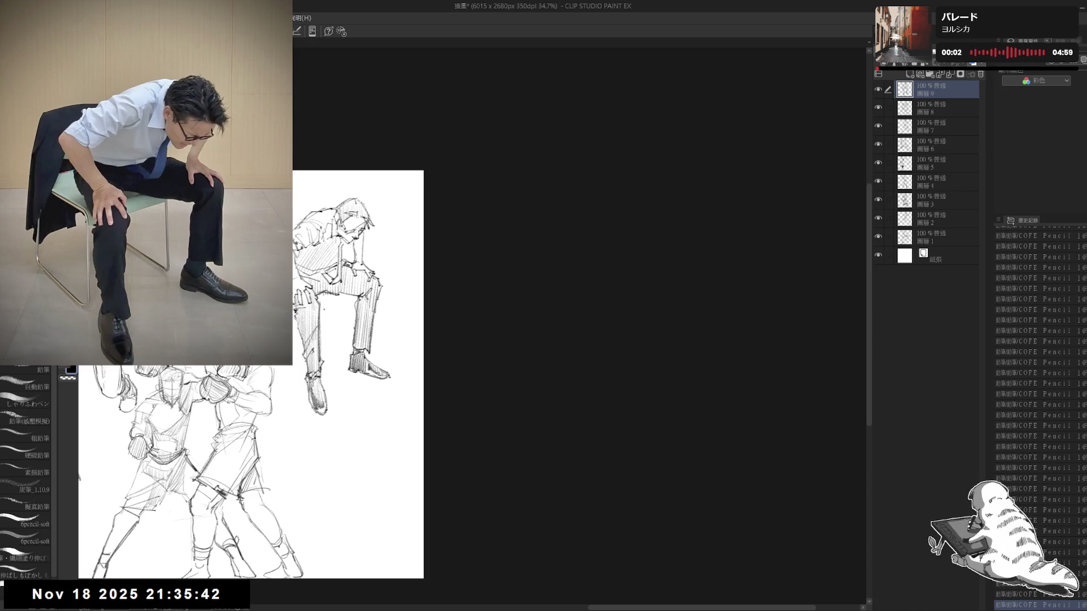
pyautogui.scroll(1, 320, 366)
pyautogui.scroll(1, 319, 365)
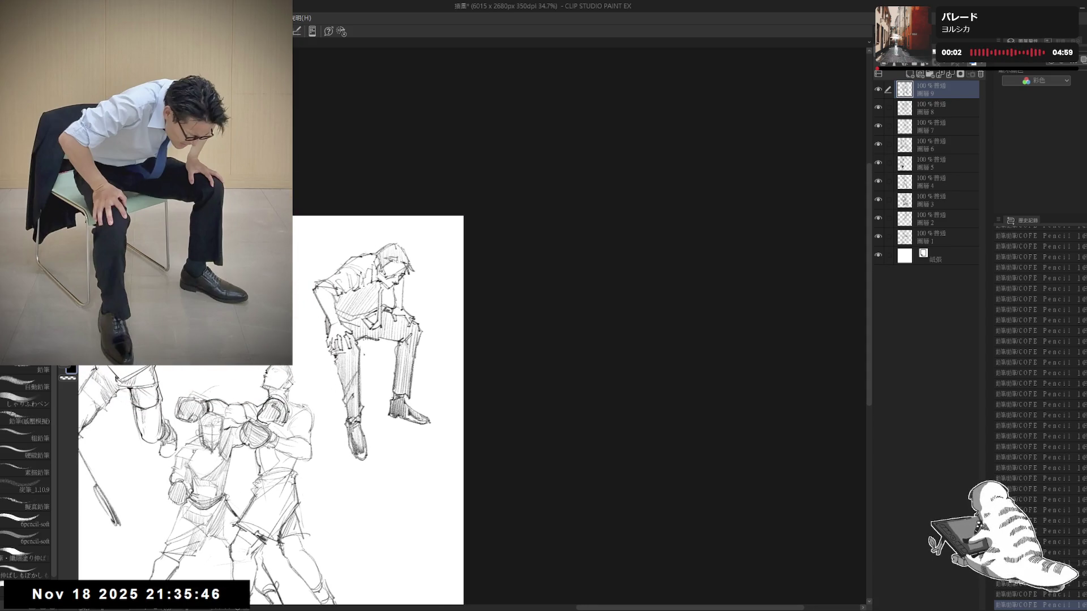
# - Sketch the chair back beside the seated man's head with vertical hatching strokes
pyautogui.moveTo(302, 278); pyautogui.dragTo(331, 270)
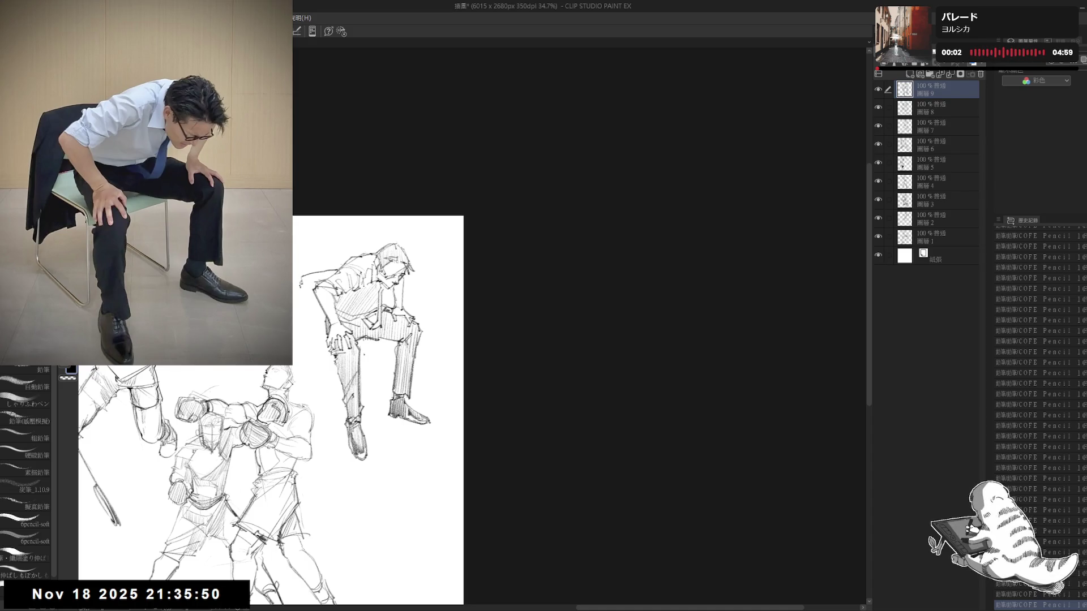
pyautogui.moveTo(302, 286); pyautogui.dragTo(295, 350)
pyautogui.moveTo(299, 308); pyautogui.dragTo(317, 353)
pyautogui.moveTo(302, 278)
pyautogui.mouseDown()
pyautogui.moveTo(297, 355)
pyautogui.moveTo(309, 320)
pyautogui.mouseUp()
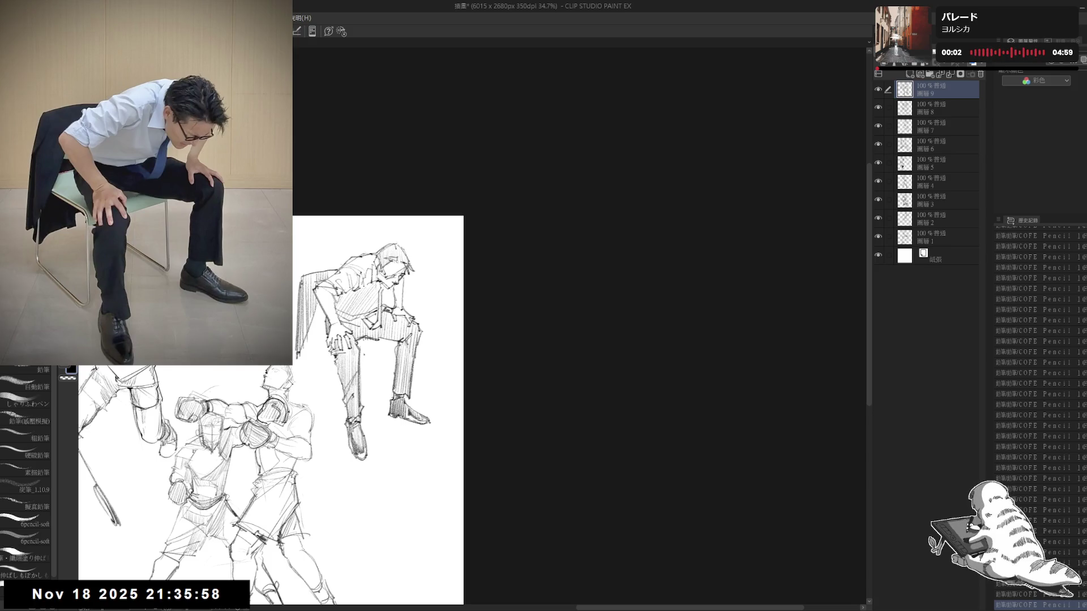
# - Erase stray marks on the chair back and undo an unwanted stroke, readying the Fill tool
pyautogui.press('e')
pyautogui.moveTo(302, 356); pyautogui.dragTo(316, 338)
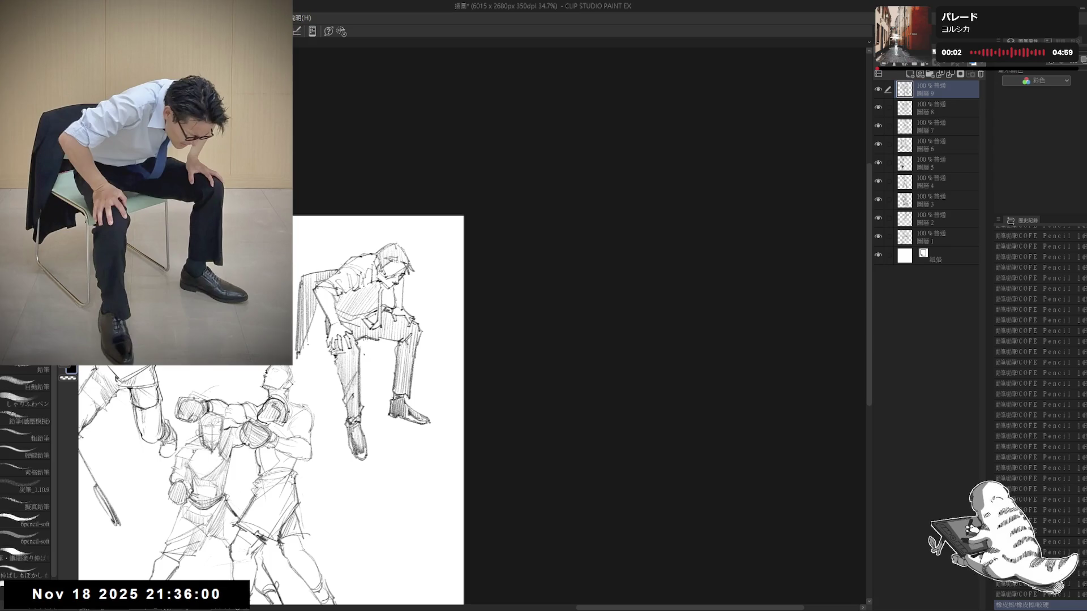
pyautogui.press('e')
pyautogui.press('p')
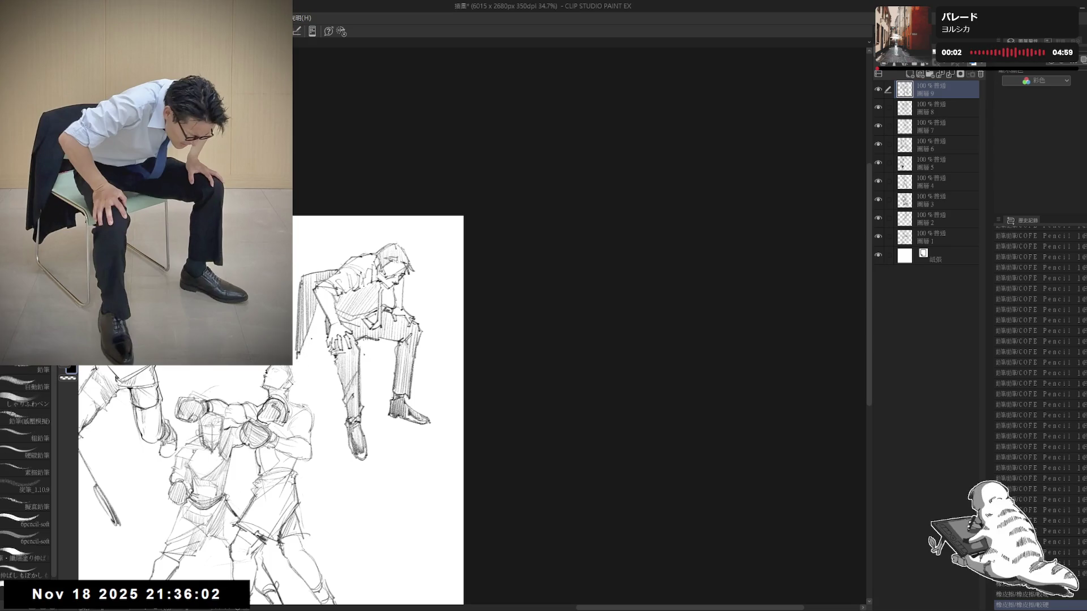
pyautogui.moveTo(281, 323)
pyautogui.mouseDown()
pyautogui.moveTo(290, 349)
pyautogui.moveTo(326, 324)
pyautogui.moveTo(310, 368)
pyautogui.moveTo(331, 358)
pyautogui.moveTo(314, 368)
pyautogui.mouseUp()
pyautogui.hotkey('ctrl', 'z')
pyautogui.hotkey('ctrl', 'z')
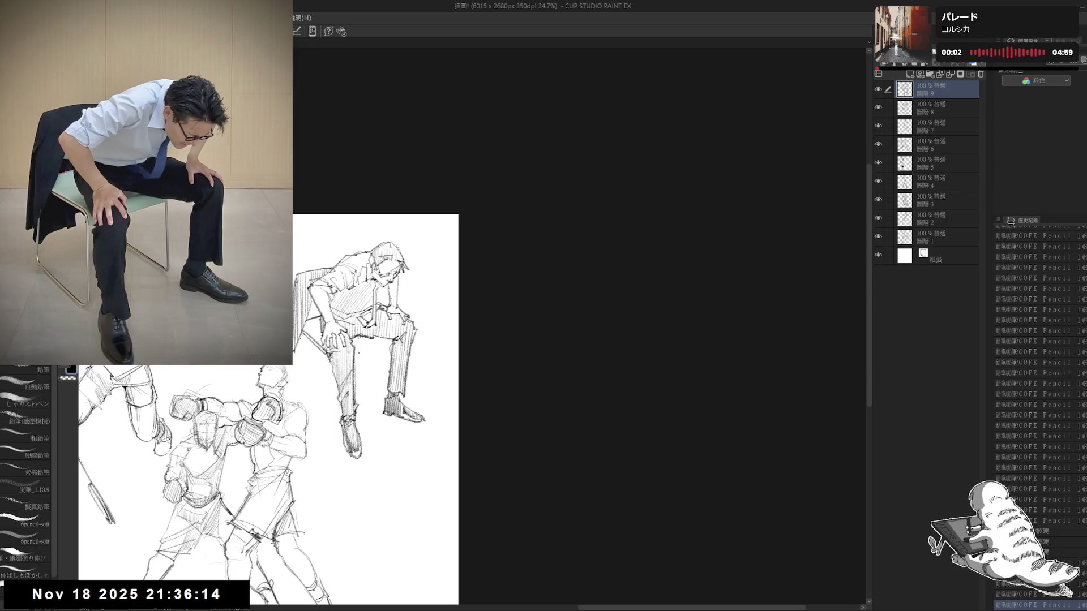
pyautogui.press('e')
# - Fill small chair gaps solid black and draw the chair legs with clean vertical strokes
pyautogui.click(308, 343)
pyautogui.moveTo(301, 339); pyautogui.dragTo(302, 404)
pyautogui.click(308, 344)
pyautogui.moveTo(330, 358)
pyautogui.mouseDown()
pyautogui.moveTo(328, 418)
pyautogui.moveTo(309, 409)
pyautogui.moveTo(326, 424)
pyautogui.mouseUp()
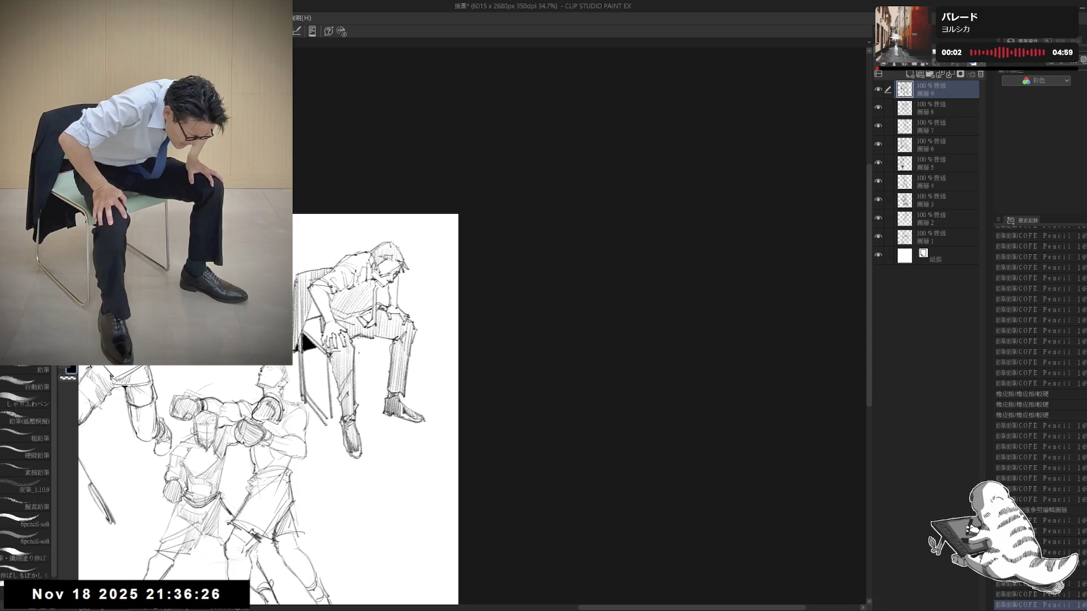
pyautogui.press('e')
pyautogui.moveTo(307, 389)
pyautogui.mouseDown()
pyautogui.moveTo(296, 403)
pyautogui.moveTo(323, 423)
pyautogui.moveTo(326, 367)
pyautogui.moveTo(328, 416)
pyautogui.mouseUp()
pyautogui.press('p')
pyautogui.moveTo(331, 361); pyautogui.dragTo(330, 428)
pyautogui.scroll(-1, 255, 408)
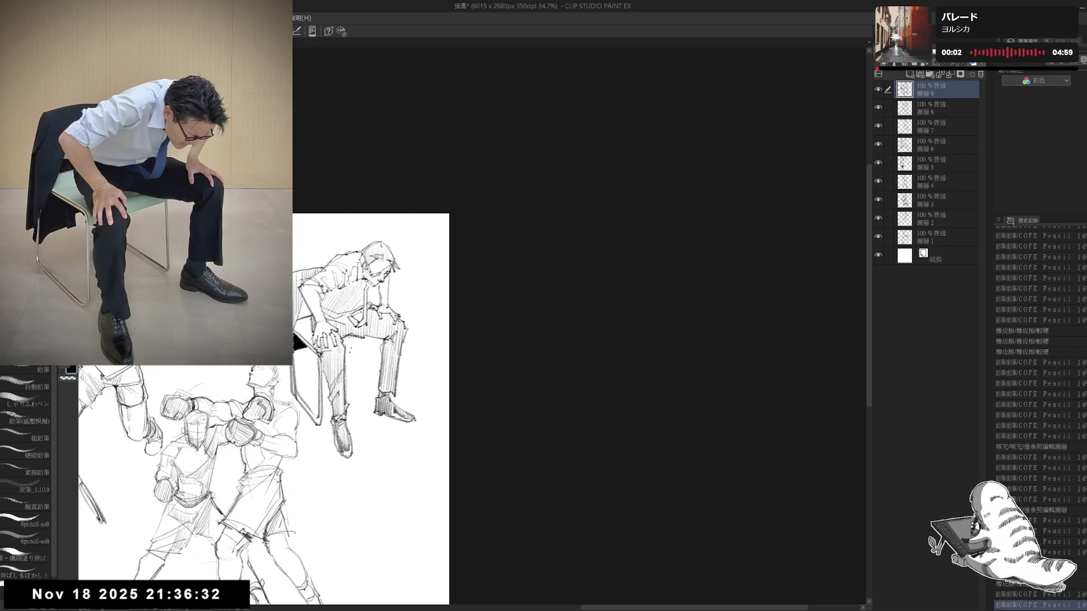
pyautogui.moveTo(354, 346); pyautogui.dragTo(367, 352)
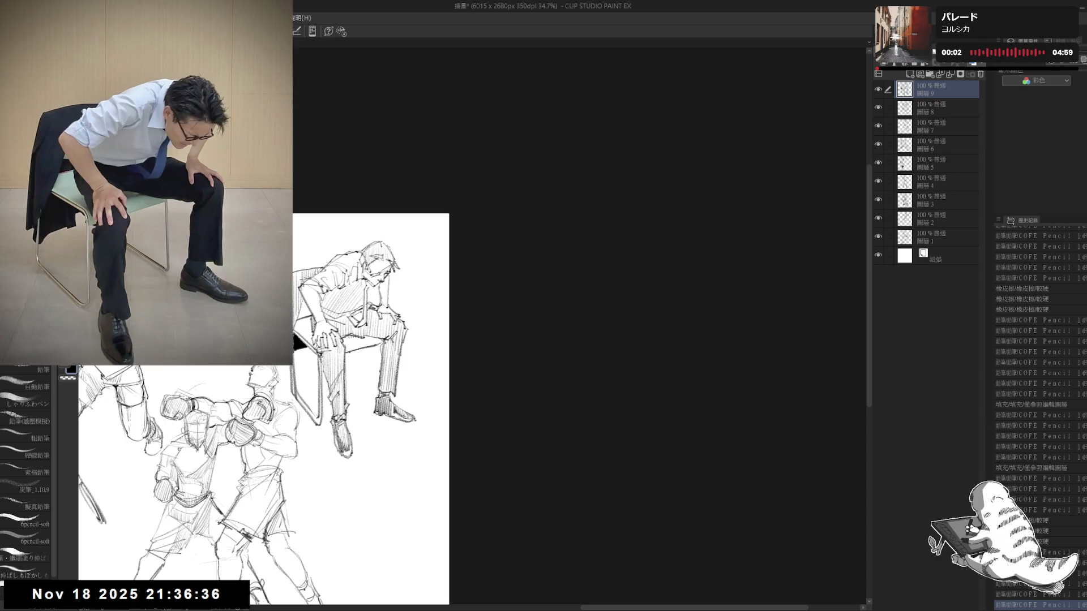
# - Reframe the drawing and add a new raster layer for the next sketch
pyautogui.moveTo(255, 407); pyautogui.dragTo(248, 398)
pyautogui.moveTo(366, 346); pyautogui.dragTo(365, 387)
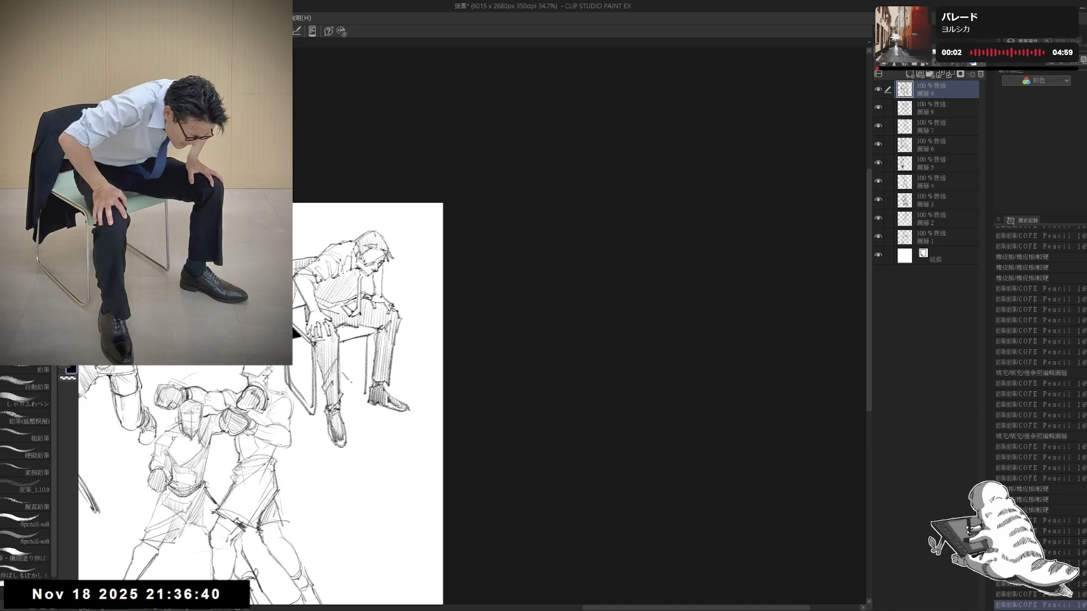
pyautogui.moveTo(368, 341)
pyautogui.mouseDown()
pyautogui.moveTo(368, 374)
pyautogui.moveTo(353, 374)
pyautogui.moveTo(362, 349)
pyautogui.mouseUp()
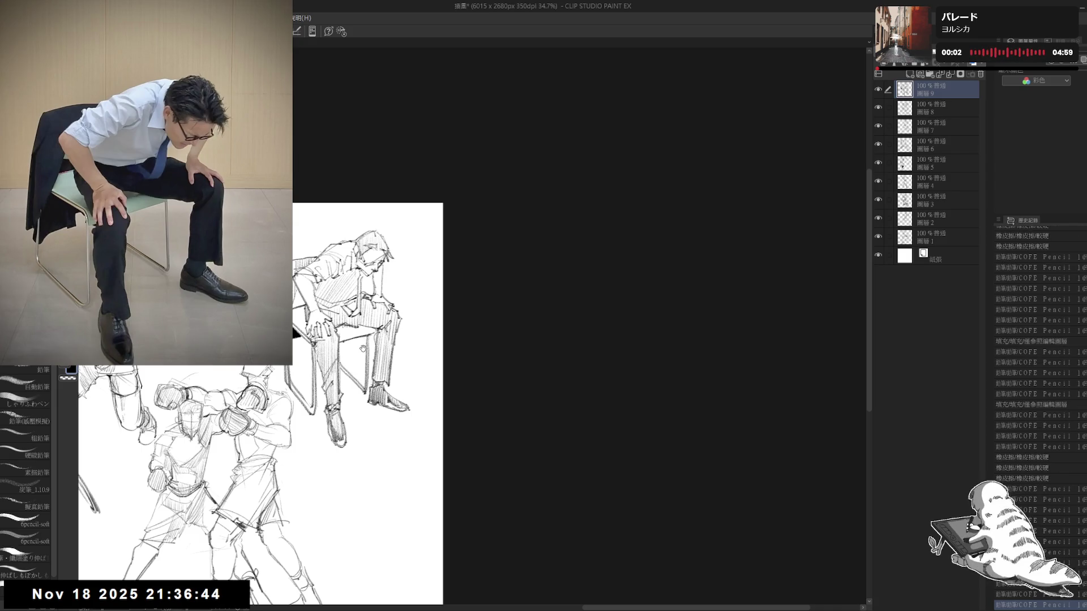
pyautogui.scroll(-1, 380, 342)
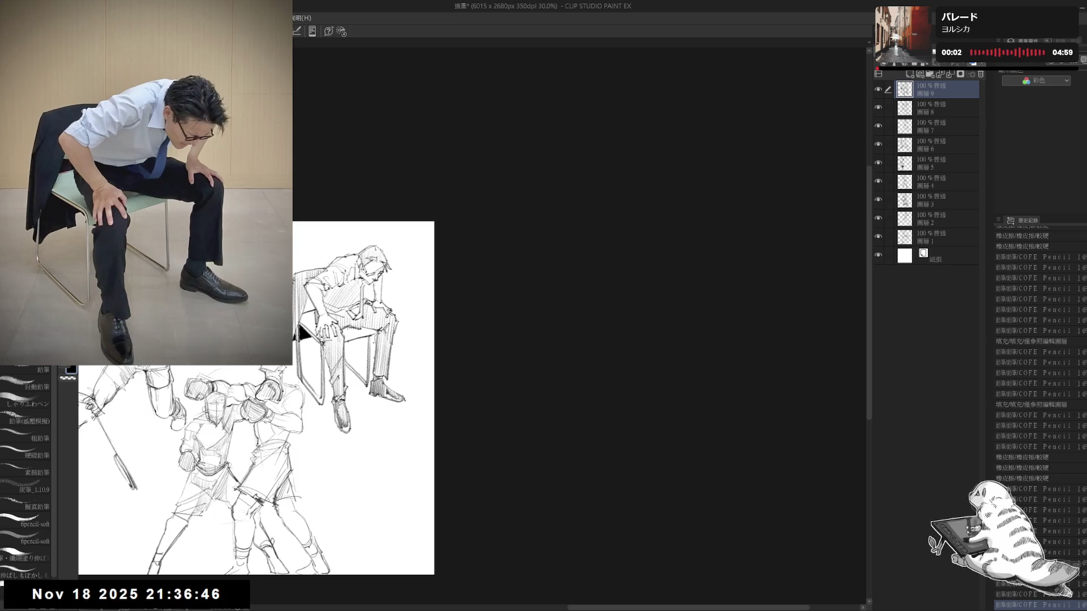
pyautogui.moveTo(397, 242); pyautogui.dragTo(458, 243)
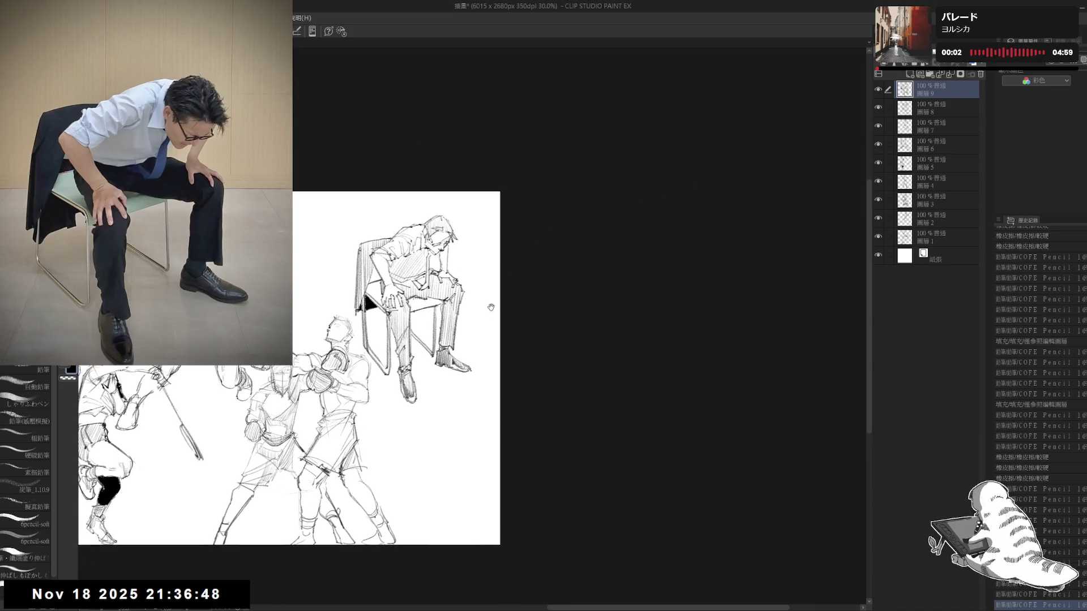
pyautogui.click(910, 75)
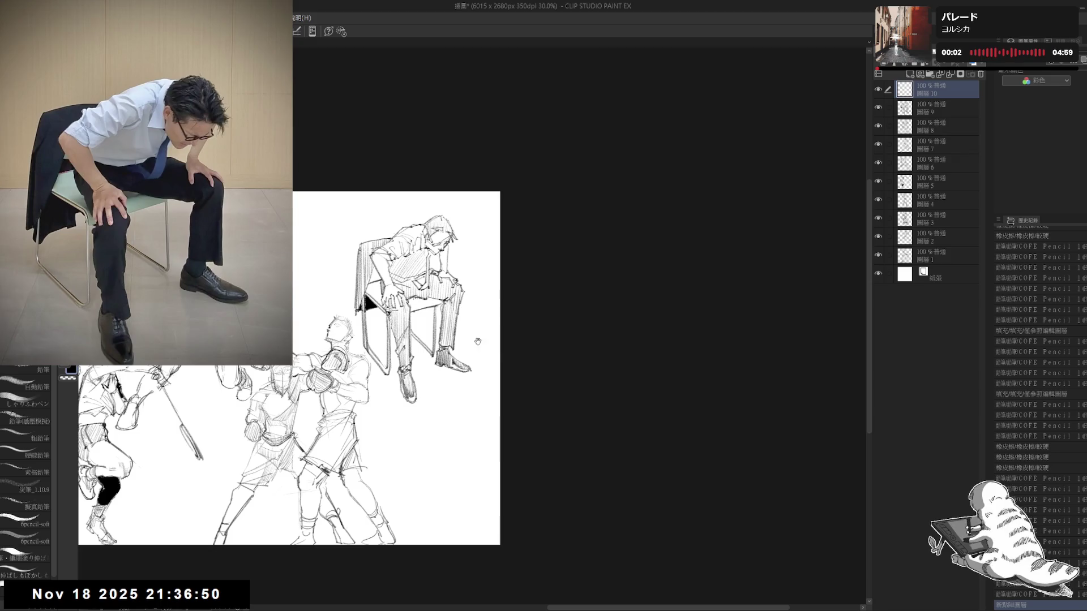
# - Pan to blank page space at the upper left, checking the last stroke with undo/redo
pyautogui.moveTo(366, 291); pyautogui.dragTo(402, 263)
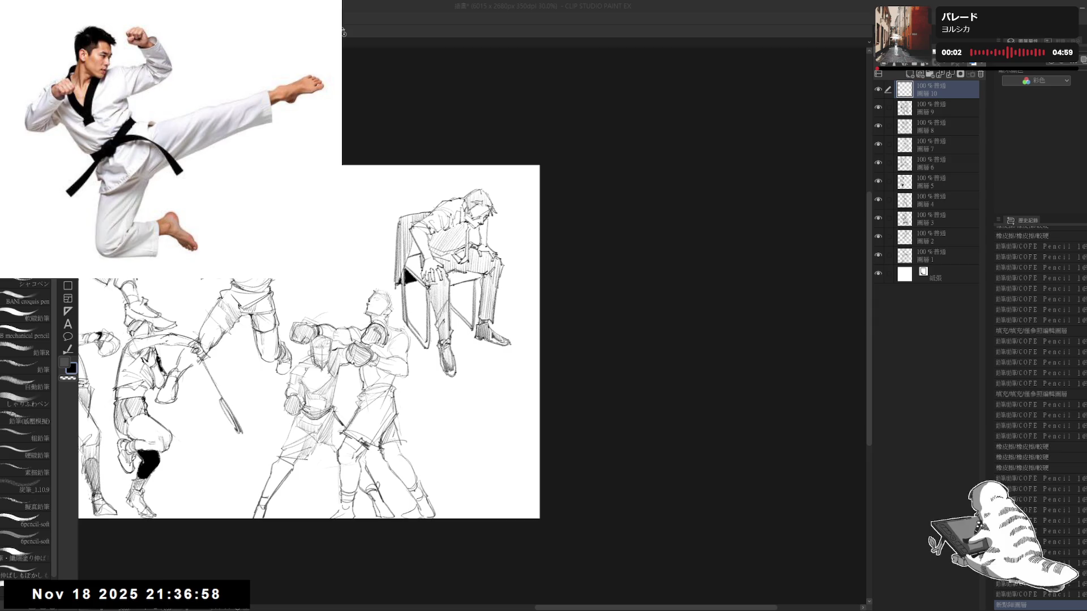
pyautogui.moveTo(401, 263); pyautogui.dragTo(504, 259)
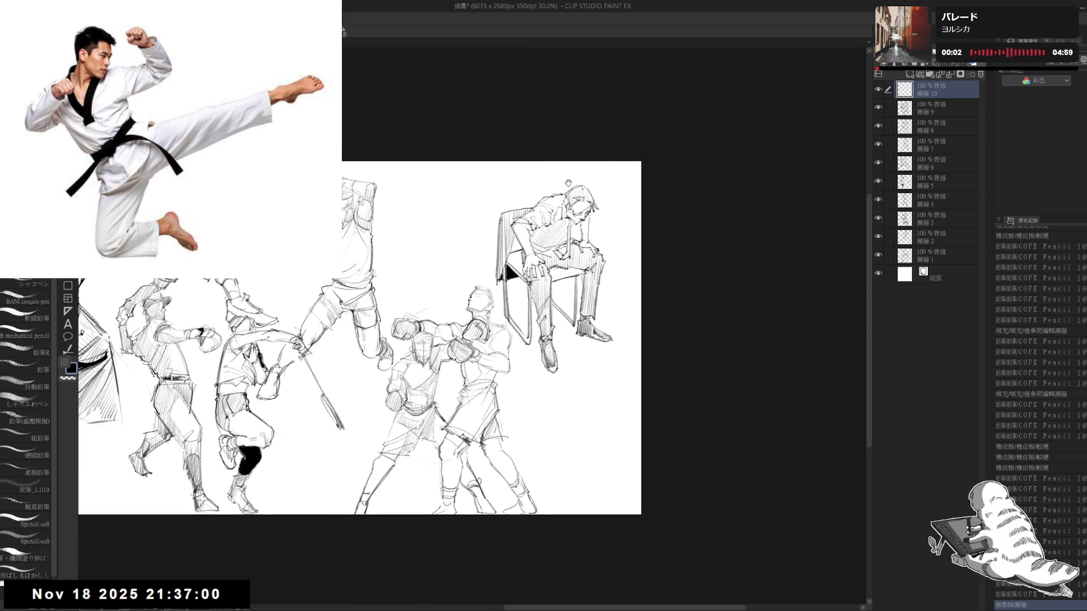
pyautogui.scroll(2, 480, 213)
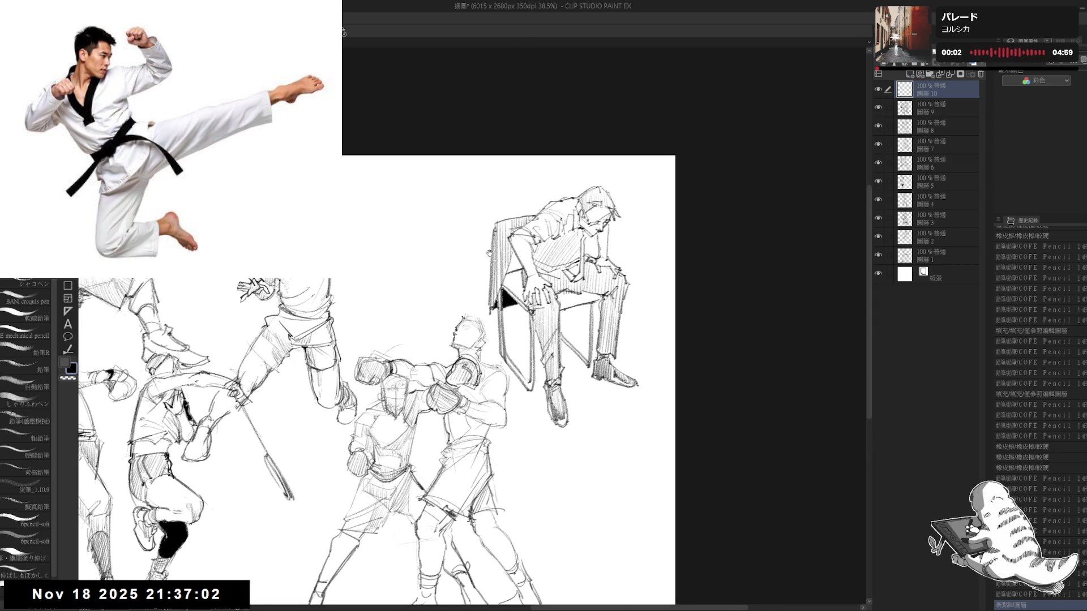
pyautogui.moveTo(568, 183); pyautogui.dragTo(532, 178)
pyautogui.moveTo(460, 199); pyautogui.dragTo(432, 202)
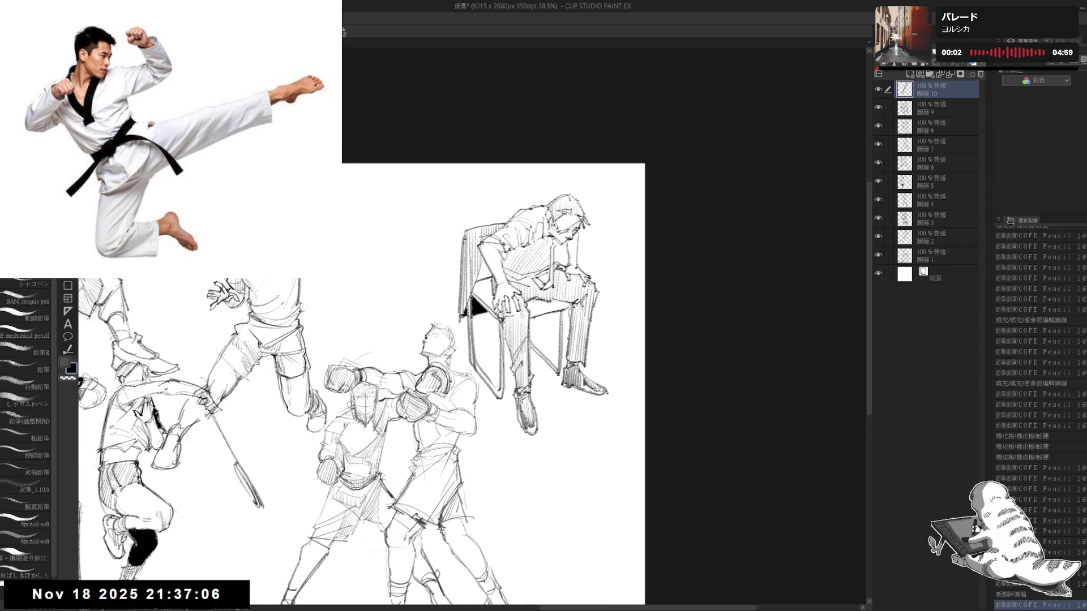
pyautogui.hotkey('ctrl', 'z')
pyautogui.hotkey('ctrl', 'y')
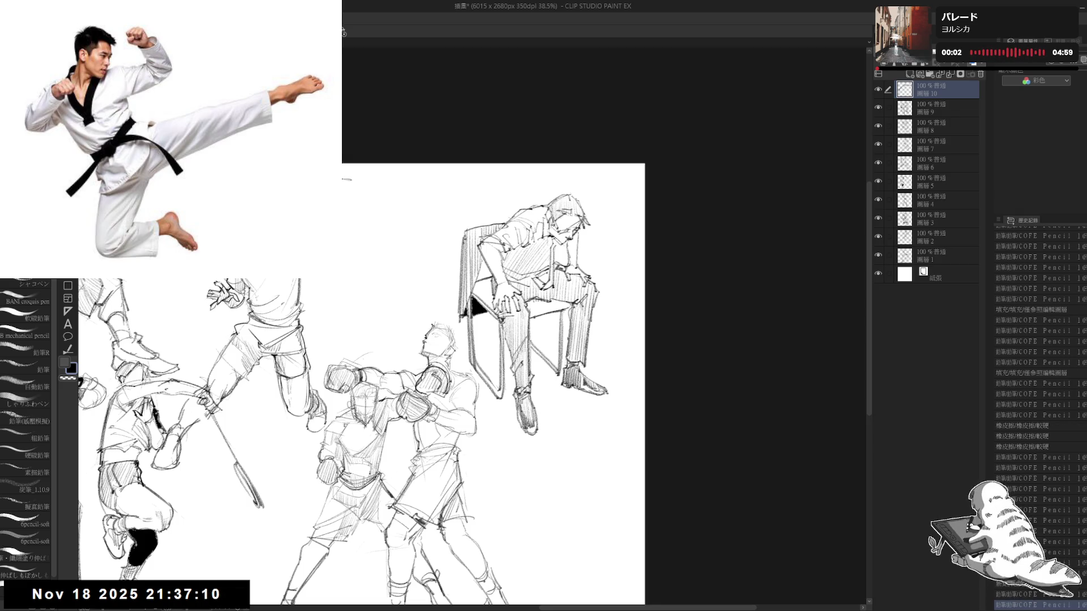
# - Lay down the first short marks and lines of a new figure on Layer 10
pyautogui.click(342, 188)
pyautogui.click(342, 185)
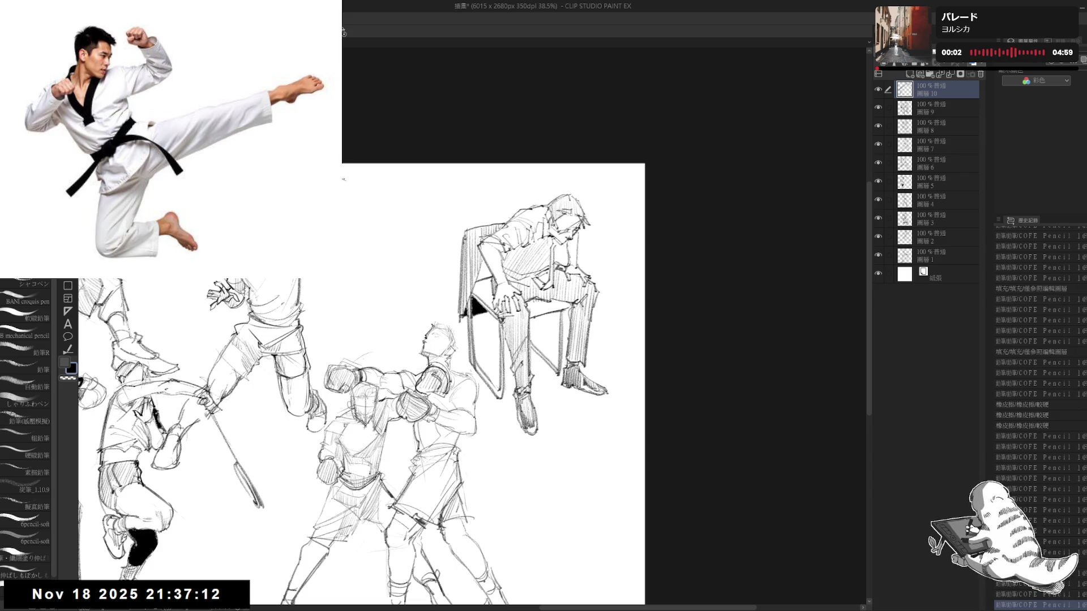
pyautogui.click(343, 181)
pyautogui.click(344, 180)
pyautogui.moveTo(344, 179); pyautogui.dragTo(344, 196)
pyautogui.moveTo(342, 179); pyautogui.dragTo(344, 198)
pyautogui.click(344, 183)
pyautogui.click(345, 183)
pyautogui.moveTo(345, 186)
pyautogui.mouseDown()
pyautogui.moveTo(347, 211)
pyautogui.moveTo(345, 198)
pyautogui.mouseUp()
pyautogui.moveTo(344, 181); pyautogui.dragTo(345, 198)
pyautogui.moveTo(343, 182); pyautogui.dragTo(345, 199)
pyautogui.moveTo(344, 182); pyautogui.dragTo(345, 198)
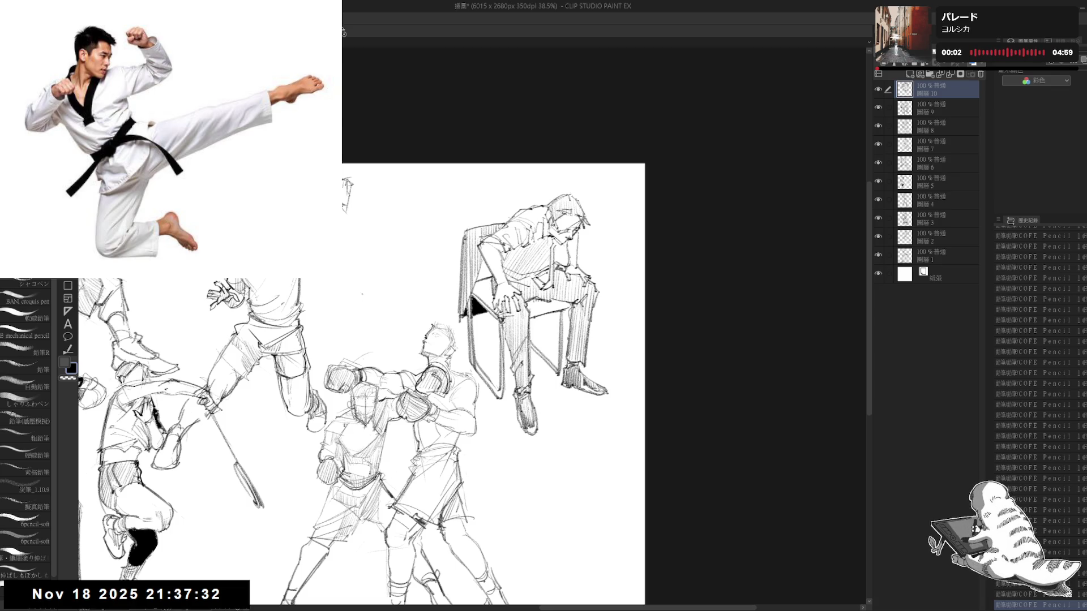
pyautogui.moveTo(362, 381); pyautogui.dragTo(357, 375)
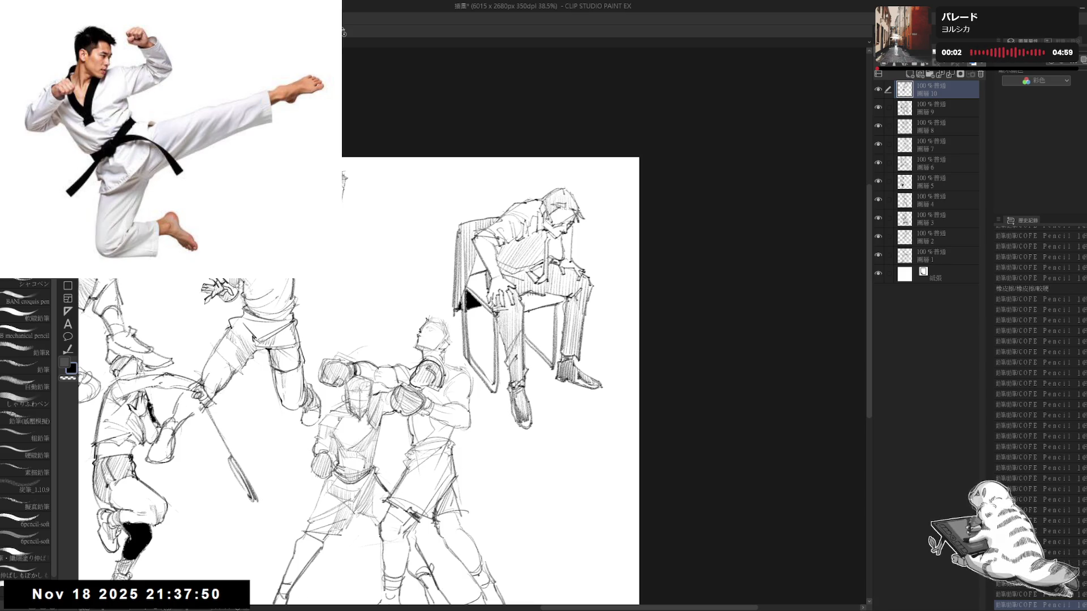
# - Nudge the new sketch on Layer 10 slightly to the right into place
pyautogui.moveTo(335, 182); pyautogui.dragTo(346, 183)
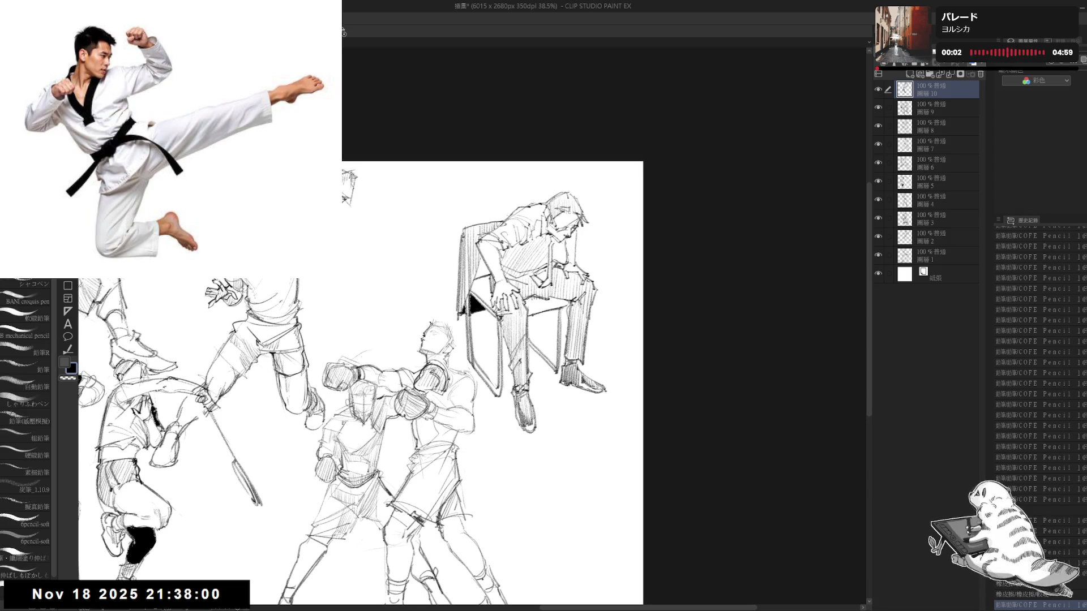
pyautogui.press('Right')
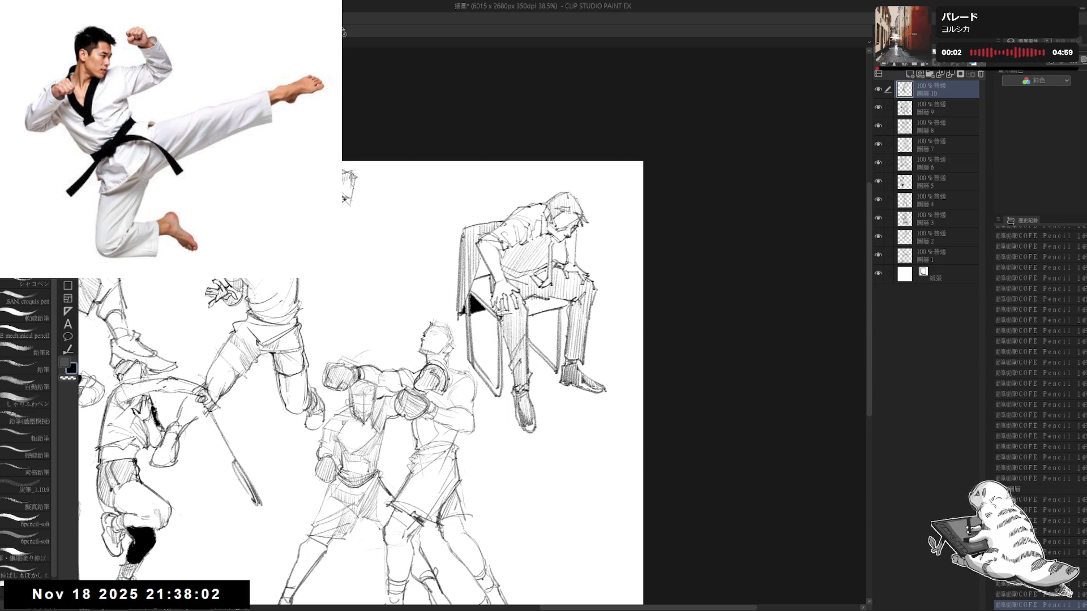
pyautogui.press('Right')
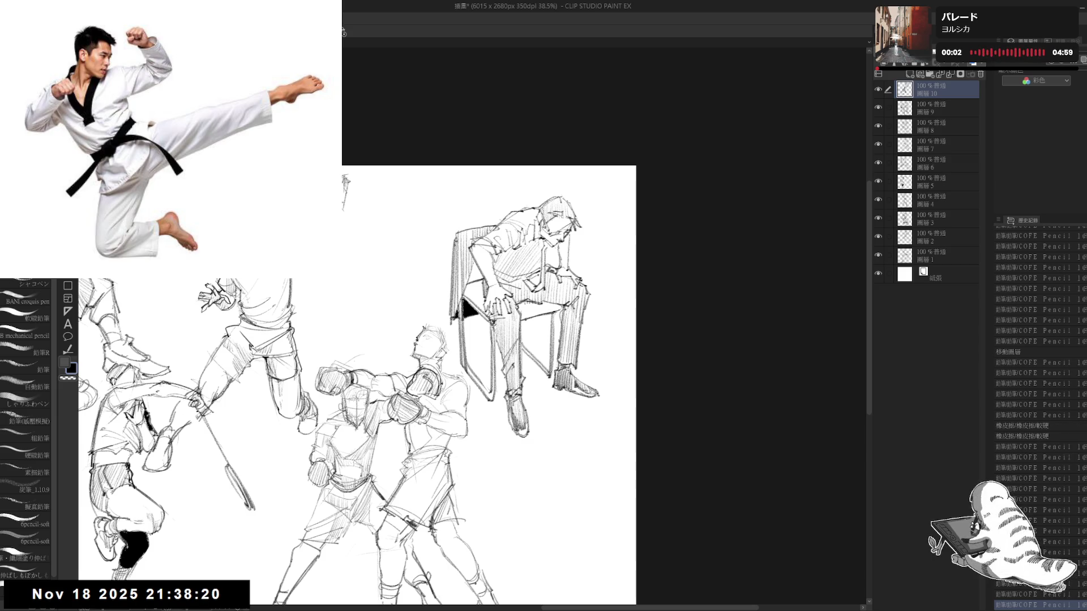
pyautogui.moveTo(458, 304); pyautogui.dragTo(467, 314)
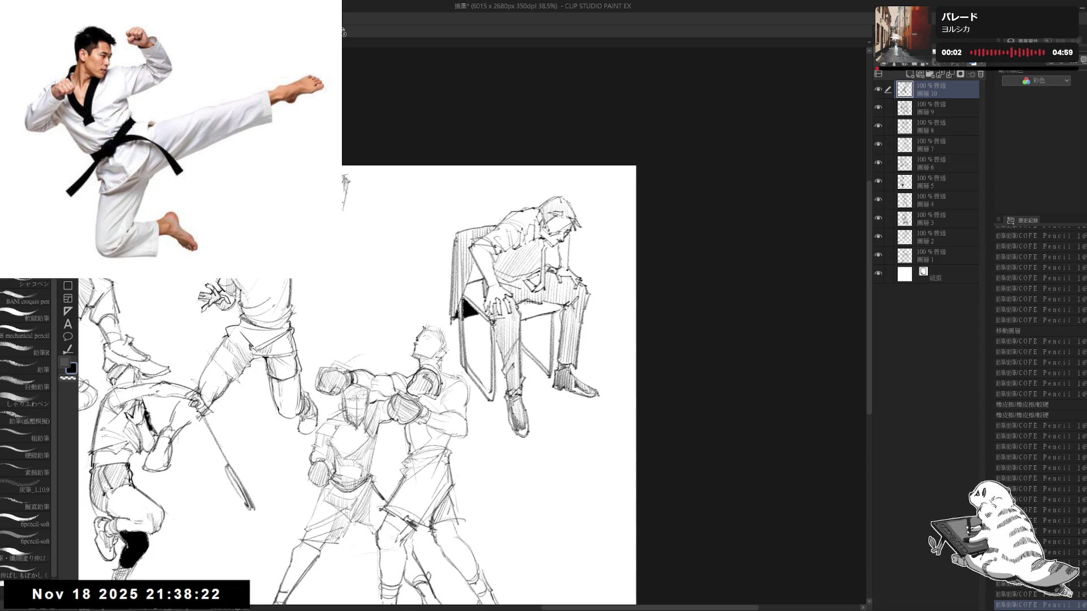
pyautogui.moveTo(424, 382); pyautogui.dragTo(418, 388)
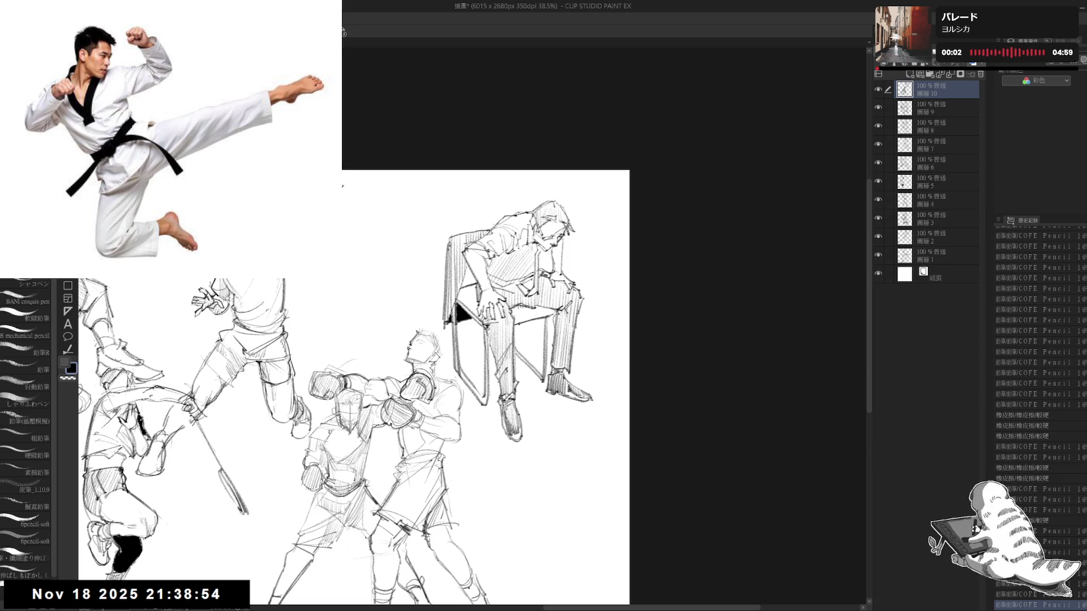
# - Add pencil marks around the boxer's head and shift the canvas view left
pyautogui.moveTo(316, 282)
pyautogui.mouseDown()
pyautogui.moveTo(347, 258)
pyautogui.moveTo(349, 248)
pyautogui.moveTo(335, 246)
pyautogui.mouseUp()
pyautogui.moveTo(357, 383); pyautogui.dragTo(330, 388)
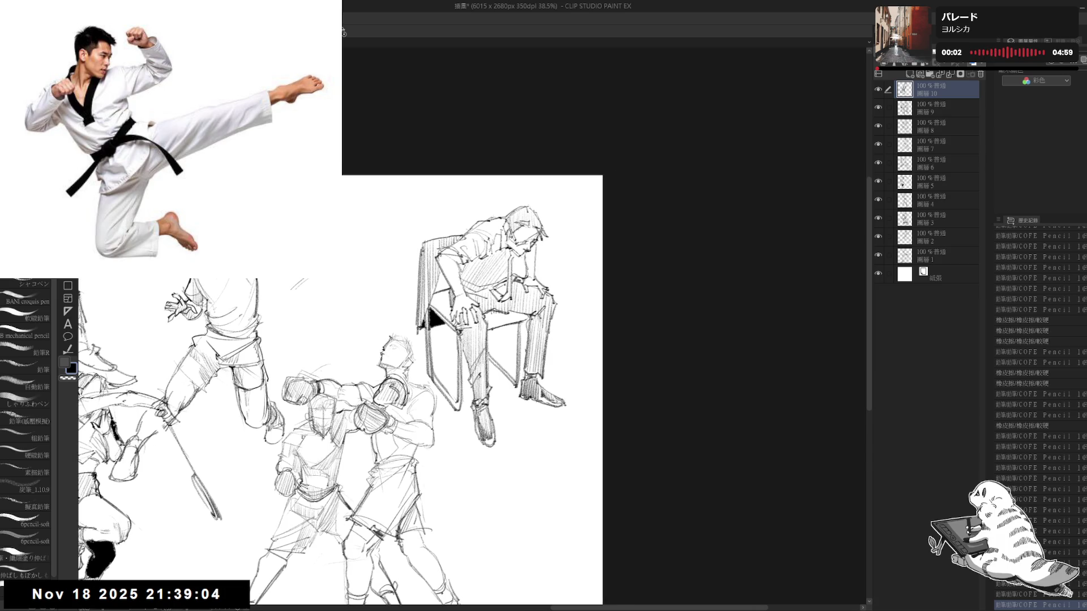
pyautogui.moveTo(327, 256); pyautogui.dragTo(336, 246)
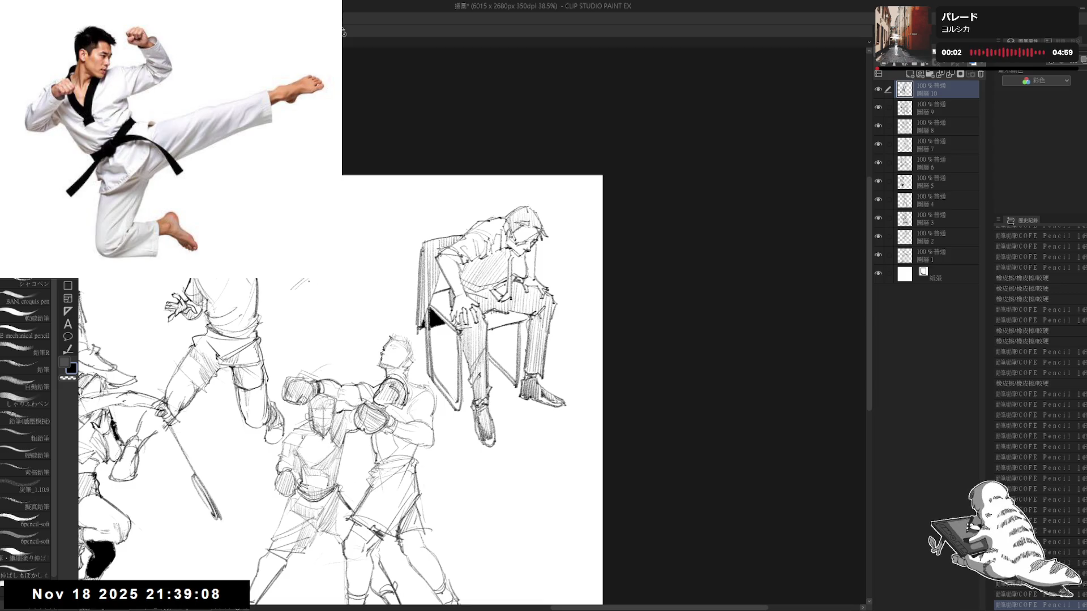
pyautogui.moveTo(339, 391); pyautogui.dragTo(335, 393)
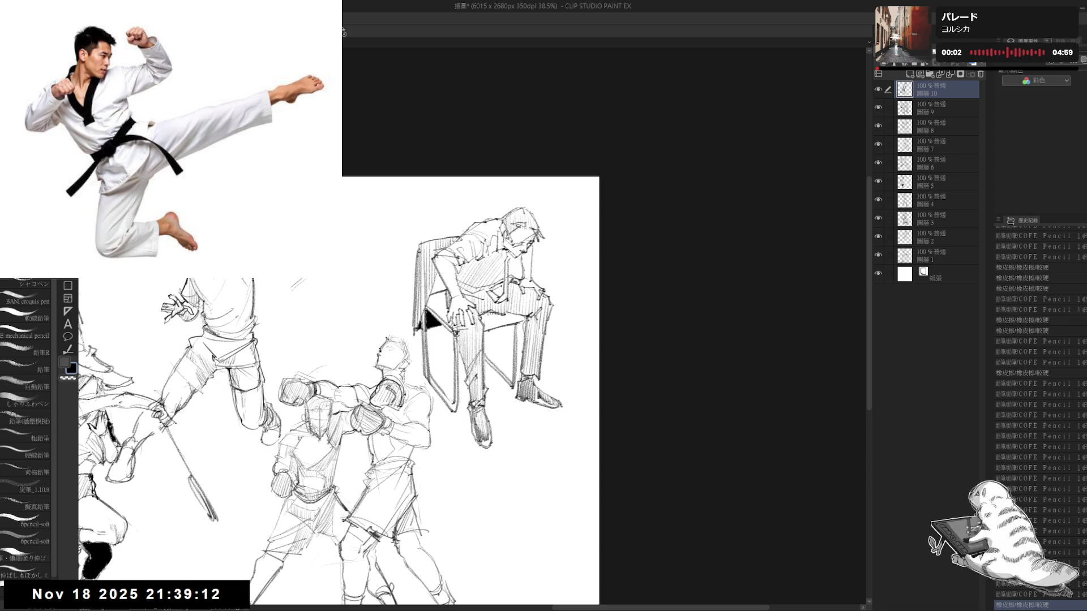
# - Step back and forth through History to review and restore the recent strokes
pyautogui.hotkey('ctrl', 'z')
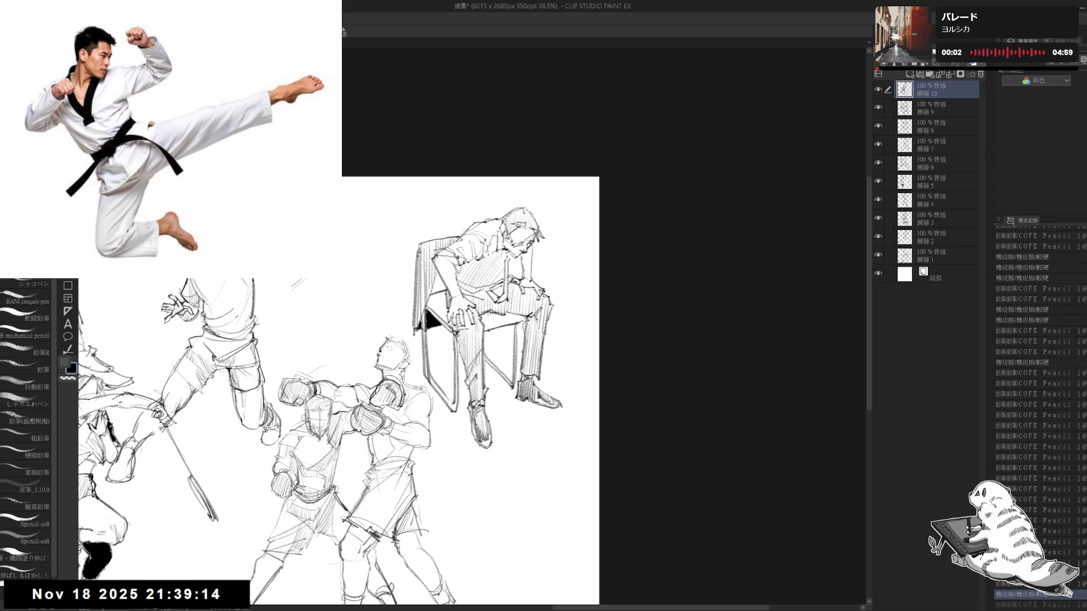
pyautogui.hotkey('ctrl', 'y')
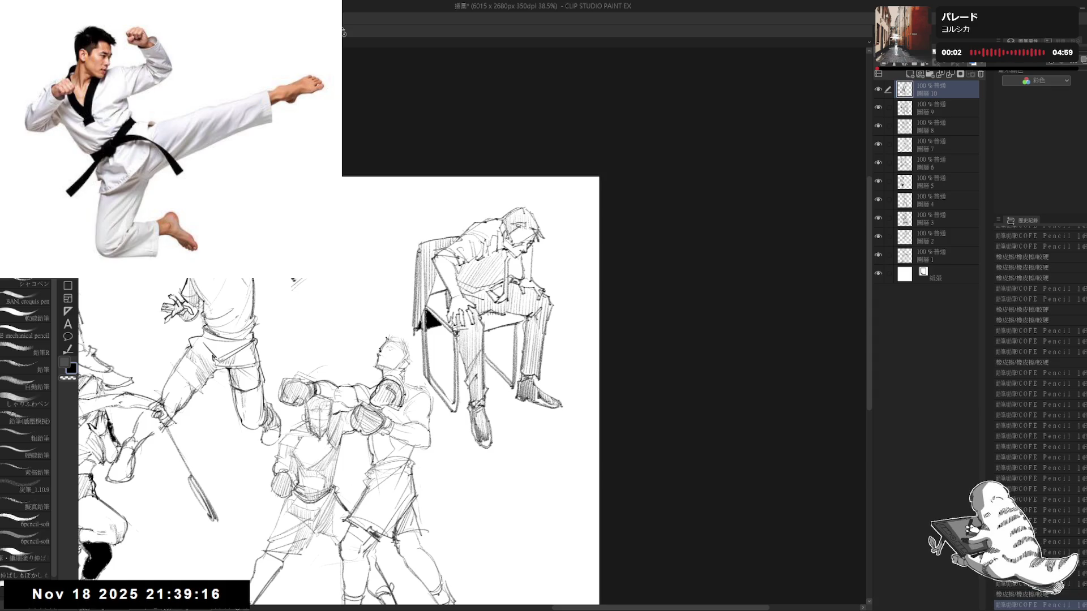
pyautogui.hotkey('ctrl', 'y')
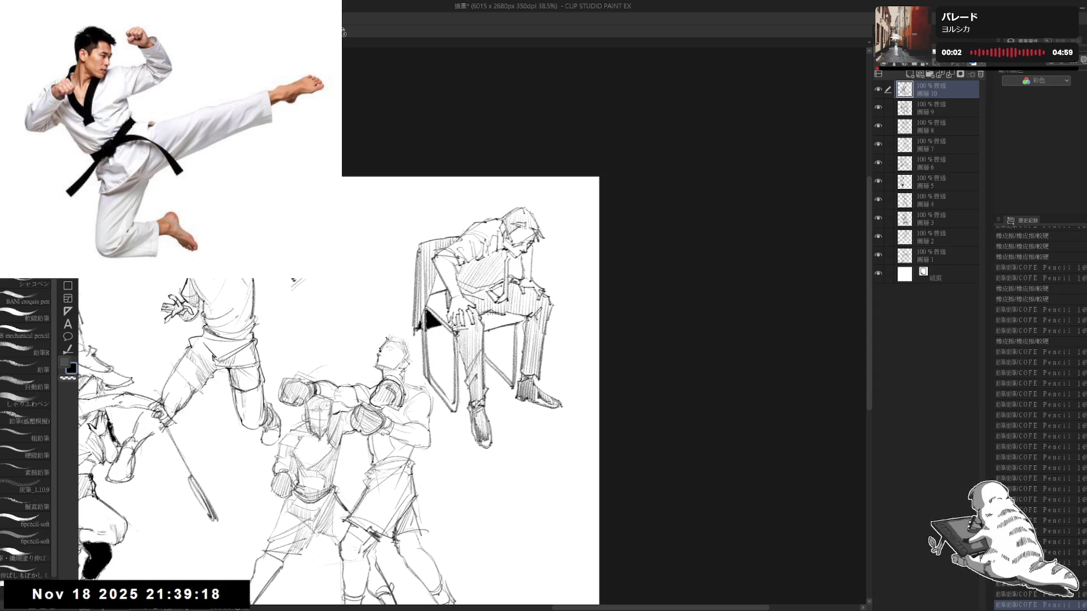
pyautogui.hotkey('ctrl', 'y')
pyautogui.hotkey('ctrl', 'y')
pyautogui.hotkey('ctrl', 'y')
pyautogui.hotkey('ctrl', 'y')
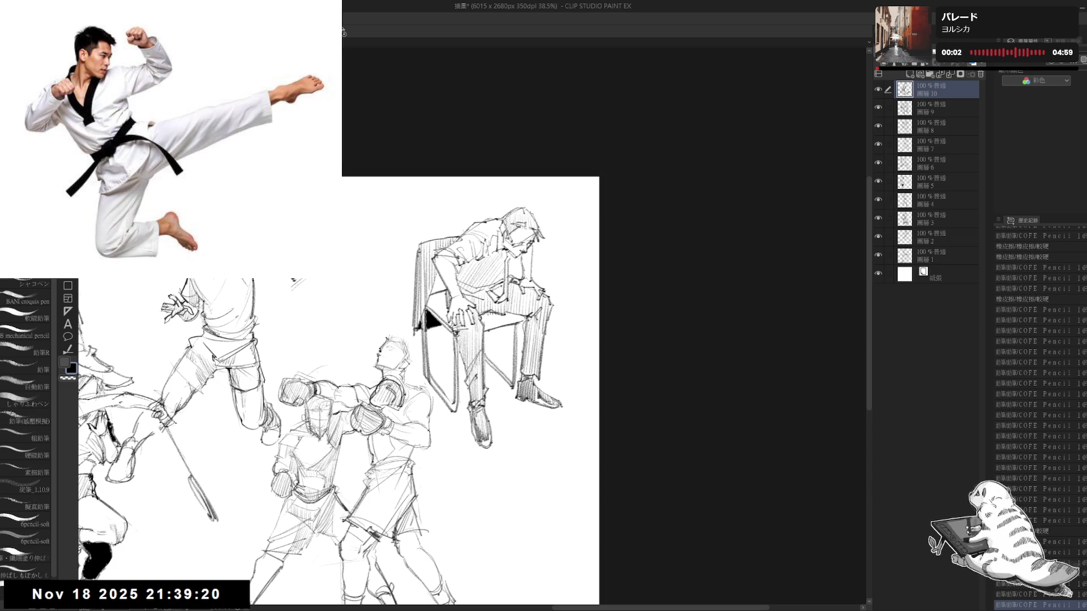
pyautogui.hotkey('ctrl', 'y')
pyautogui.hotkey('ctrl', 'y')
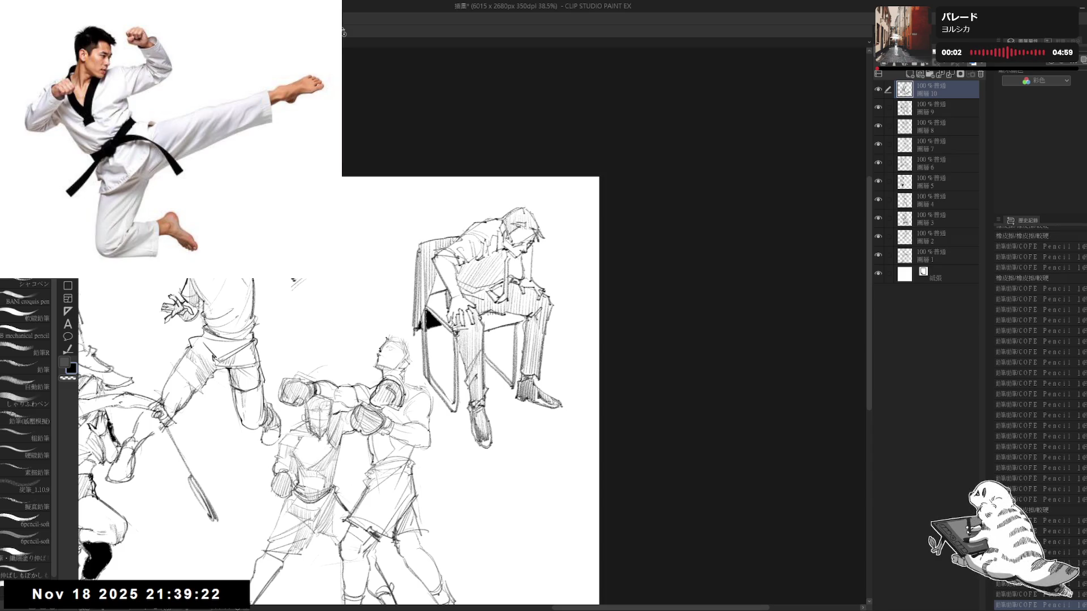
pyautogui.hotkey('ctrl', 'y')
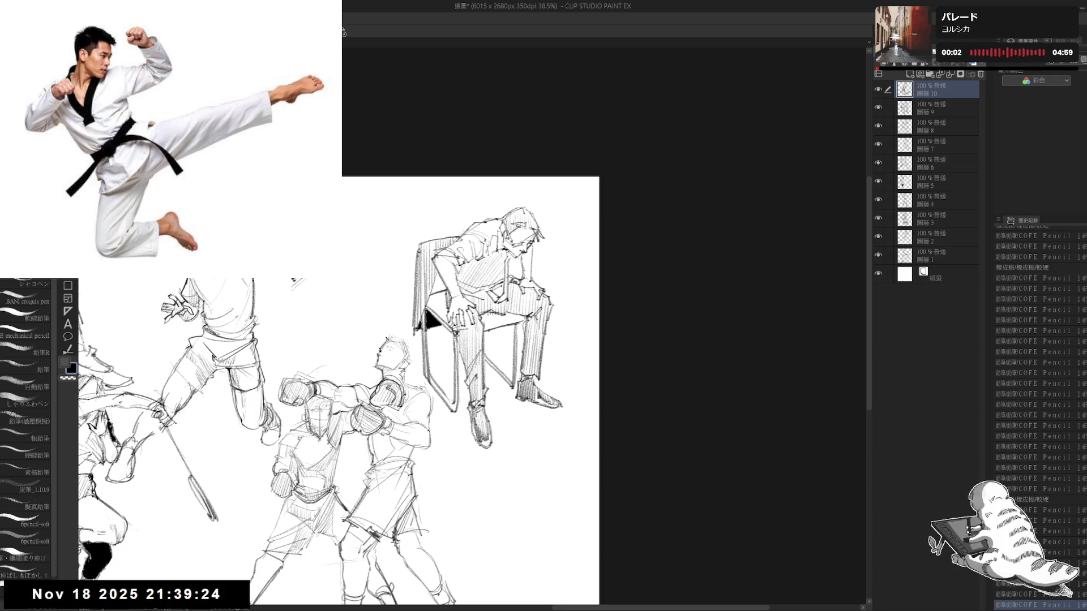
pyautogui.hotkey('ctrl', 'y')
pyautogui.hotkey('ctrl', 'y')
pyautogui.hotkey('ctrl', 'z')
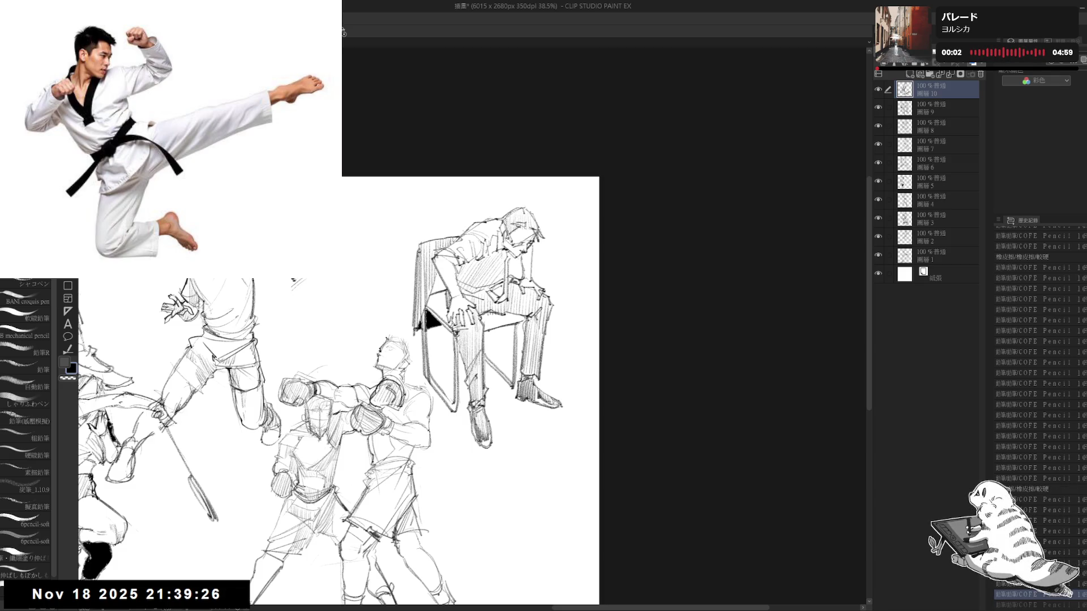
pyautogui.hotkey('ctrl', 'y')
pyautogui.hotkey('ctrl', 'y')
pyautogui.hotkey('ctrl', 'y')
pyautogui.hotkey('ctrl', 'y')
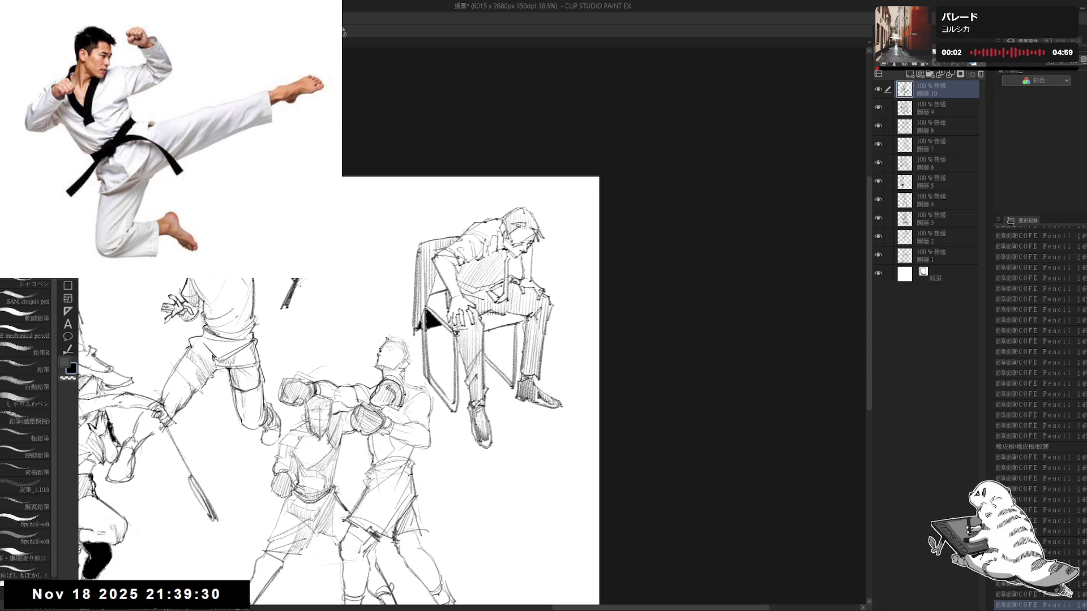
pyautogui.hotkey('ctrl', 'y')
pyautogui.hotkey('ctrl', 'y')
pyautogui.hotkey('ctrl', 'y')
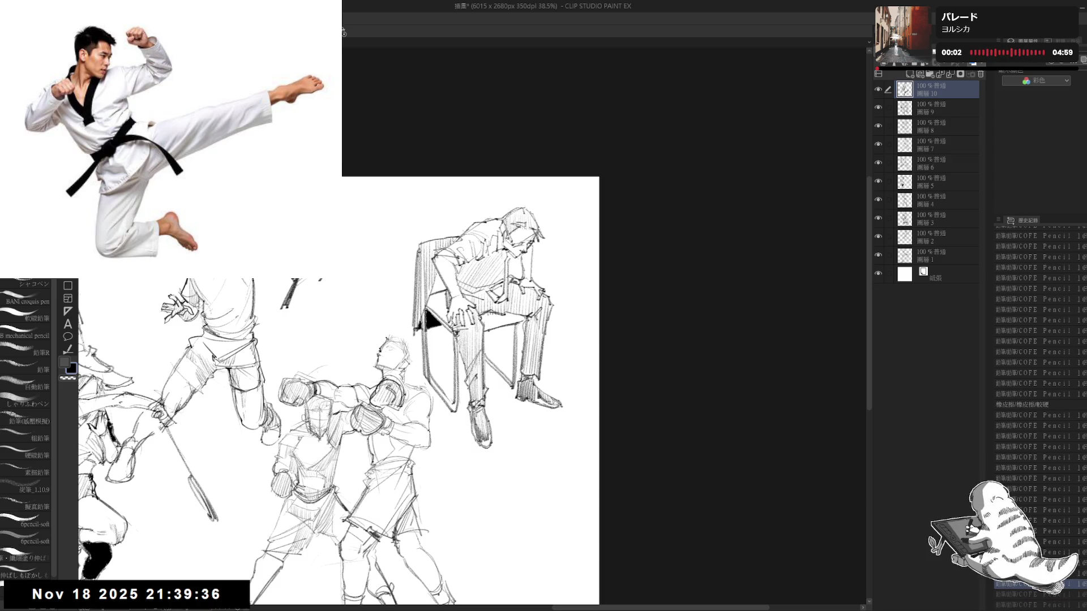
pyautogui.hotkey('ctrl', 'z')
pyautogui.hotkey('ctrl', 'y')
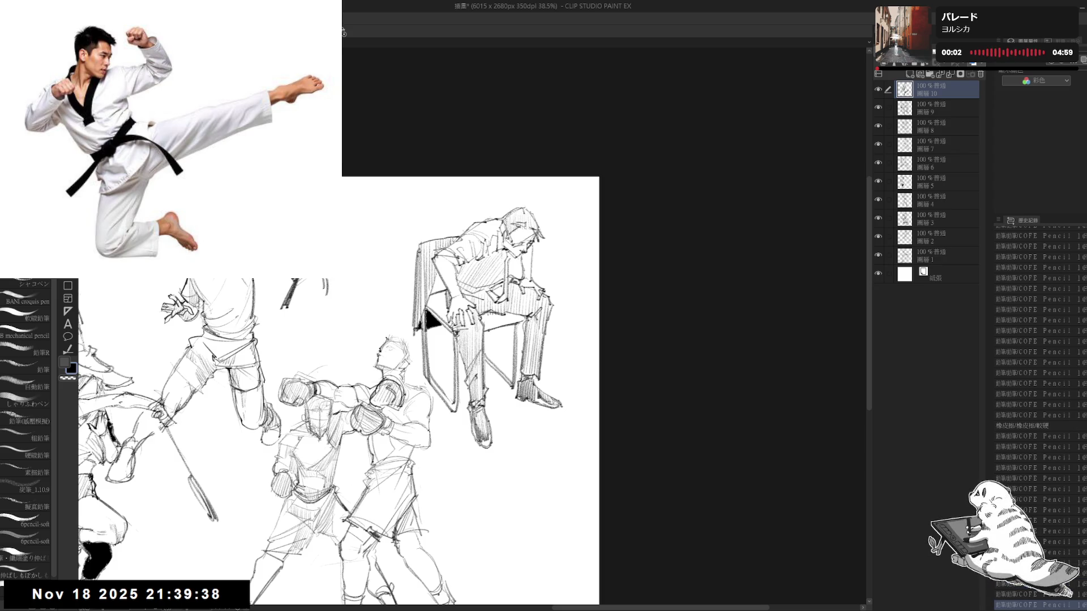
pyautogui.hotkey('ctrl', 'z')
pyautogui.hotkey('ctrl', 'y')
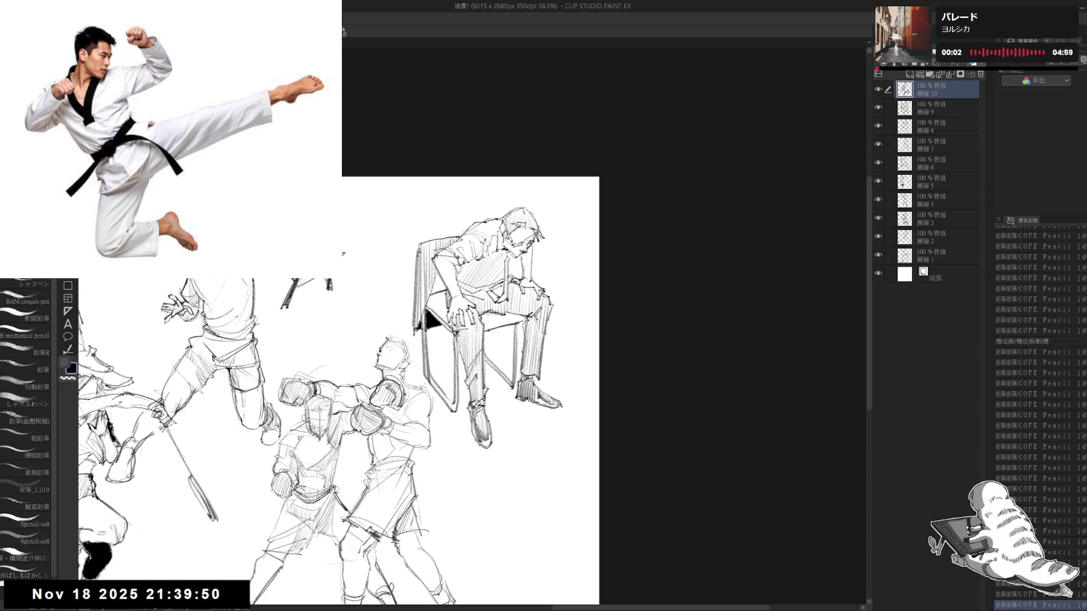
# - Try a first long stroke above the boxers, undoing and erasing its right end to redo it
pyautogui.moveTo(294, 318); pyautogui.dragTo(291, 314)
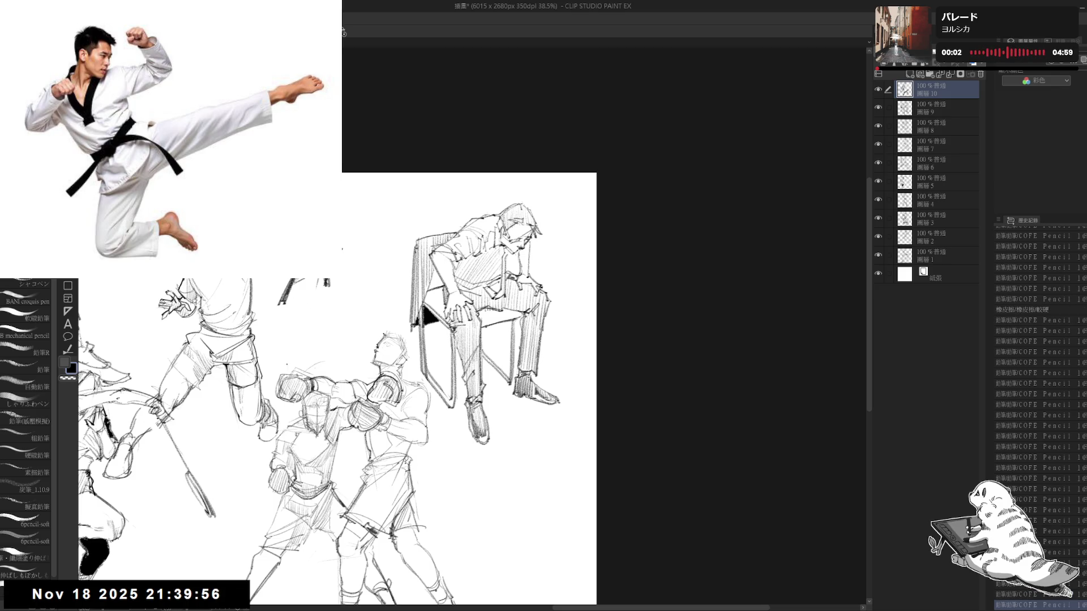
pyautogui.moveTo(308, 280); pyautogui.dragTo(313, 291)
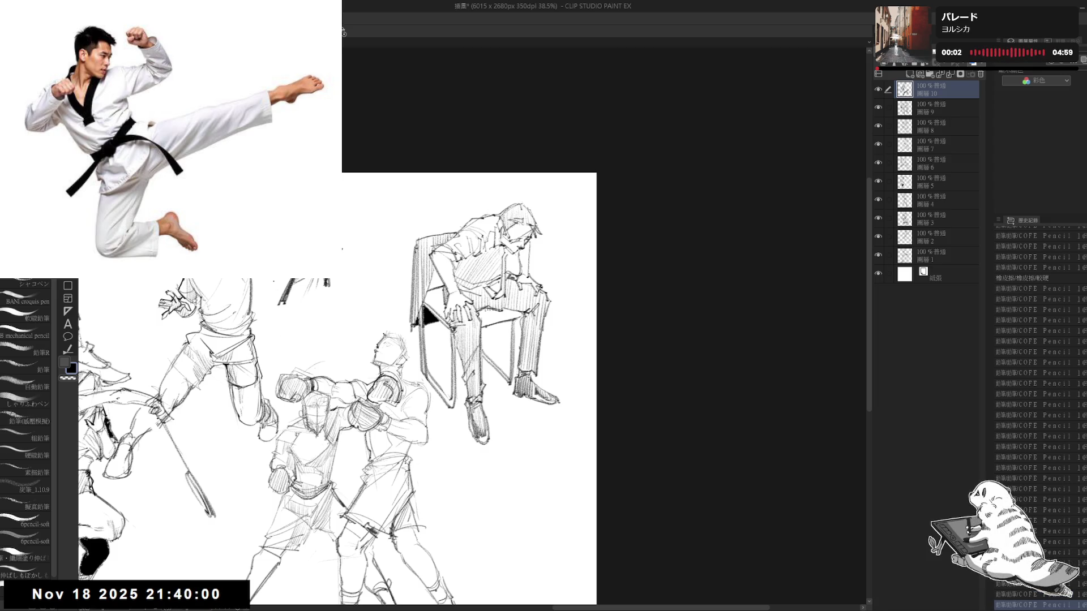
pyautogui.hotkey('ctrl', 'z')
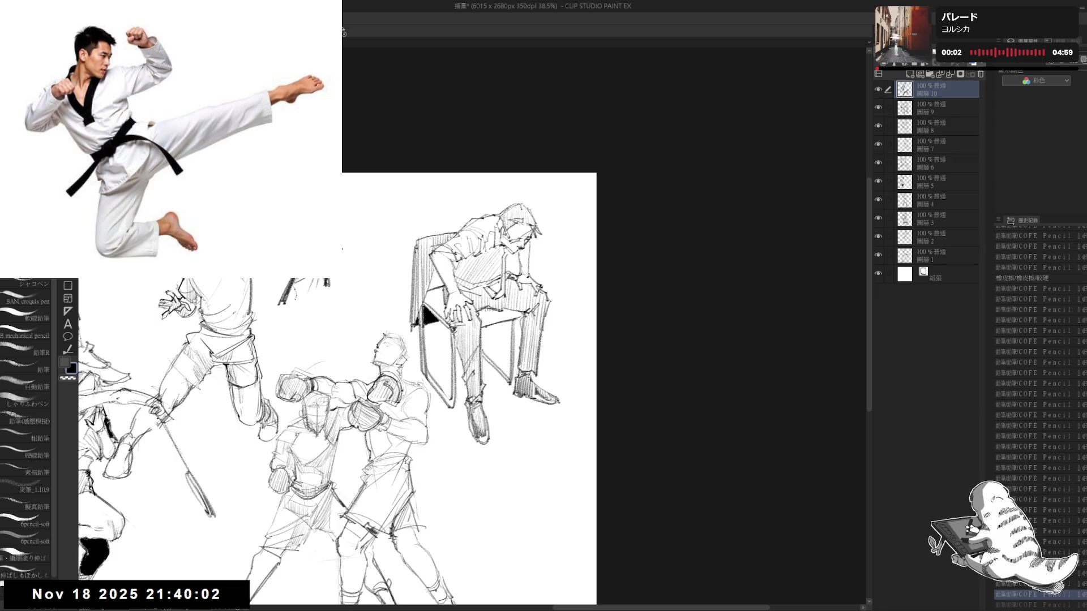
pyautogui.hotkey('ctrl', 'y')
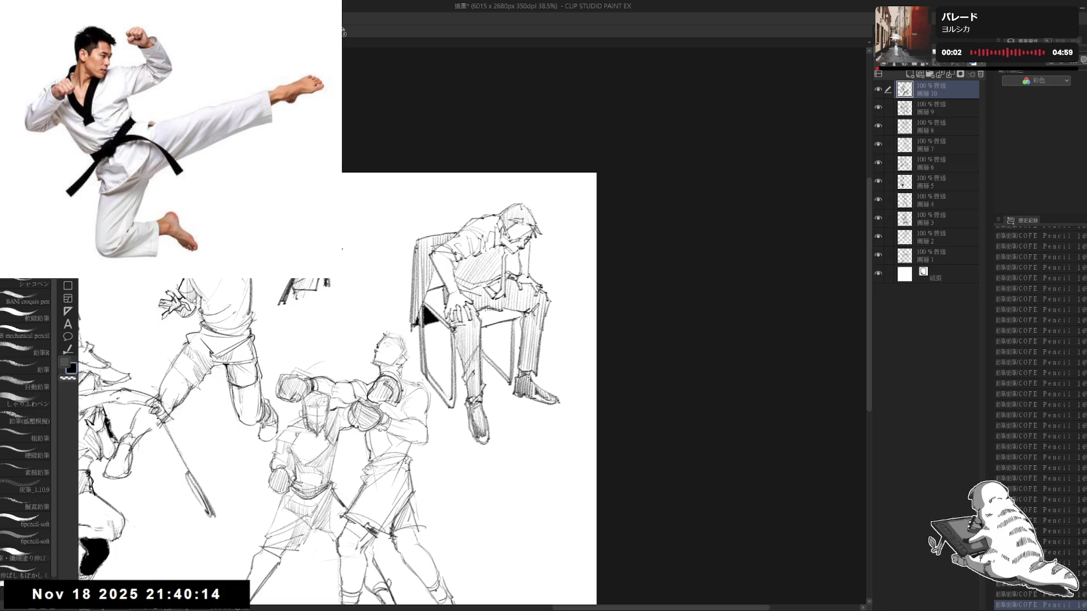
pyautogui.moveTo(342, 249); pyautogui.dragTo(402, 227)
pyautogui.hotkey('ctrl', 'z')
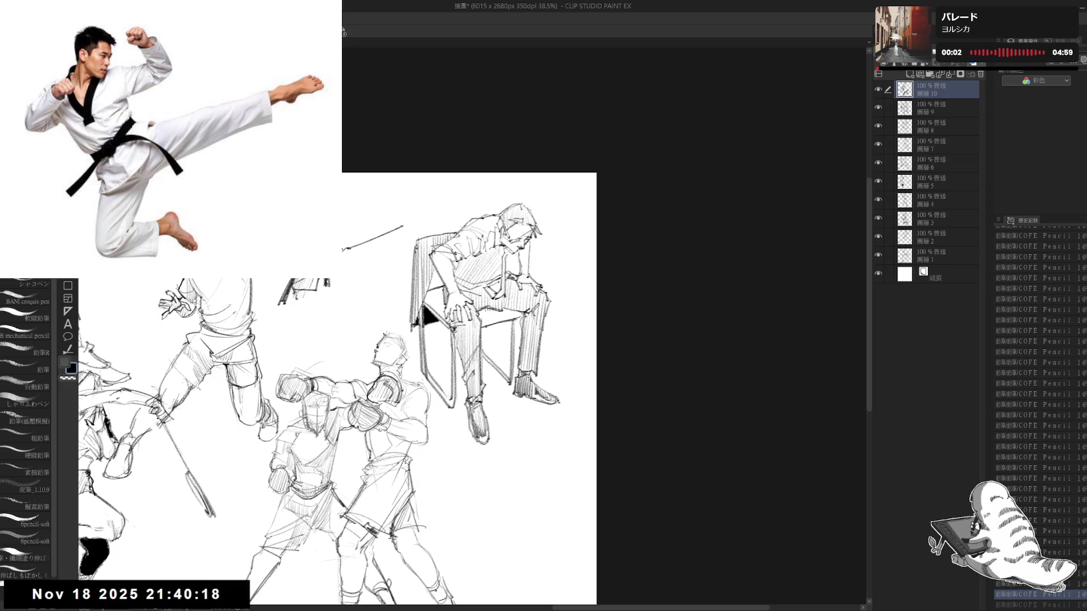
pyautogui.press('e')
pyautogui.moveTo(402, 223); pyautogui.dragTo(348, 278)
pyautogui.press('p')
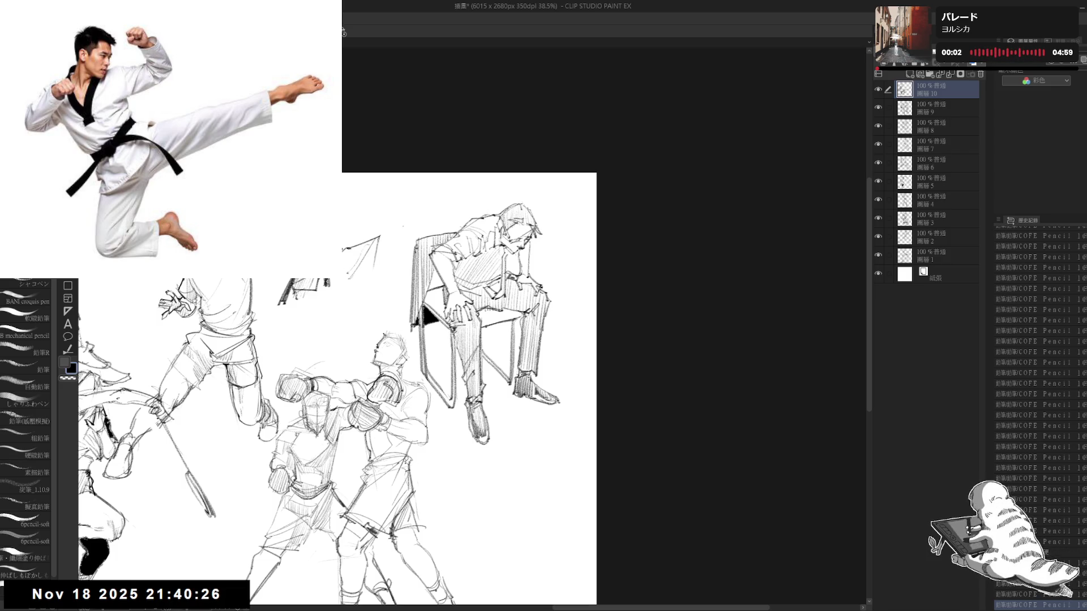
# - Sketch a closed angular shape above the boxers and extend it with more pencil lines
pyautogui.moveTo(343, 255); pyautogui.dragTo(351, 272)
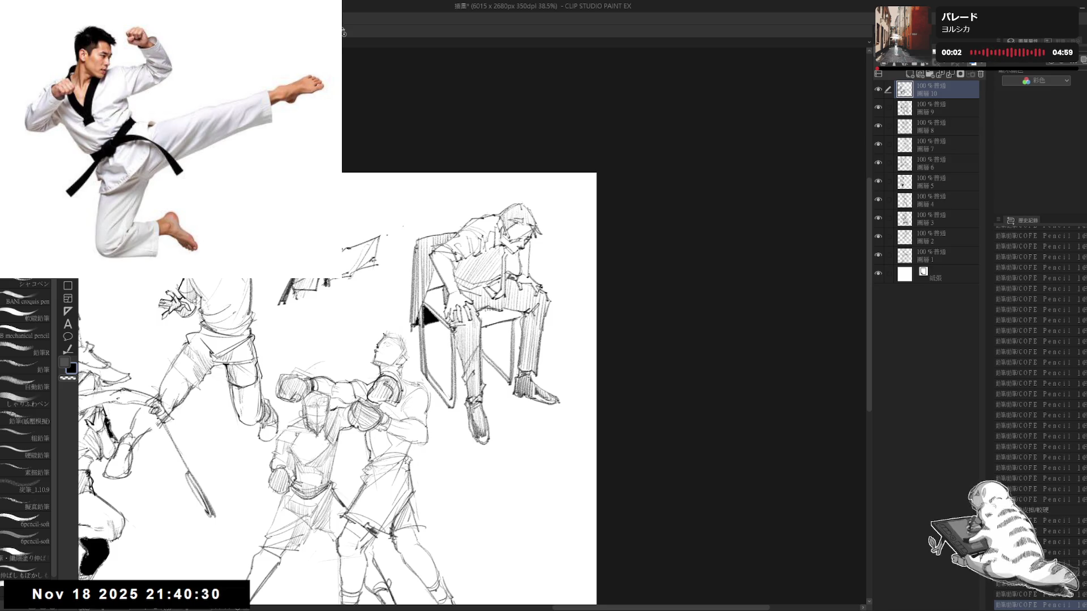
pyautogui.moveTo(331, 246)
pyautogui.mouseDown()
pyautogui.moveTo(337, 270)
pyautogui.moveTo(379, 236)
pyautogui.moveTo(434, 218)
pyautogui.mouseUp()
pyautogui.press('e')
pyautogui.press('p')
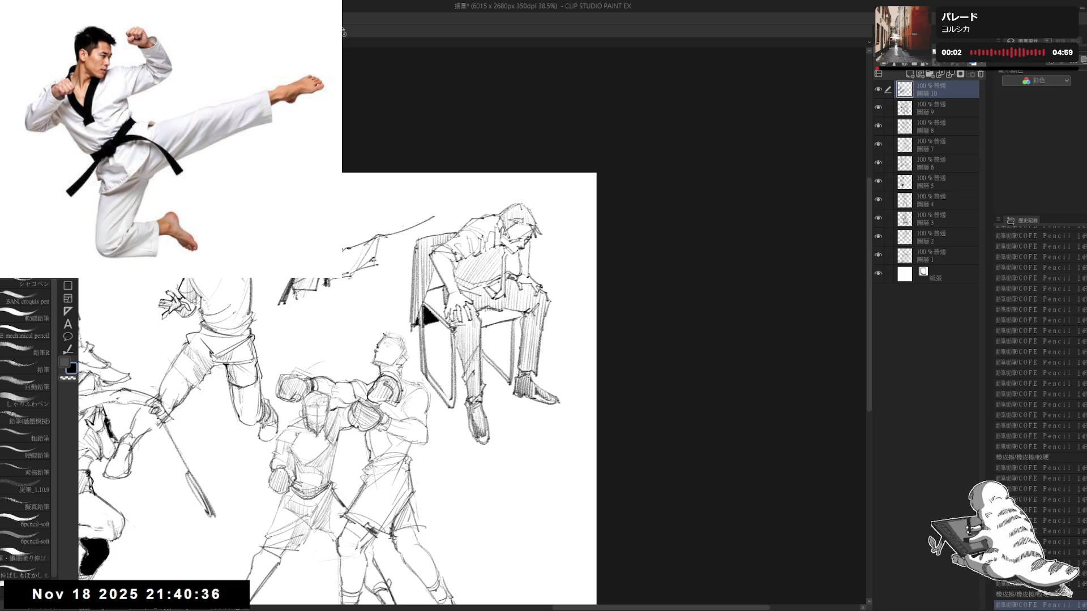
pyautogui.moveTo(373, 242); pyautogui.dragTo(403, 228)
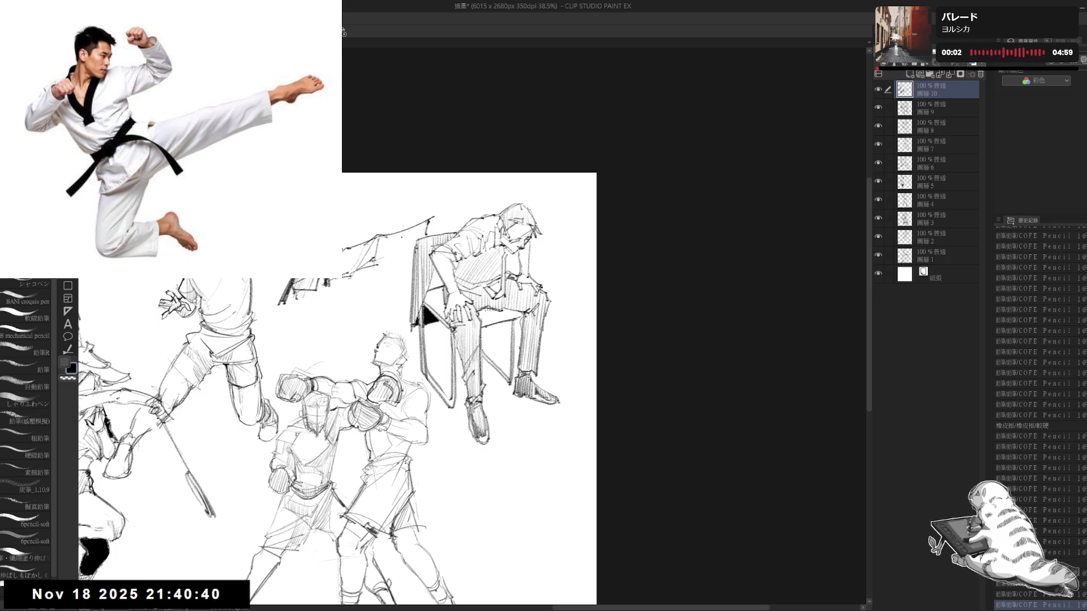
pyautogui.moveTo(373, 242); pyautogui.dragTo(399, 229)
pyautogui.moveTo(378, 241)
pyautogui.mouseDown()
pyautogui.moveTo(403, 227)
pyautogui.moveTo(416, 263)
pyautogui.moveTo(407, 255)
pyautogui.mouseUp()
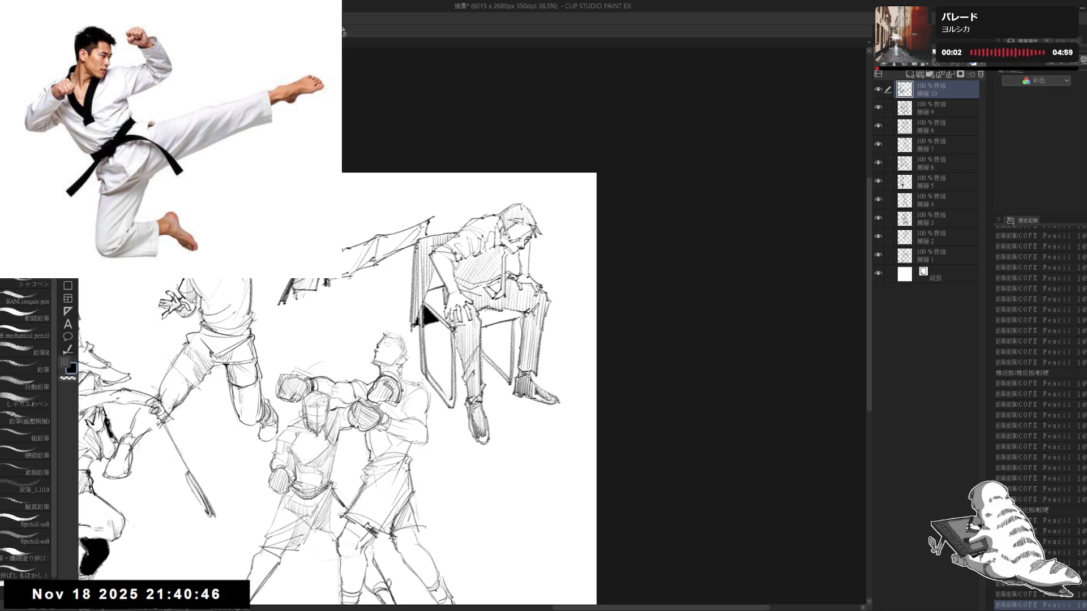
pyautogui.moveTo(298, 255)
pyautogui.mouseDown()
pyautogui.moveTo(327, 268)
pyautogui.moveTo(324, 314)
pyautogui.moveTo(322, 302)
pyautogui.moveTo(302, 329)
pyautogui.mouseUp()
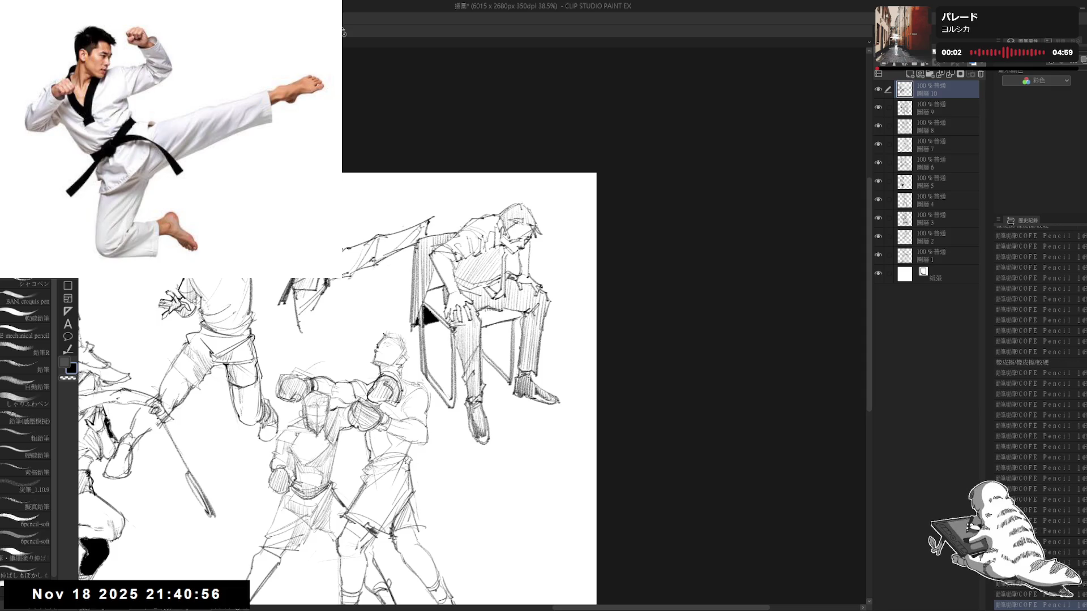
pyautogui.moveTo(293, 291); pyautogui.dragTo(300, 328)
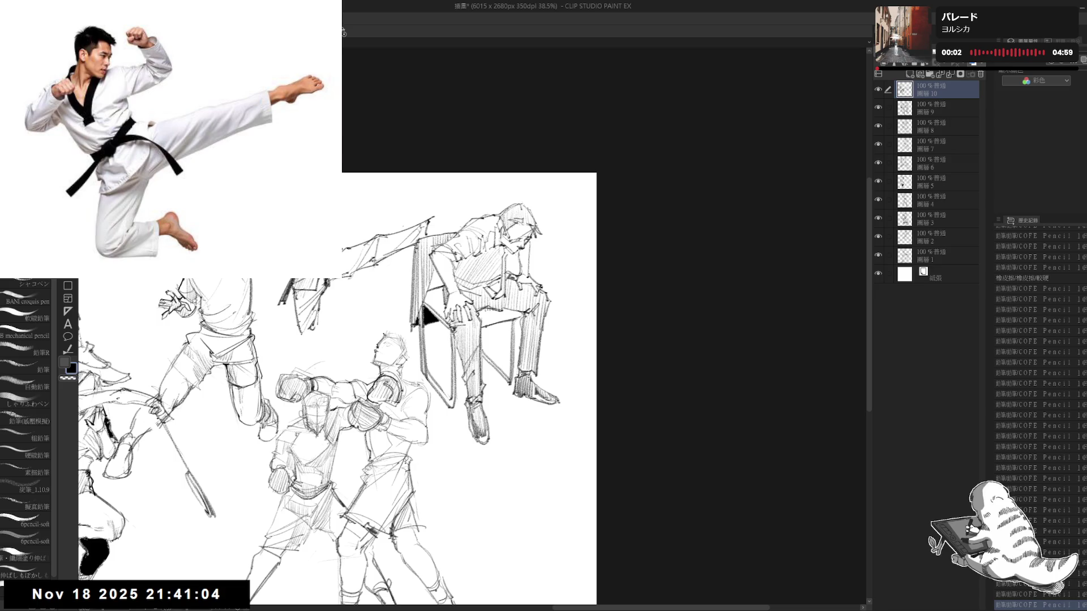
pyautogui.scroll(-1, 320, 386)
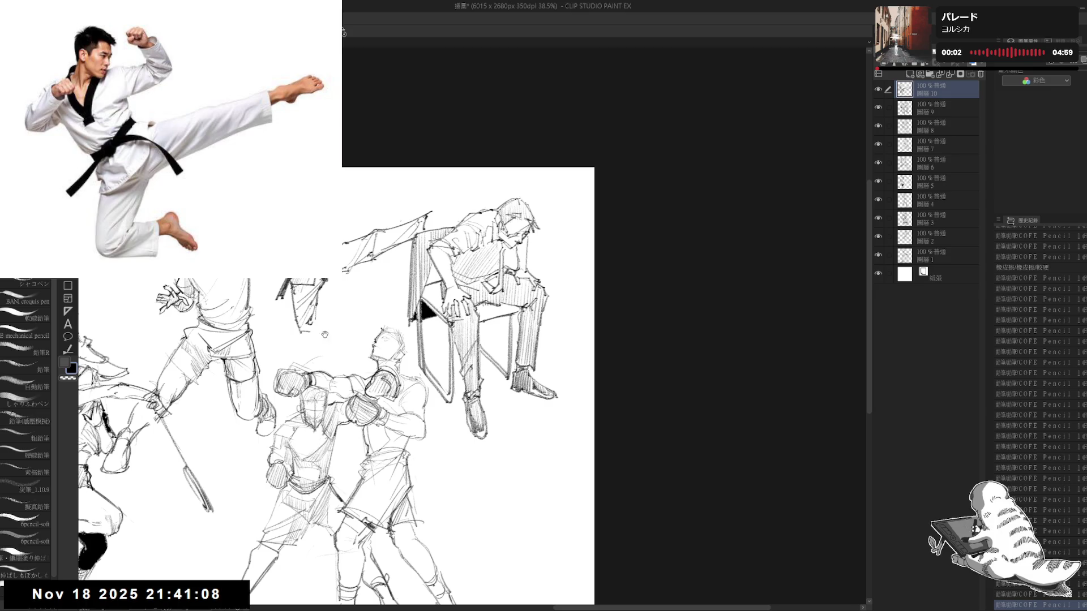
# - Erase small stray marks below the new angular sketch
pyautogui.press('e')
pyautogui.click(298, 315)
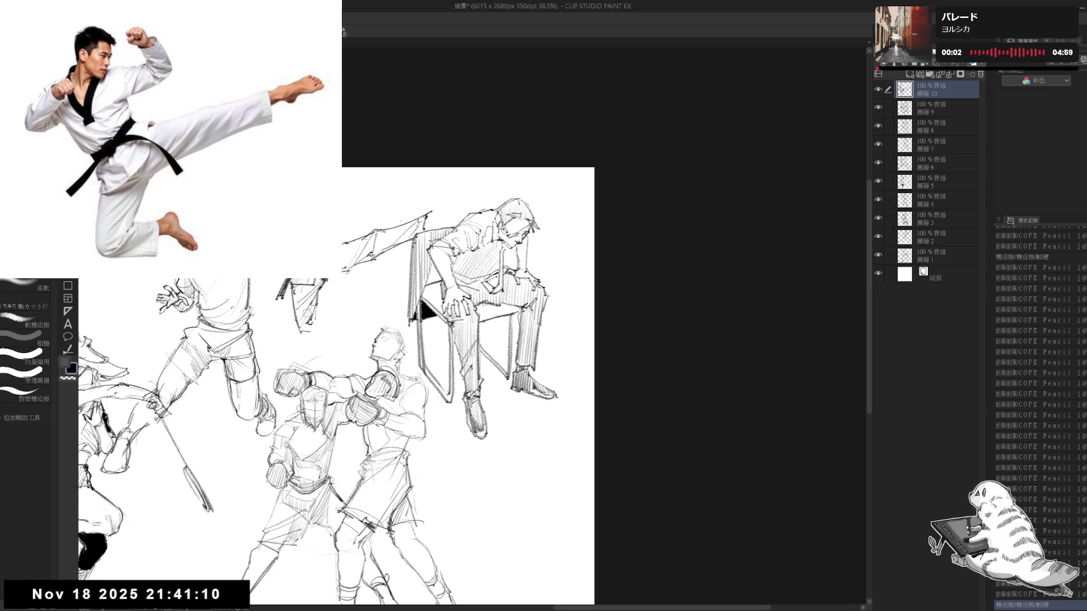
pyautogui.press('p')
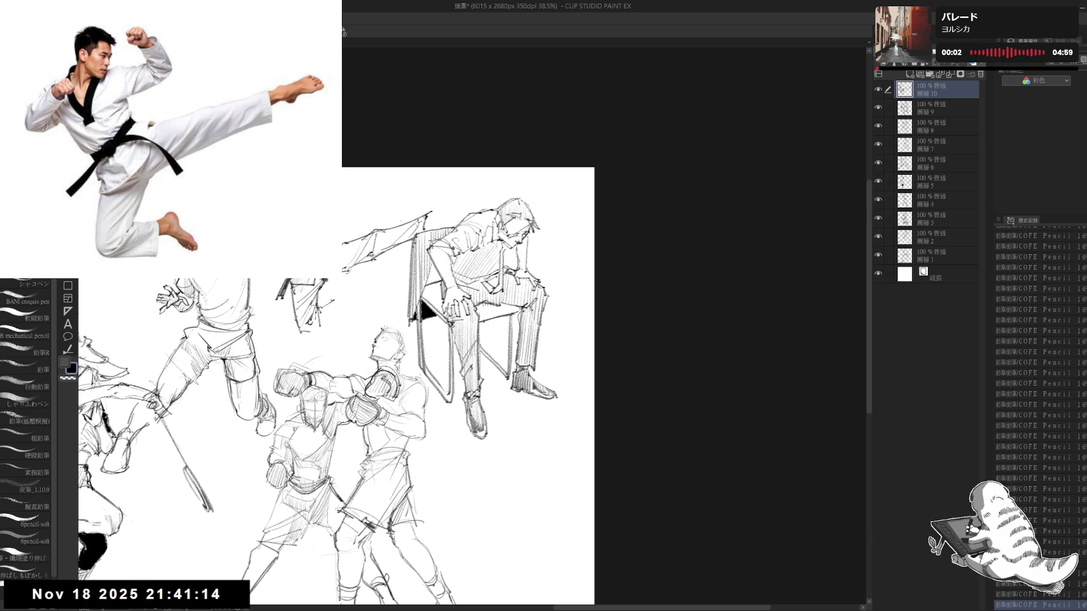
pyautogui.press('e')
pyautogui.moveTo(302, 331)
pyautogui.mouseDown()
pyautogui.moveTo(310, 363)
pyautogui.moveTo(284, 359)
pyautogui.mouseUp()
pyautogui.press('p')
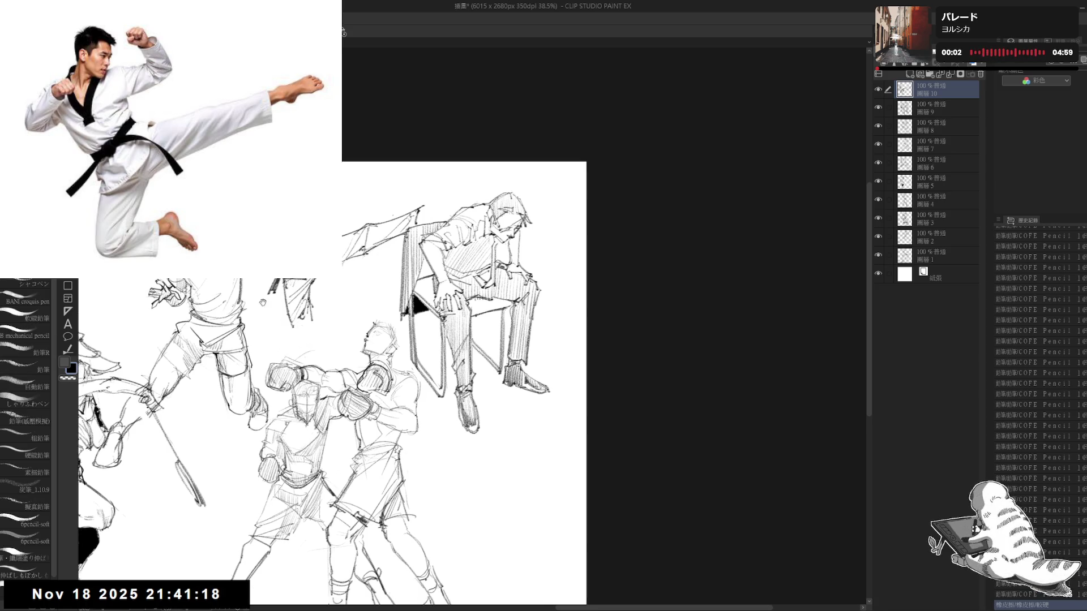
# - Darken the lower-left figure's leg and erase stray marks beside the chair
pyautogui.moveTo(92, 412); pyautogui.dragTo(104, 428)
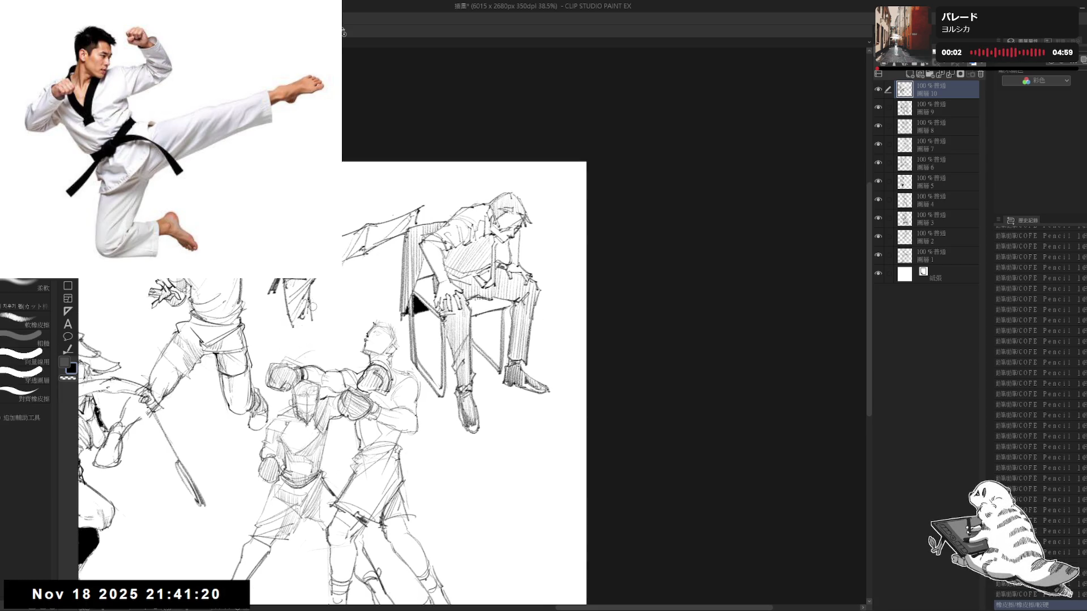
pyautogui.moveTo(294, 327); pyautogui.dragTo(307, 334)
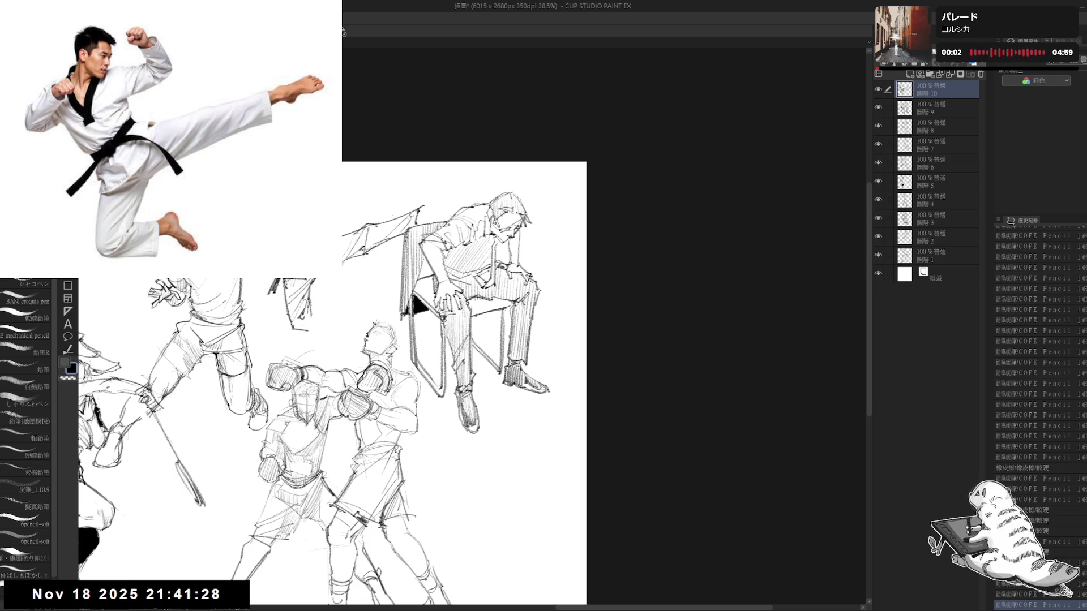
pyautogui.press('e')
pyautogui.press('p')
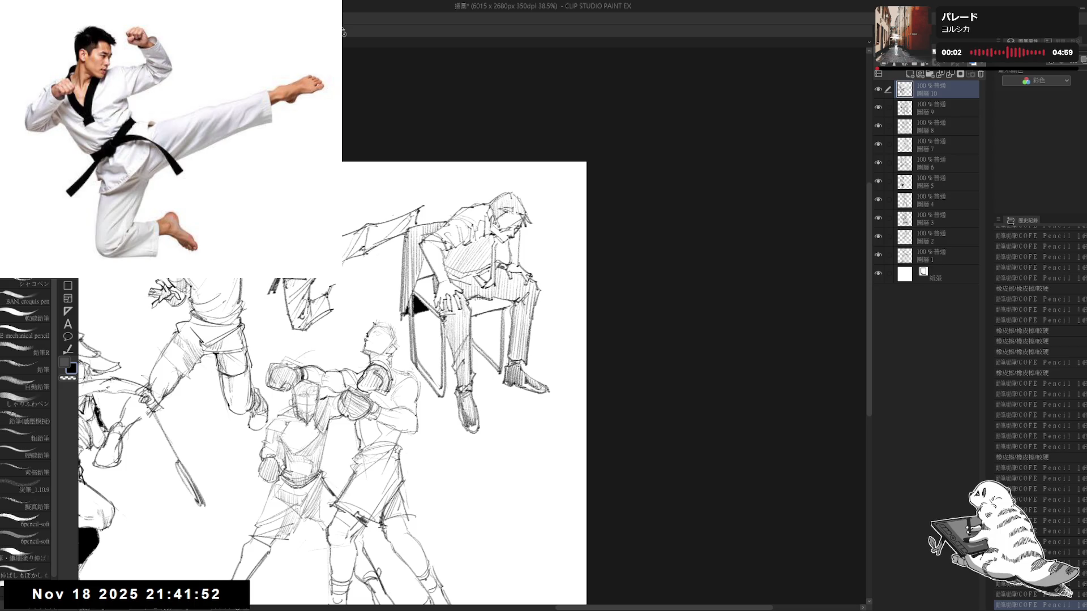
pyautogui.moveTo(326, 286); pyautogui.dragTo(330, 292)
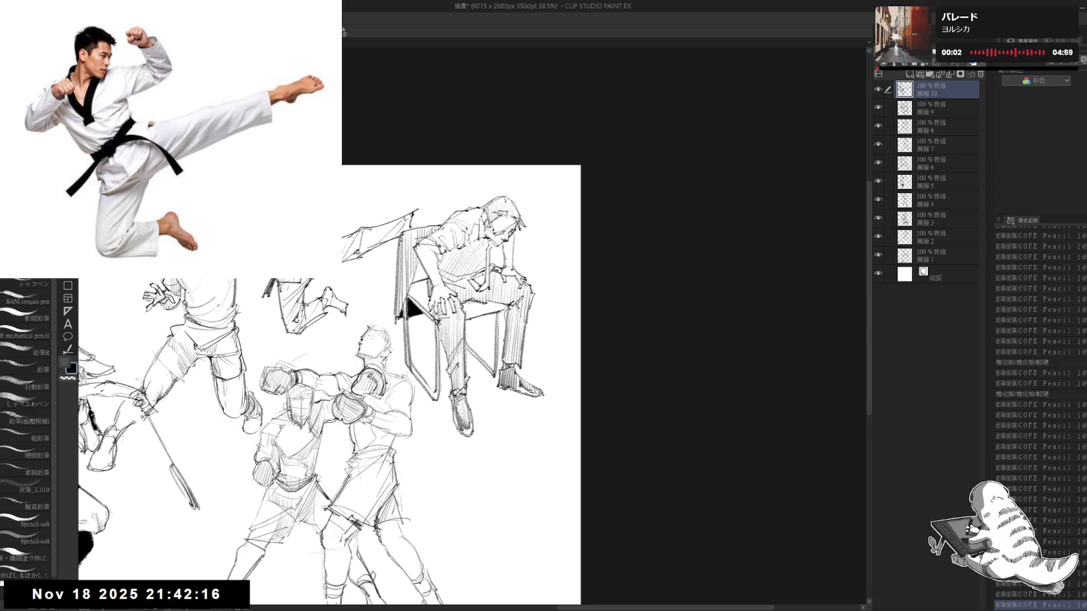
pyautogui.press('e')
pyautogui.press('p')
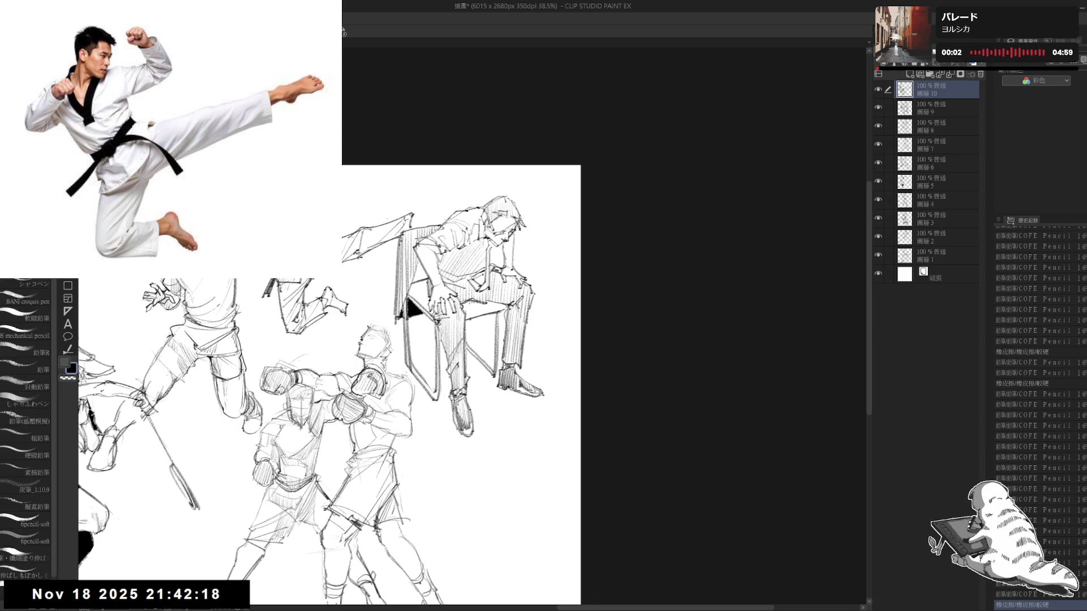
# - Add short angular strokes jutting from atop the seated figure
pyautogui.moveTo(418, 209); pyautogui.dragTo(435, 206)
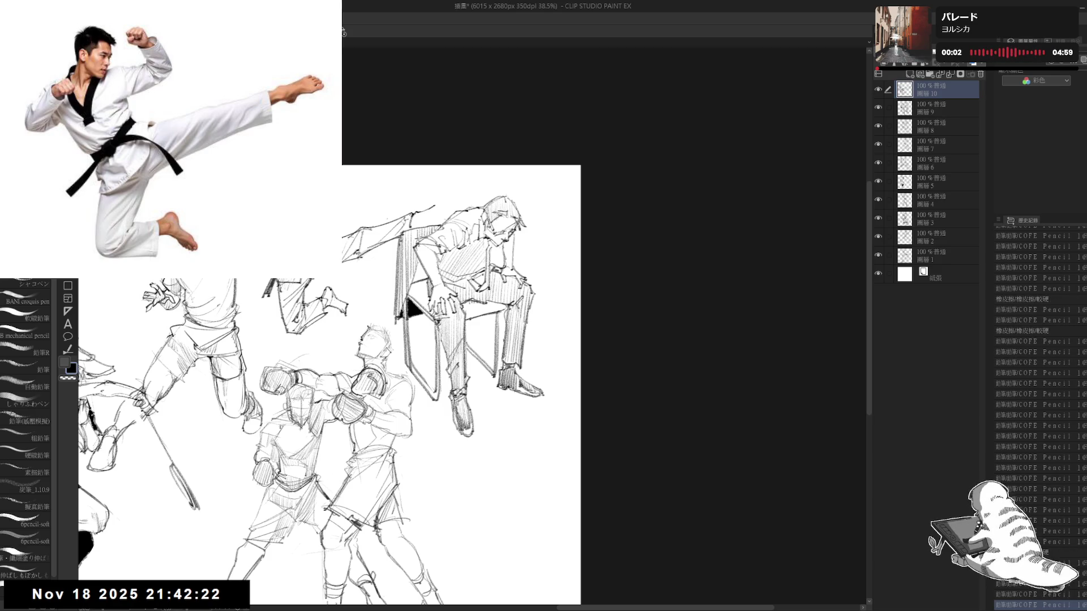
pyautogui.moveTo(407, 229); pyautogui.dragTo(420, 219)
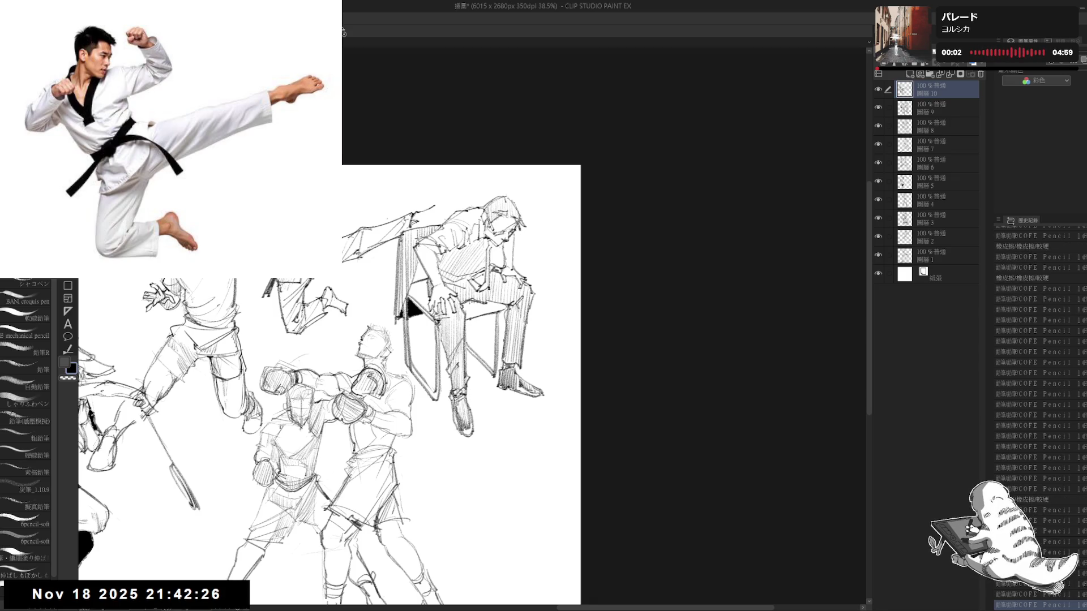
pyautogui.moveTo(411, 223)
pyautogui.mouseDown()
pyautogui.moveTo(440, 225)
pyautogui.moveTo(443, 201)
pyautogui.mouseUp()
pyautogui.press('e')
pyautogui.press('p')
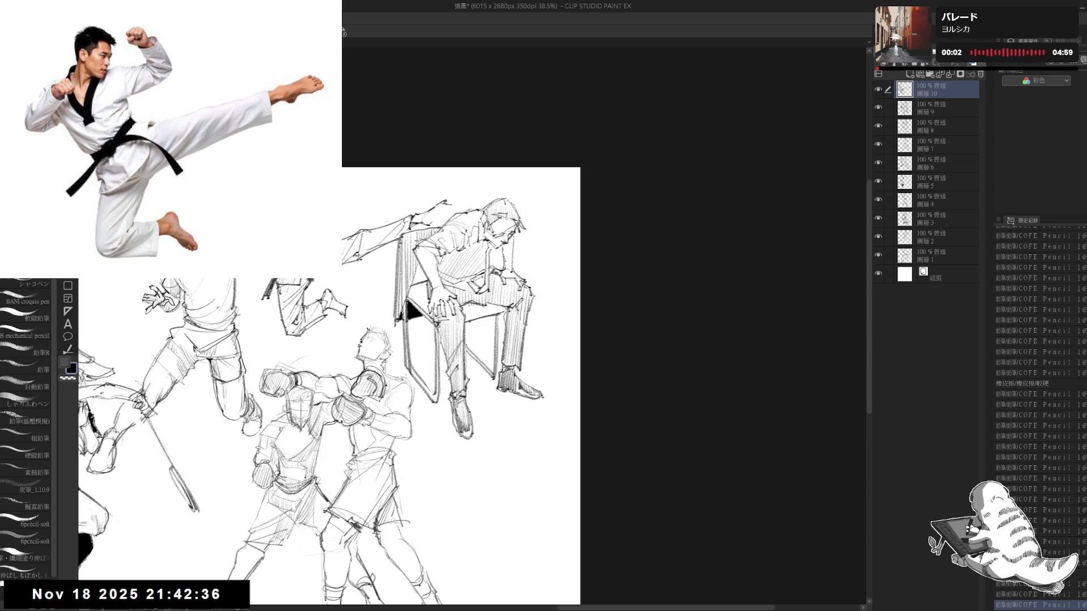
pyautogui.press('e')
pyautogui.press('p')
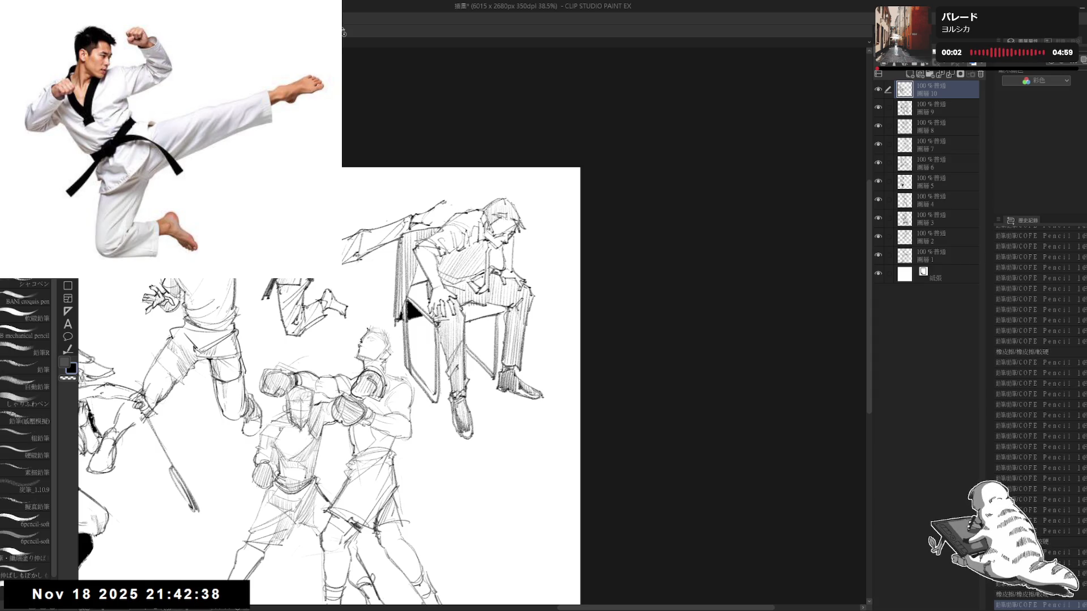
pyautogui.moveTo(434, 209); pyautogui.dragTo(438, 198)
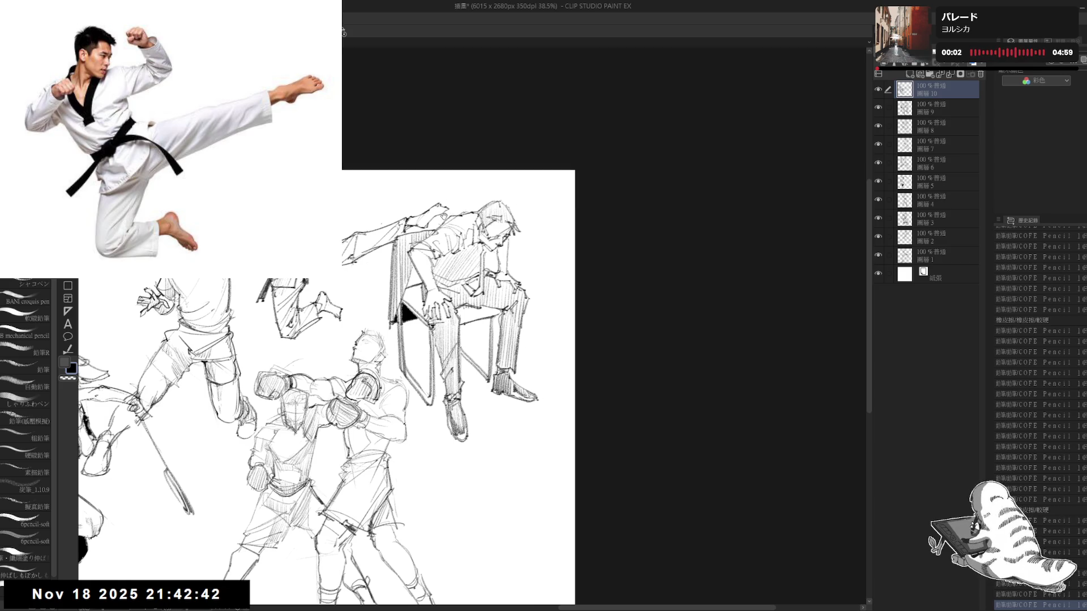
# - Pan the page and add a few small pencil strokes to the action sketches
pyautogui.moveTo(371, 184); pyautogui.dragTo(409, 198)
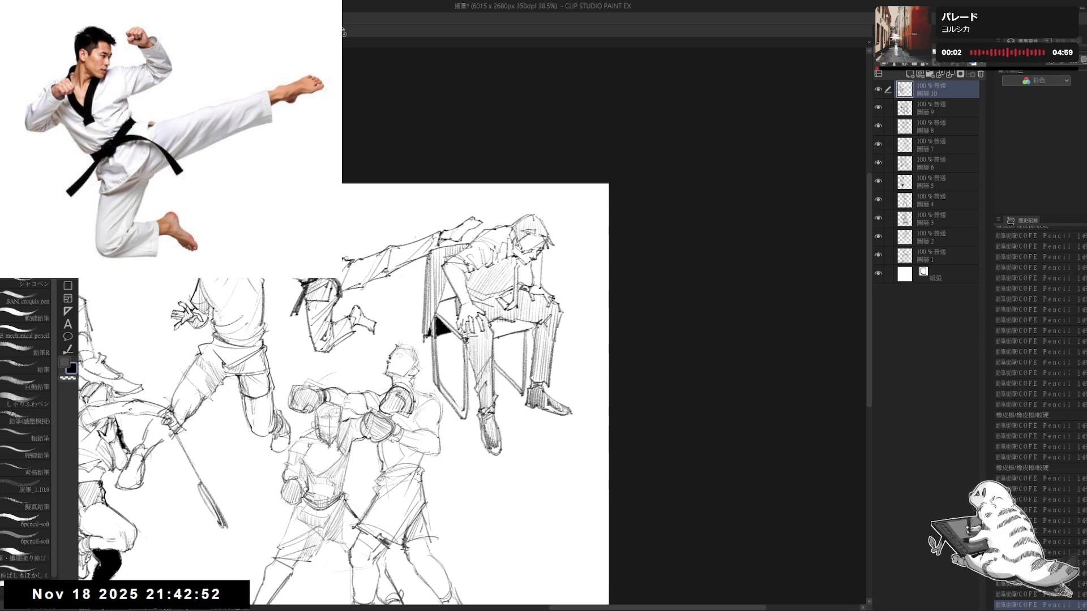
pyautogui.press('e')
pyautogui.press('p')
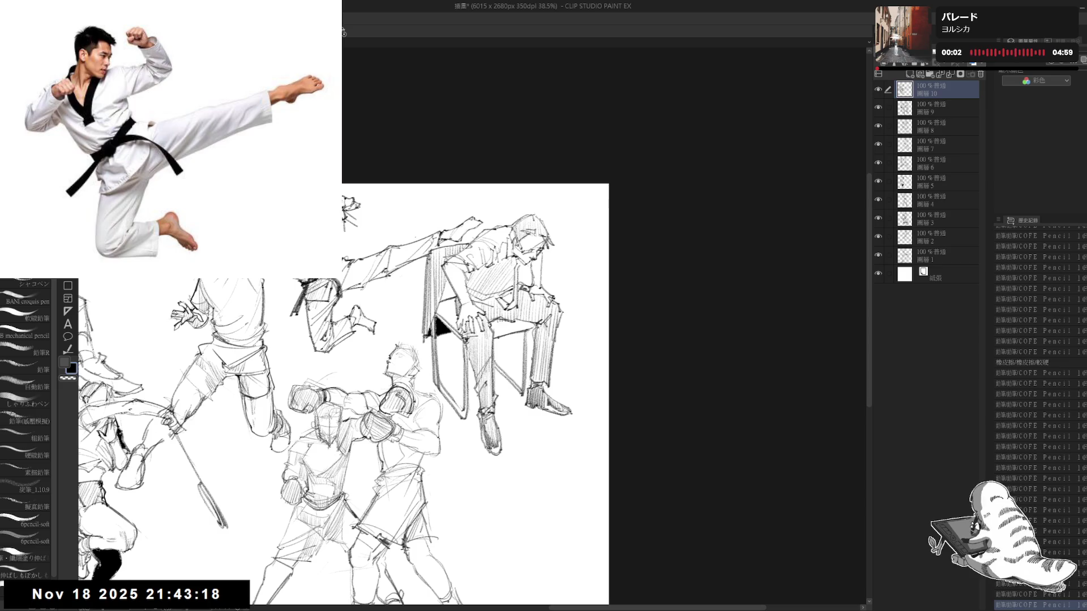
pyautogui.moveTo(360, 213); pyautogui.dragTo(364, 233)
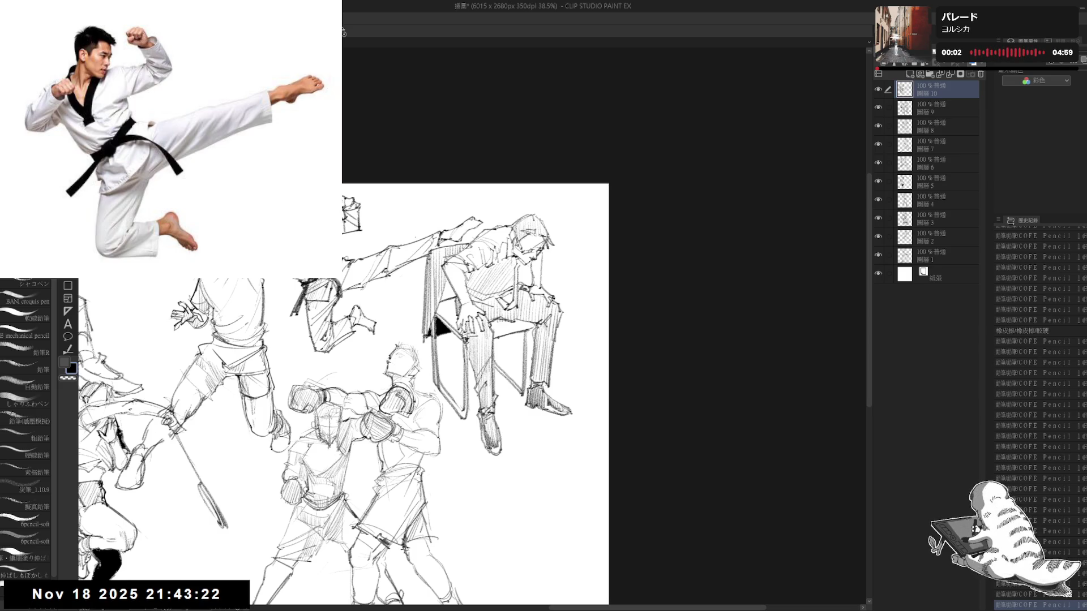
pyautogui.moveTo(425, 383); pyautogui.dragTo(399, 343)
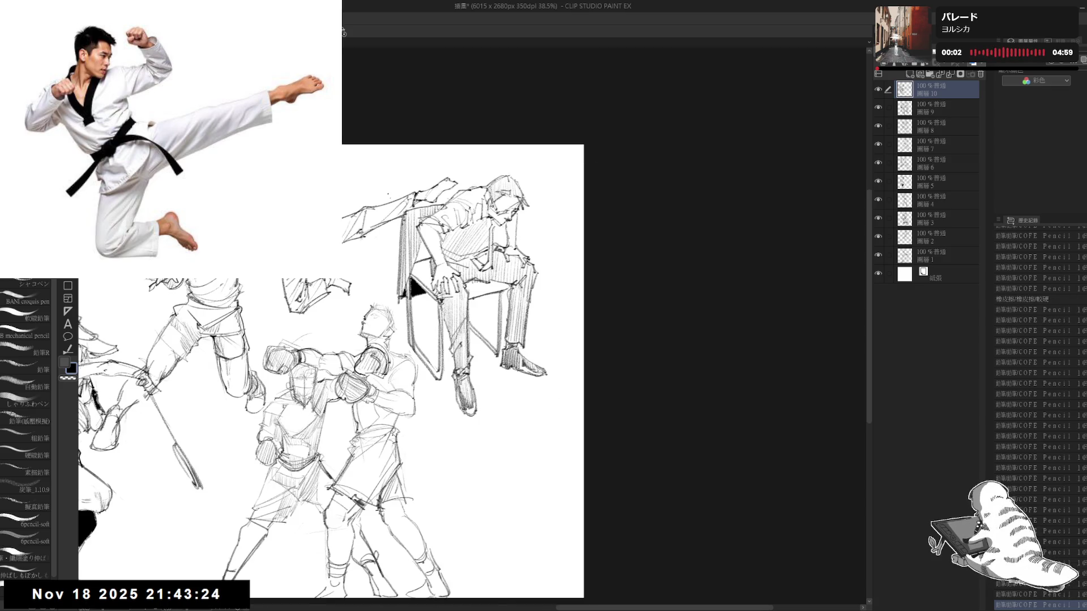
pyautogui.scroll(-1, 382, 322)
# - Zoom out to about 18% and pan to frame the whole page of figure sketches
pyautogui.press('e')
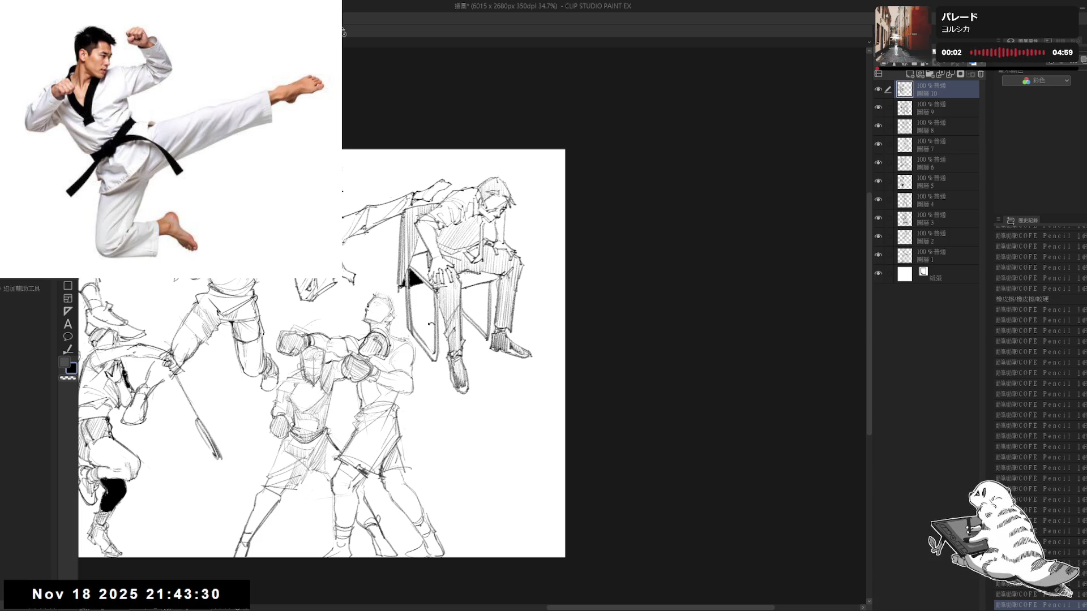
pyautogui.scroll(-1, 428, 317)
pyautogui.moveTo(359, 330); pyautogui.dragTo(396, 327)
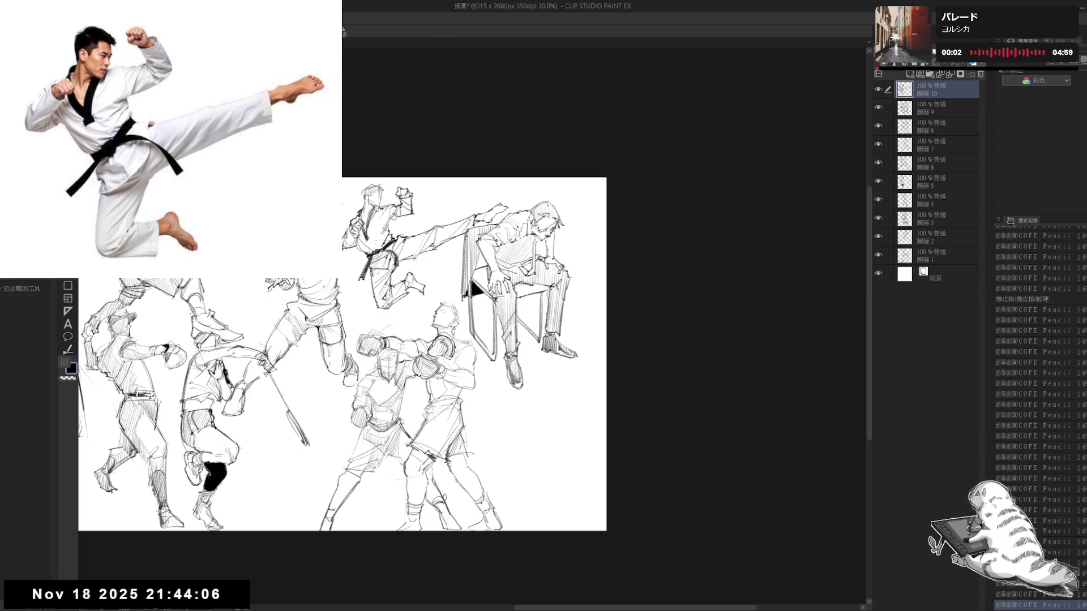
pyautogui.scroll(-3, 402, 213)
pyautogui.scroll(-2, 454, 239)
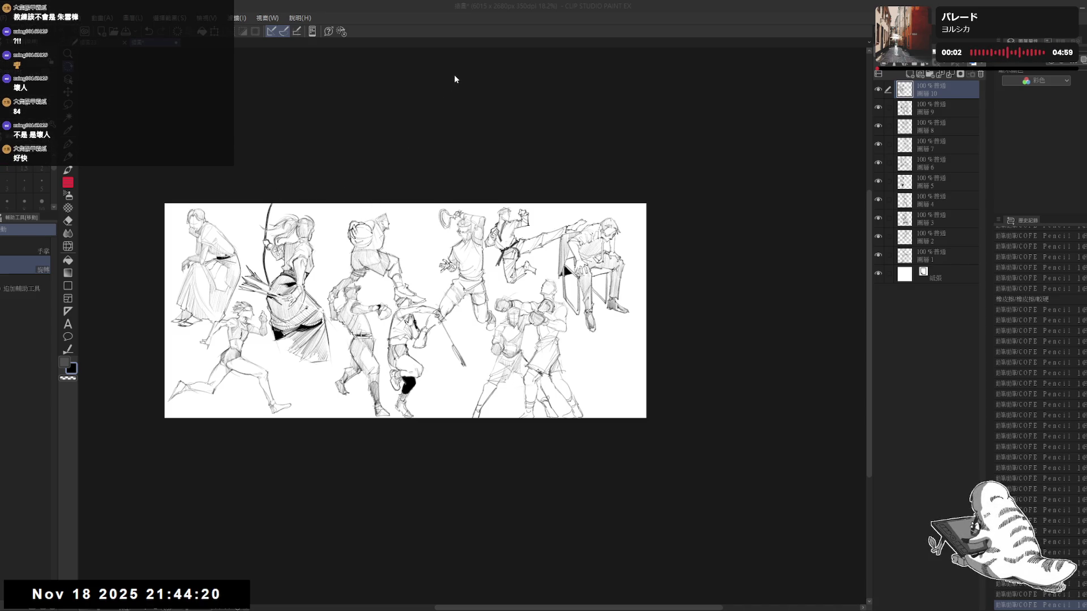
# - Create a new blank A4 350 dpi document and focus its canvas
pyautogui.press('Return')
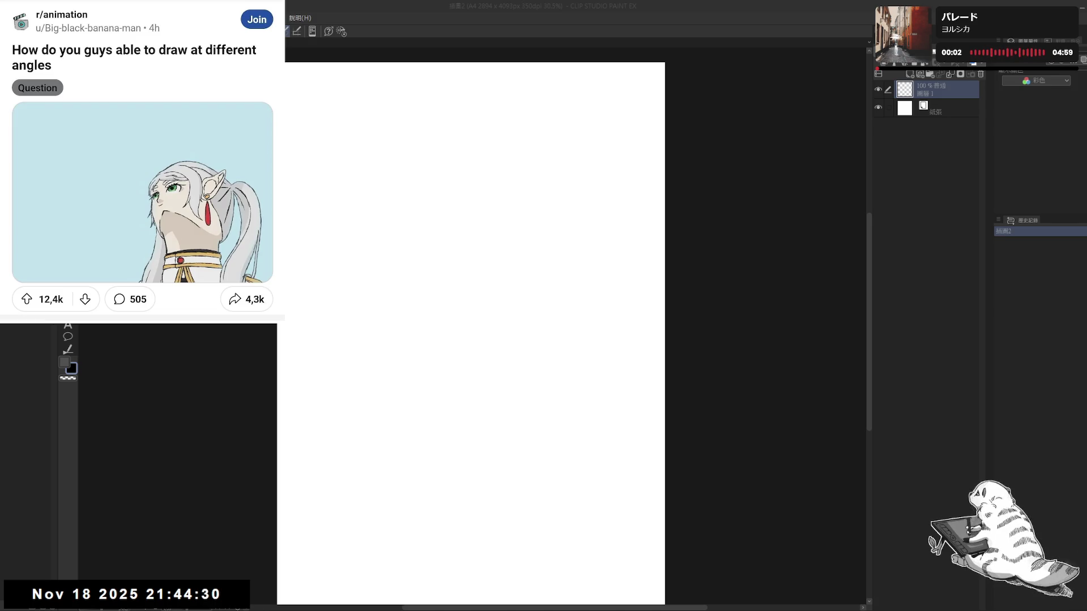
pyautogui.click(500, 133)
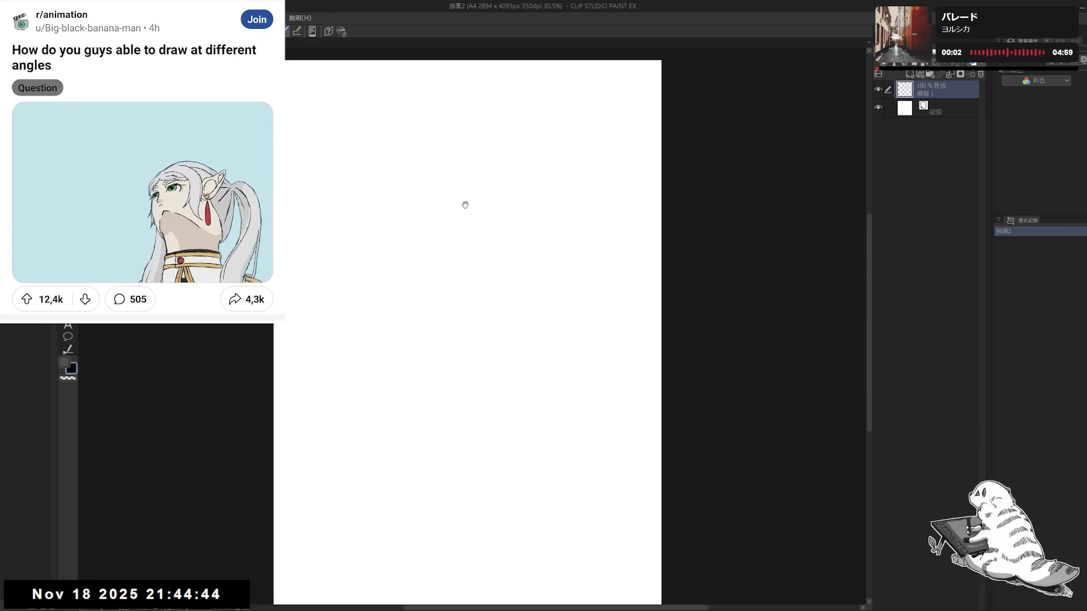
pyautogui.hscroll(1, 464, 189)
pyautogui.scroll(1, 420, 199)
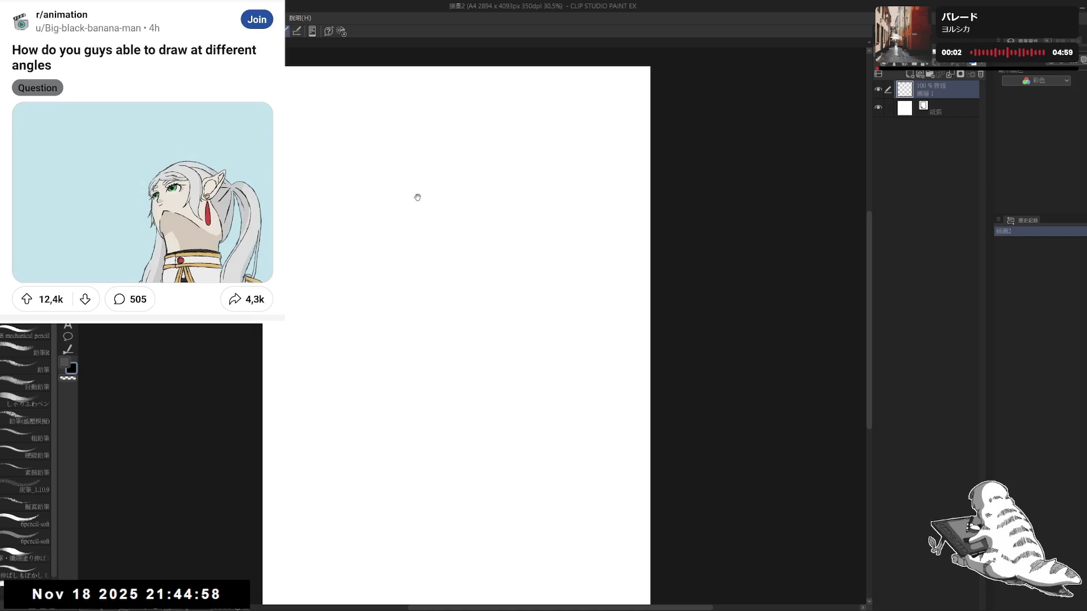
# - Switch to the pencil tool ready to sketch on the blank page
pyautogui.press('p')
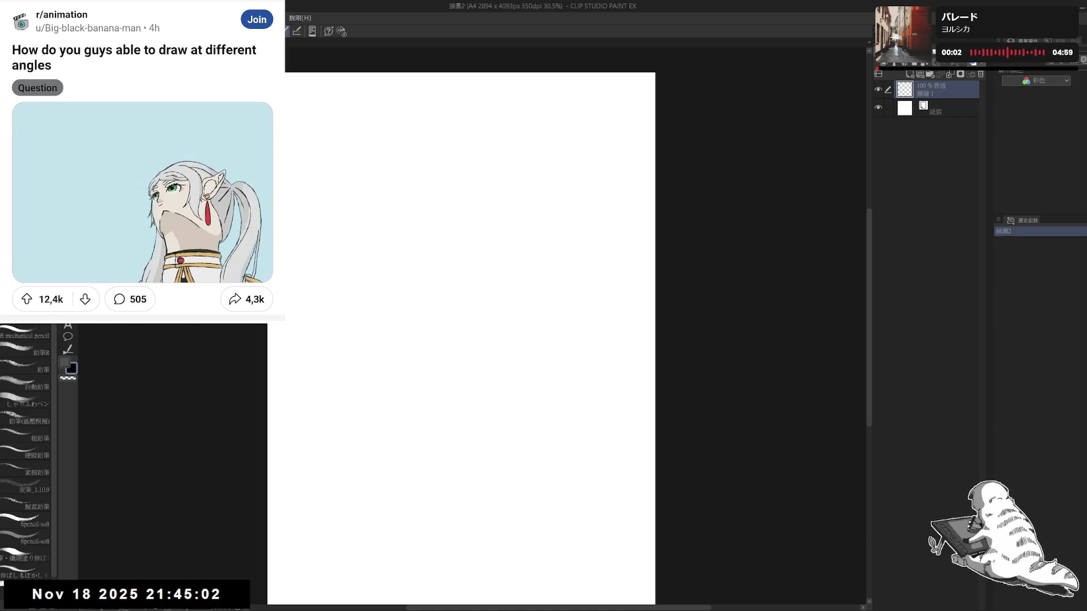
# - Rough in the top-of-head arc, darkening it and undoing stray right-side strokes
pyautogui.moveTo(424, 182); pyautogui.dragTo(467, 172)
pyautogui.moveTo(412, 200)
pyautogui.mouseDown()
pyautogui.moveTo(463, 173)
pyautogui.moveTo(495, 183)
pyautogui.mouseUp()
pyautogui.moveTo(497, 181); pyautogui.dragTo(408, 203)
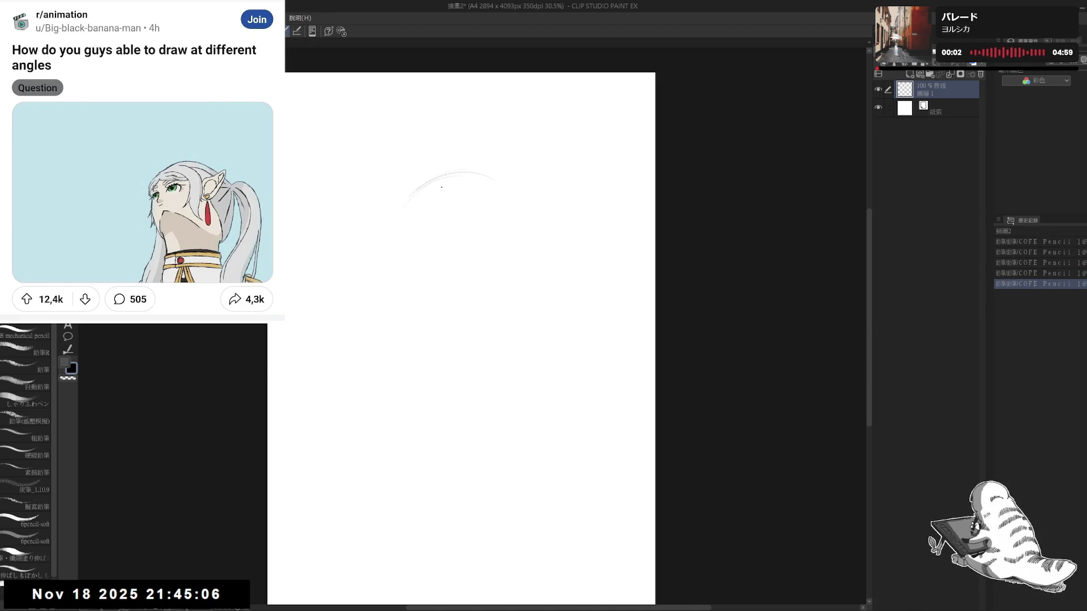
pyautogui.moveTo(496, 179); pyautogui.dragTo(404, 208)
pyautogui.moveTo(459, 173); pyautogui.dragTo(396, 233)
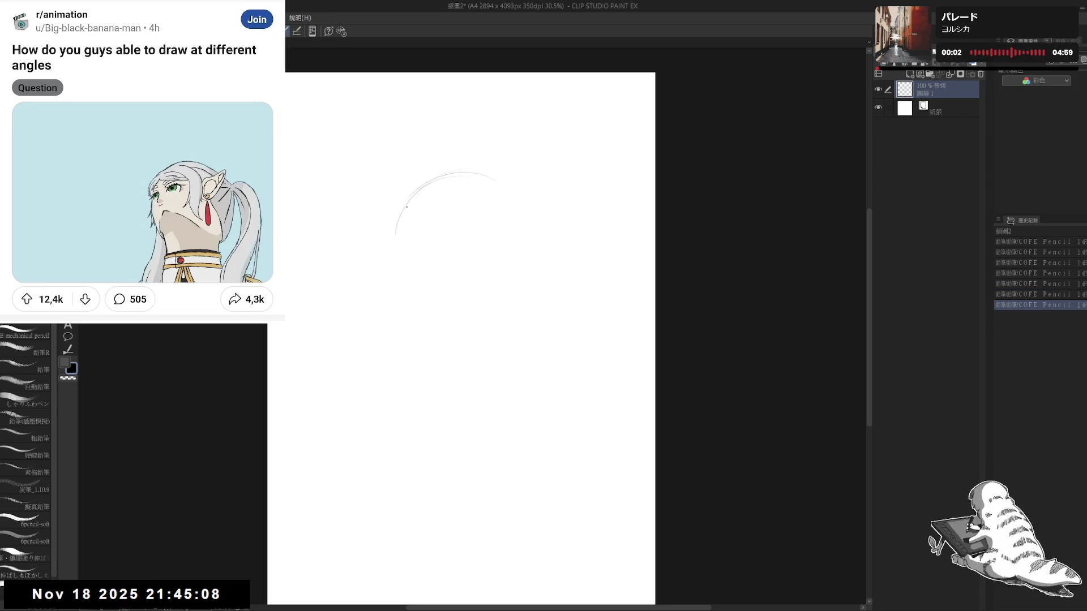
pyautogui.moveTo(442, 175); pyautogui.dragTo(398, 228)
pyautogui.moveTo(417, 274); pyautogui.dragTo(408, 274)
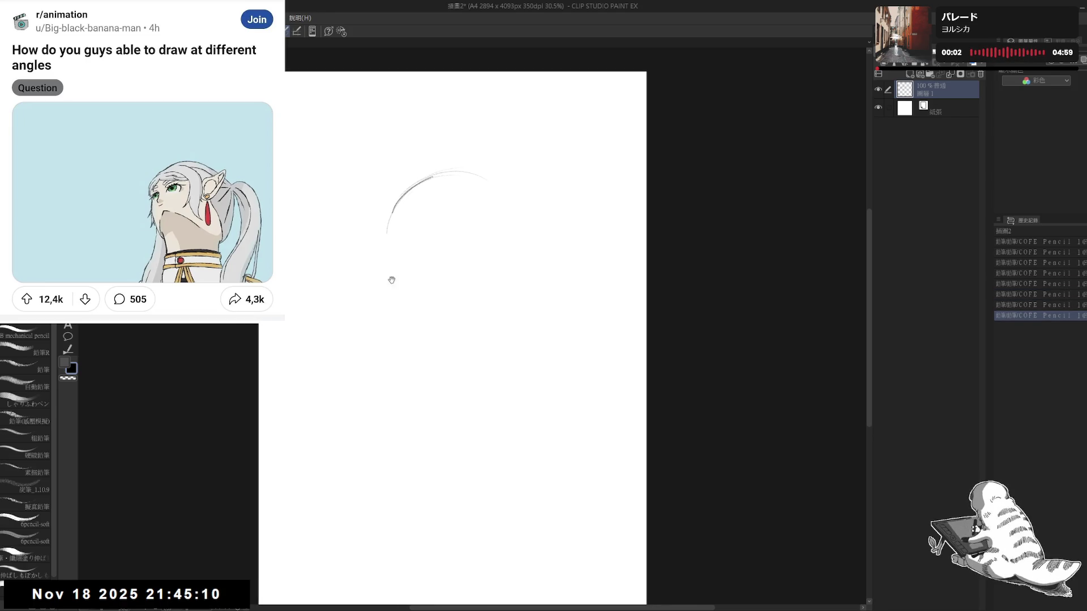
pyautogui.moveTo(439, 194); pyautogui.dragTo(398, 207)
pyautogui.moveTo(429, 180); pyautogui.dragTo(395, 210)
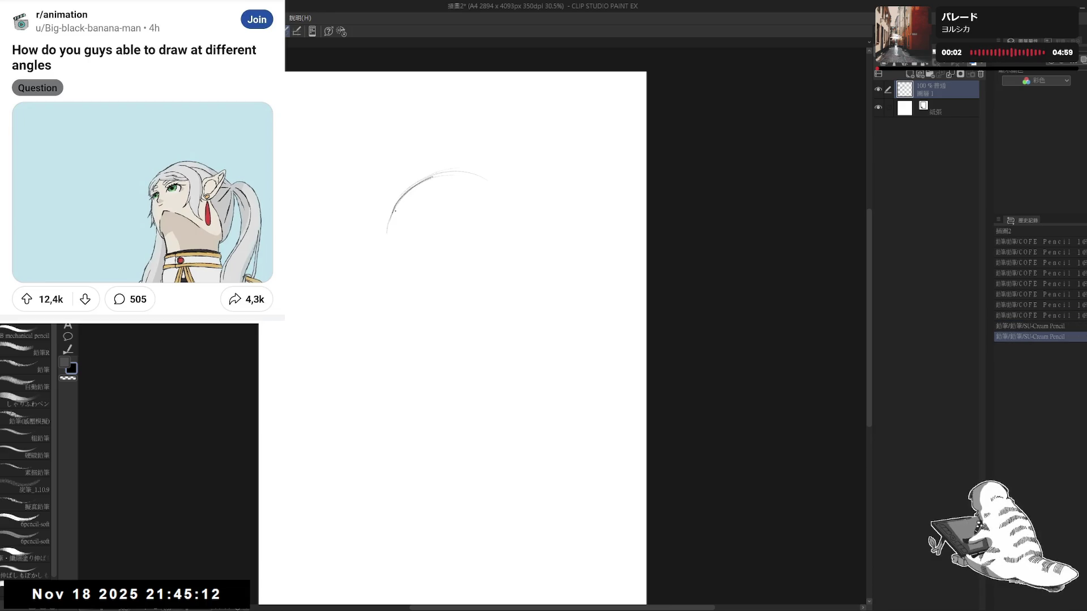
pyautogui.moveTo(433, 178); pyautogui.dragTo(403, 208)
pyautogui.hotkey('ctrl', 'z')
pyautogui.moveTo(459, 182); pyautogui.dragTo(429, 246)
pyautogui.hotkey('ctrl', 'z')
pyautogui.moveTo(443, 178)
pyautogui.mouseDown()
pyautogui.moveTo(417, 242)
pyautogui.moveTo(430, 234)
pyautogui.mouseUp()
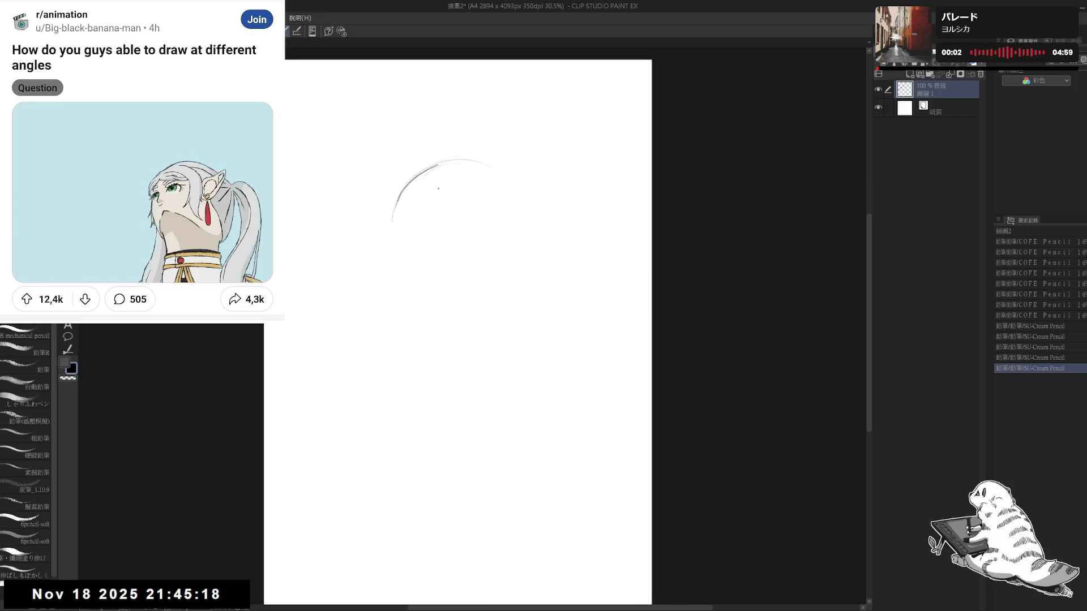
pyautogui.moveTo(446, 182); pyautogui.dragTo(418, 167)
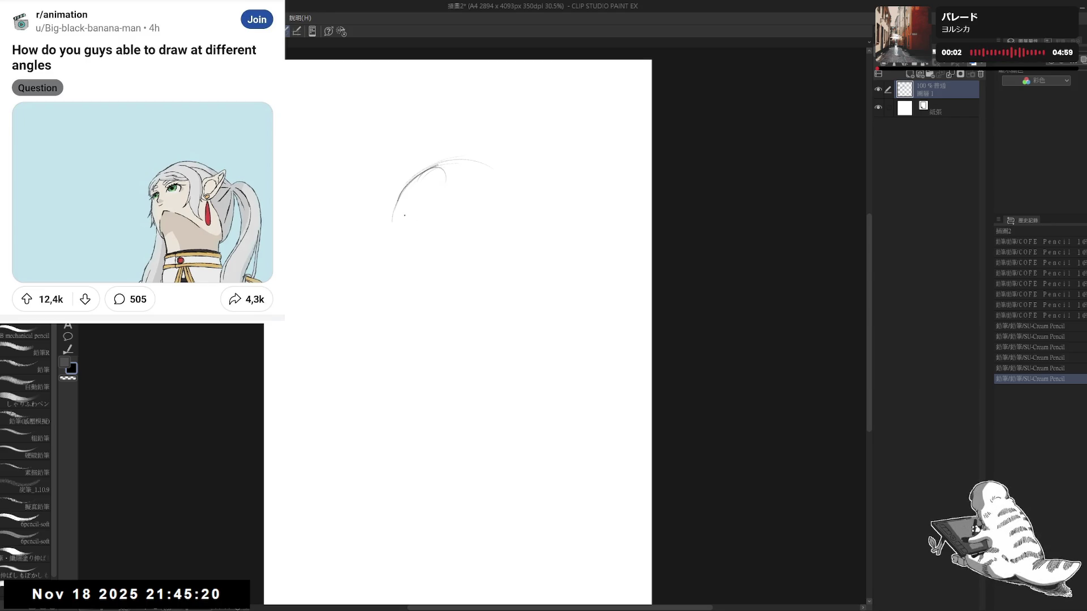
# - Build up short strokes down the head's left side and its lower hook
pyautogui.moveTo(407, 188); pyautogui.dragTo(393, 276)
pyautogui.hotkey('ctrl', 'z')
pyautogui.moveTo(407, 192)
pyautogui.mouseDown()
pyautogui.moveTo(395, 234)
pyautogui.moveTo(397, 219)
pyautogui.mouseUp()
pyautogui.hotkey('ctrl', 'z')
pyautogui.hotkey('ctrl', 'y')
pyautogui.click(387, 240)
pyautogui.moveTo(416, 186); pyautogui.dragTo(397, 213)
pyautogui.moveTo(435, 251); pyautogui.dragTo(428, 250)
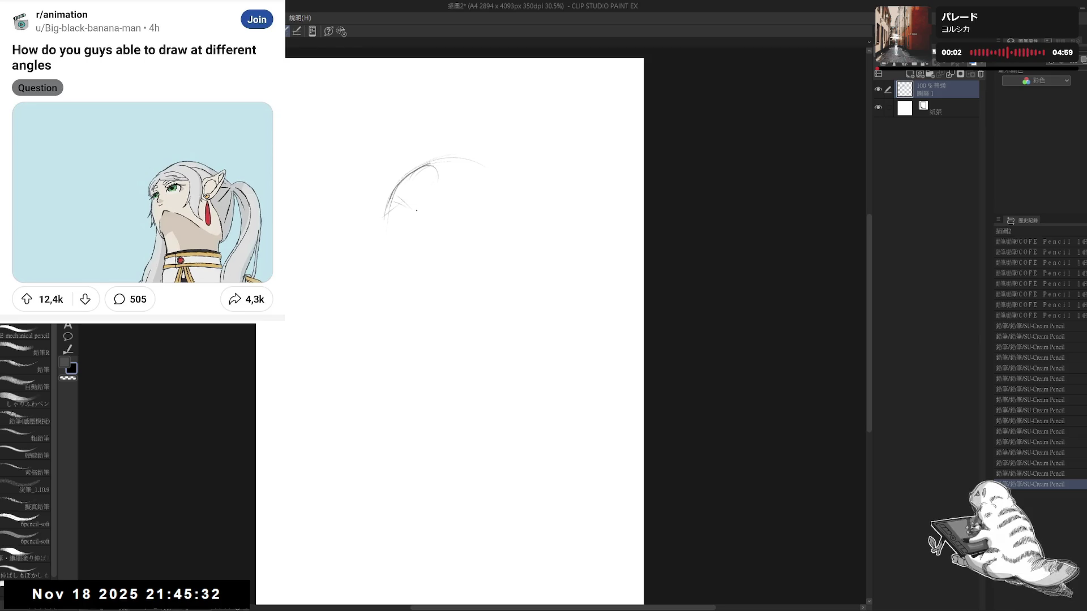
pyautogui.click(398, 216)
pyautogui.moveTo(416, 188); pyautogui.dragTo(394, 216)
pyautogui.moveTo(413, 190)
pyautogui.mouseDown()
pyautogui.moveTo(396, 214)
pyautogui.moveTo(428, 173)
pyautogui.moveTo(407, 204)
pyautogui.mouseUp()
pyautogui.click(413, 189)
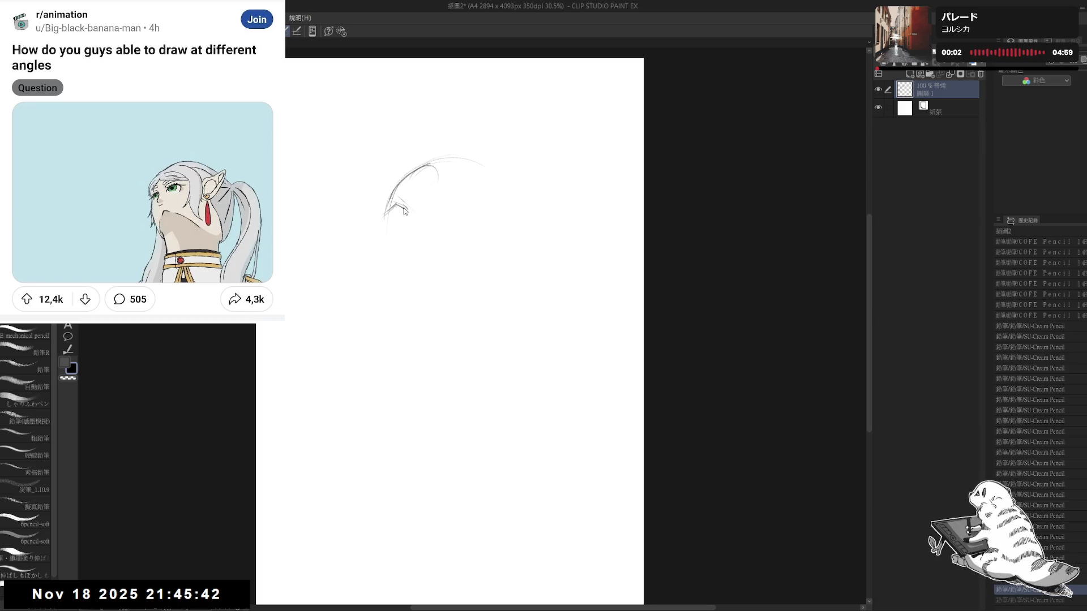
pyautogui.moveTo(398, 205); pyautogui.dragTo(406, 212)
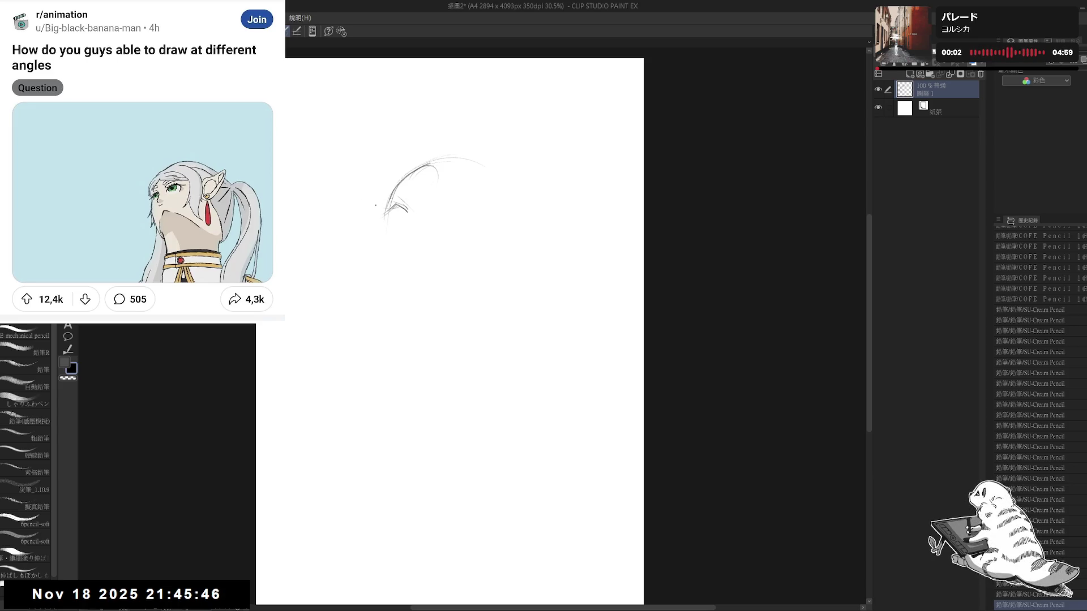
pyautogui.moveTo(397, 204); pyautogui.dragTo(404, 210)
pyautogui.moveTo(397, 205); pyautogui.dragTo(405, 210)
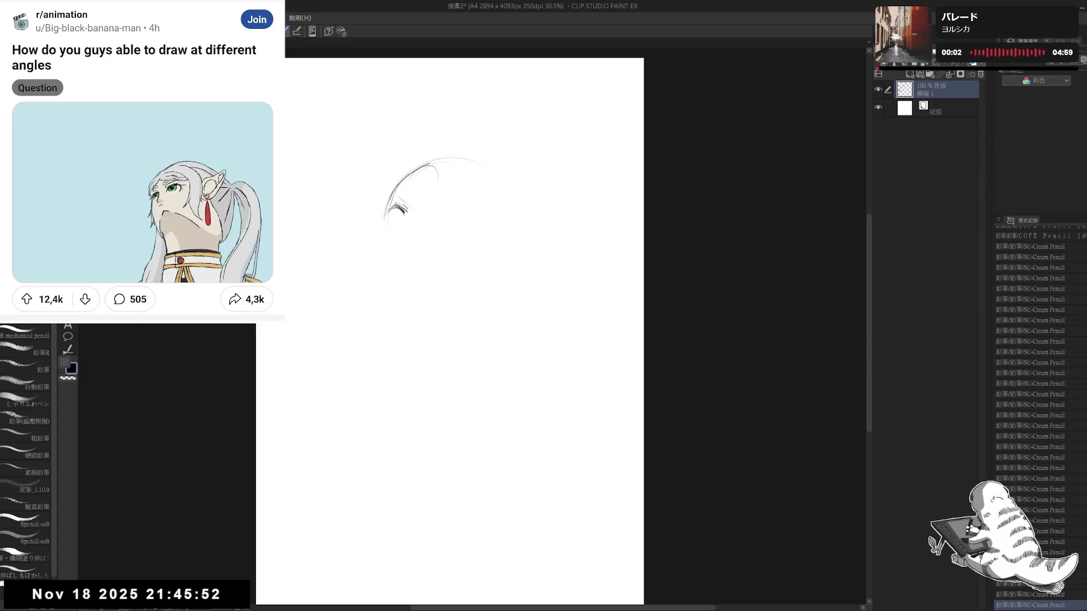
pyautogui.moveTo(397, 204); pyautogui.dragTo(404, 209)
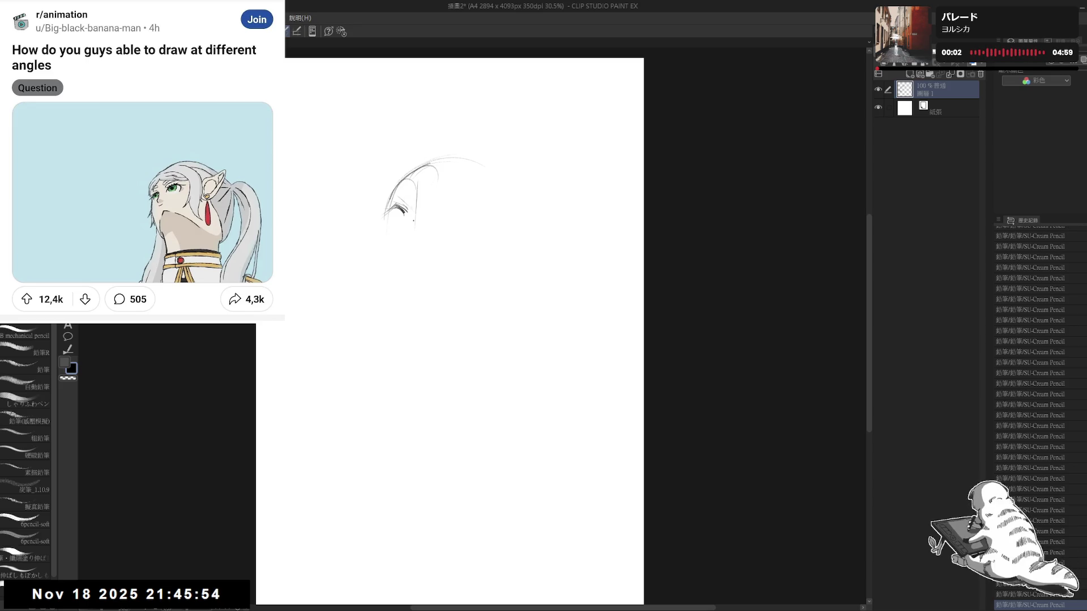
pyautogui.hotkey('ctrl', 'z')
pyautogui.moveTo(414, 205); pyautogui.dragTo(416, 209)
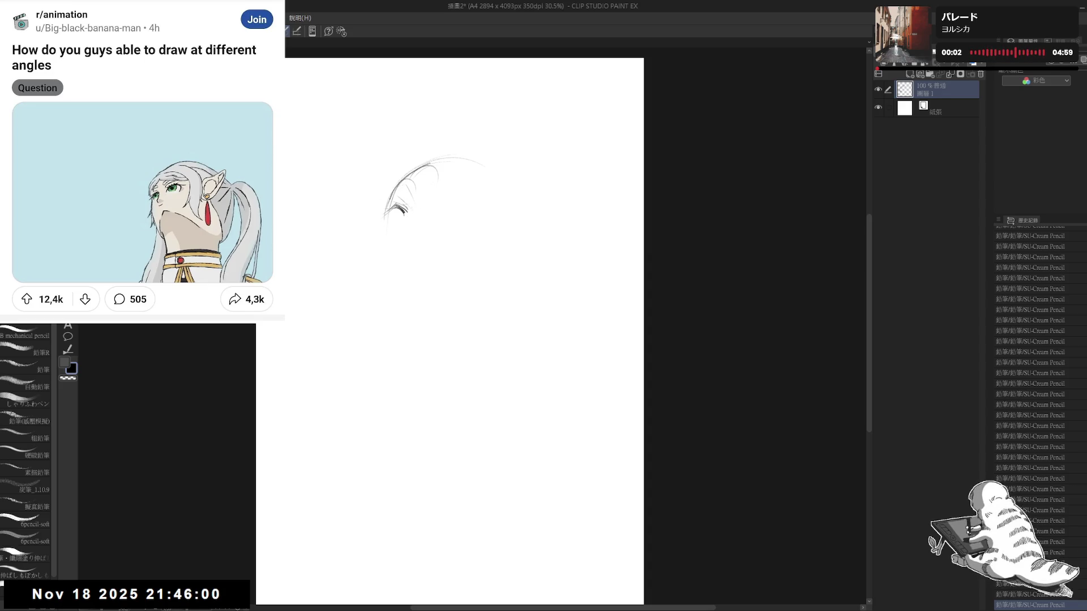
# - Sketch the eye at the hook and try the lower face contour, undoing unwanted strokes
pyautogui.moveTo(412, 200); pyautogui.dragTo(397, 218)
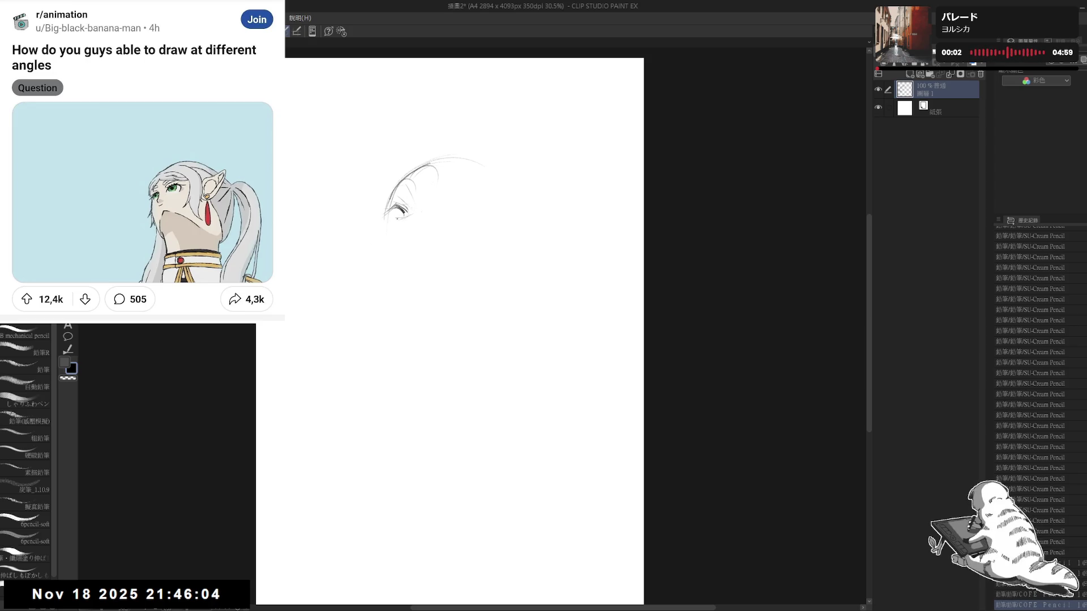
pyautogui.moveTo(414, 213)
pyautogui.mouseDown()
pyautogui.moveTo(392, 224)
pyautogui.moveTo(398, 249)
pyautogui.moveTo(375, 281)
pyautogui.mouseUp()
pyautogui.moveTo(382, 235)
pyautogui.mouseDown()
pyautogui.moveTo(376, 281)
pyautogui.moveTo(411, 313)
pyautogui.mouseUp()
pyautogui.hotkey('ctrl', 'z')
pyautogui.moveTo(378, 255); pyautogui.dragTo(403, 306)
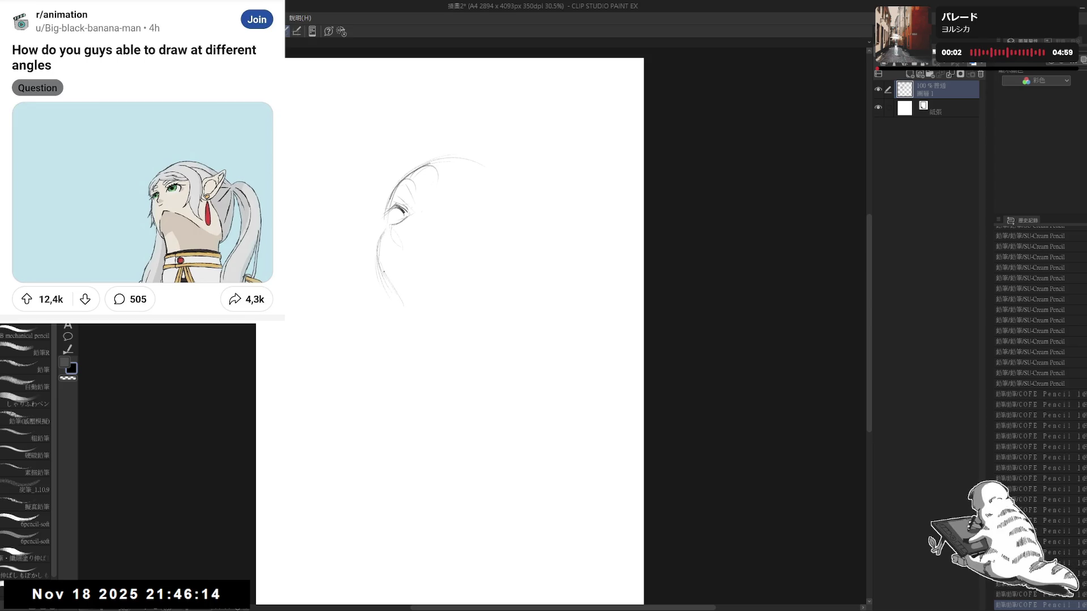
pyautogui.moveTo(377, 264); pyautogui.dragTo(401, 319)
pyautogui.hotkey('ctrl', 'z')
pyautogui.moveTo(379, 246)
pyautogui.mouseDown()
pyautogui.moveTo(404, 311)
pyautogui.moveTo(460, 298)
pyautogui.mouseUp()
pyautogui.hotkey('ctrl', 'z')
pyautogui.press('e')
pyautogui.press('p')
# - Draw the jaw line, back of the head and a line under the head
pyautogui.moveTo(476, 160)
pyautogui.mouseDown()
pyautogui.moveTo(527, 238)
pyautogui.moveTo(509, 270)
pyautogui.mouseUp()
pyautogui.moveTo(513, 256); pyautogui.dragTo(475, 293)
pyautogui.moveTo(524, 229)
pyautogui.mouseDown()
pyautogui.moveTo(499, 281)
pyautogui.moveTo(471, 295)
pyautogui.moveTo(436, 259)
pyautogui.moveTo(480, 298)
pyautogui.mouseUp()
pyautogui.moveTo(388, 276)
pyautogui.mouseDown()
pyautogui.moveTo(441, 285)
pyautogui.moveTo(402, 303)
pyautogui.moveTo(407, 338)
pyautogui.moveTo(369, 384)
pyautogui.mouseUp()
pyautogui.click(406, 300)
# - Rough a collar shape below the chin, then erase its messy lines
pyautogui.moveTo(392, 310)
pyautogui.mouseDown()
pyautogui.moveTo(366, 321)
pyautogui.moveTo(480, 306)
pyautogui.mouseUp()
pyautogui.moveTo(382, 330); pyautogui.dragTo(347, 332)
pyautogui.moveTo(403, 310); pyautogui.dragTo(358, 328)
pyautogui.moveTo(476, 310); pyautogui.dragTo(417, 335)
pyautogui.press('e')
pyautogui.moveTo(348, 333)
pyautogui.mouseDown()
pyautogui.moveTo(379, 303)
pyautogui.moveTo(452, 305)
pyautogui.moveTo(379, 318)
pyautogui.moveTo(378, 330)
pyautogui.moveTo(447, 321)
pyautogui.mouseUp()
pyautogui.press('p')
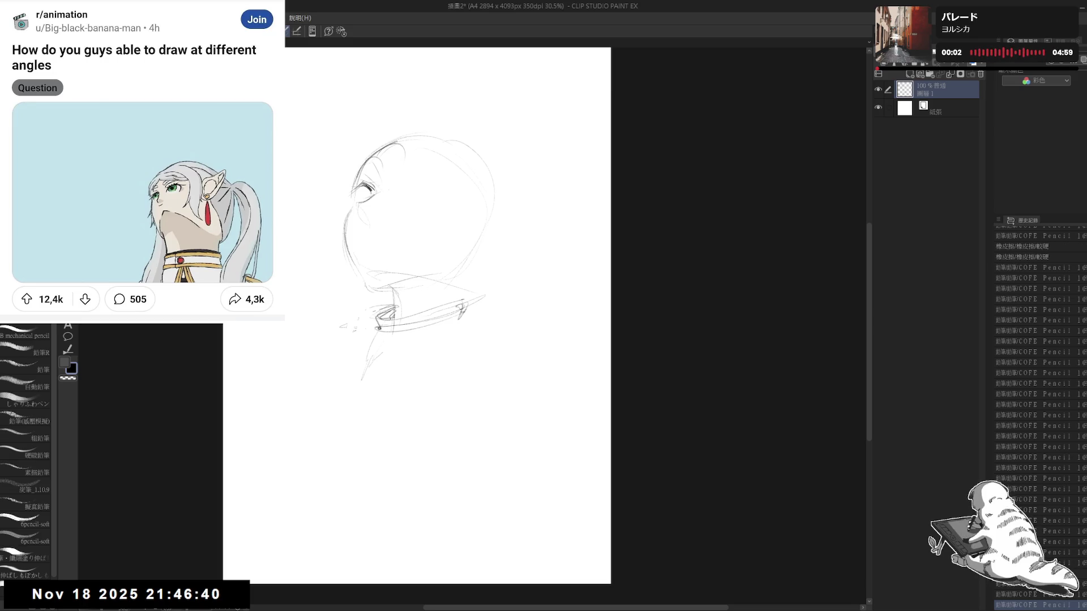
# - Draw the collar box's bottom curve, right side and an inner mark
pyautogui.moveTo(370, 372)
pyautogui.mouseDown()
pyautogui.moveTo(413, 376)
pyautogui.moveTo(458, 361)
pyautogui.mouseUp()
pyautogui.moveTo(472, 311); pyautogui.dragTo(457, 364)
pyautogui.moveTo(367, 382); pyautogui.dragTo(465, 373)
pyautogui.moveTo(404, 326)
pyautogui.mouseDown()
pyautogui.moveTo(398, 365)
pyautogui.moveTo(474, 355)
pyautogui.moveTo(411, 403)
pyautogui.moveTo(319, 538)
pyautogui.mouseUp()
pyautogui.hscroll(1, 424, 340)
# - Draw the long pointed coat front panel with side lines down from the collar
pyautogui.moveTo(319, 537)
pyautogui.mouseDown()
pyautogui.moveTo(432, 397)
pyautogui.moveTo(493, 351)
pyautogui.moveTo(497, 381)
pyautogui.moveTo(439, 384)
pyautogui.moveTo(545, 488)
pyautogui.mouseUp()
pyautogui.moveTo(475, 384); pyautogui.dragTo(429, 522)
pyautogui.moveTo(333, 376)
pyautogui.mouseDown()
pyautogui.moveTo(317, 391)
pyautogui.moveTo(360, 387)
pyautogui.moveTo(329, 503)
pyautogui.mouseUp()
pyautogui.moveTo(337, 355); pyautogui.dragTo(301, 367)
pyautogui.moveTo(343, 336)
pyautogui.mouseDown()
pyautogui.moveTo(304, 362)
pyautogui.moveTo(279, 455)
pyautogui.moveTo(302, 370)
pyautogui.moveTo(301, 387)
pyautogui.moveTo(335, 363)
pyautogui.moveTo(307, 401)
pyautogui.mouseUp()
# - Add short strokes by the collar and erase stray marks around it
pyautogui.press('e')
pyautogui.press('p')
pyautogui.moveTo(425, 340); pyautogui.dragTo(454, 339)
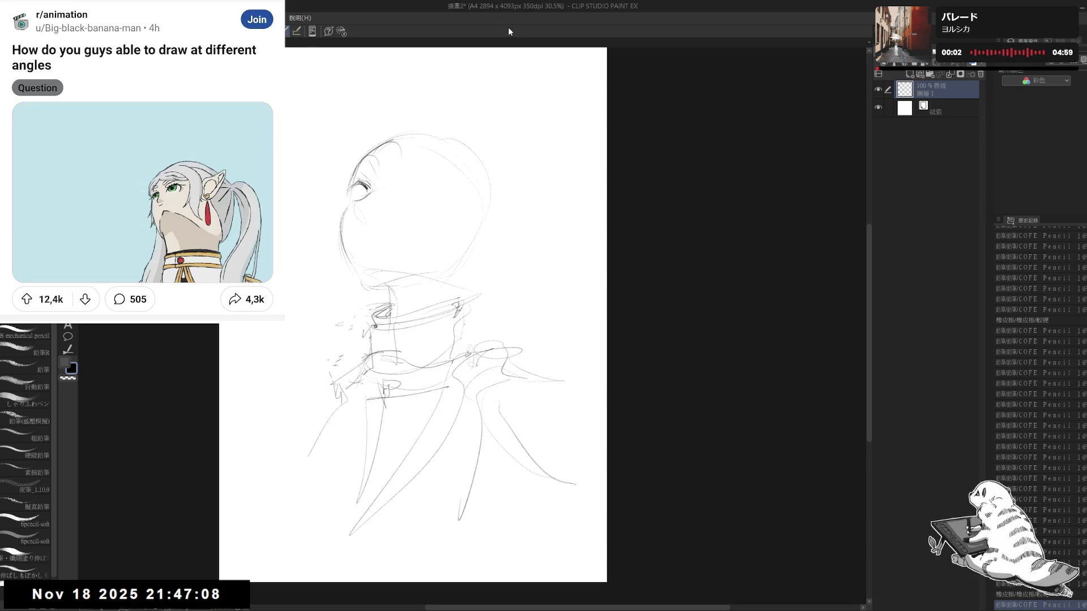
pyautogui.moveTo(424, 255); pyautogui.dragTo(434, 250)
pyautogui.moveTo(361, 299); pyautogui.dragTo(357, 335)
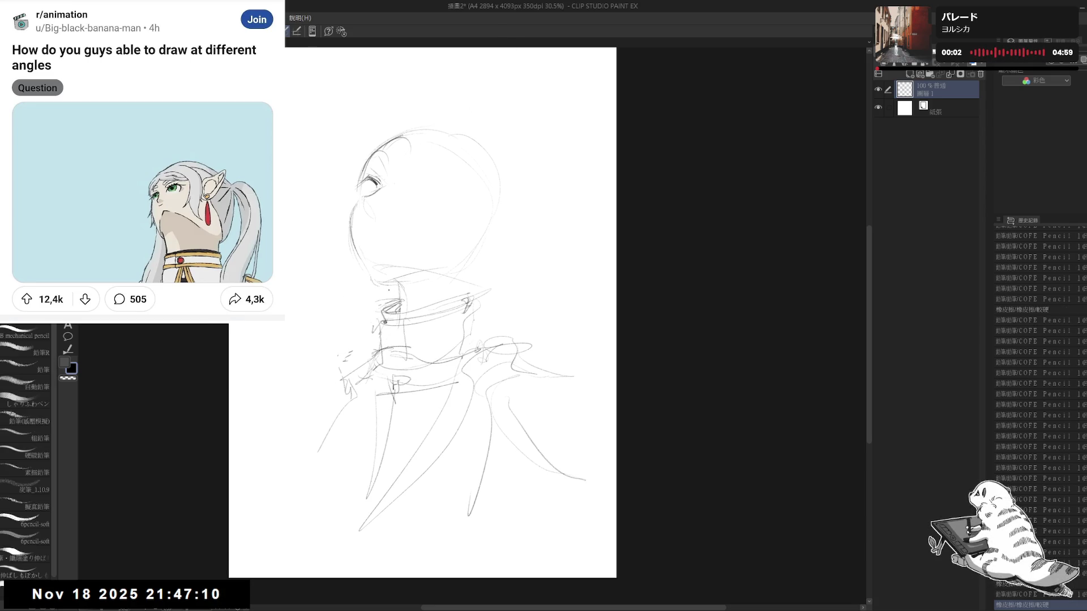
# - Reposition the canvas view and clear a brief freehand selection
pyautogui.moveTo(440, 318); pyautogui.dragTo(440, 330)
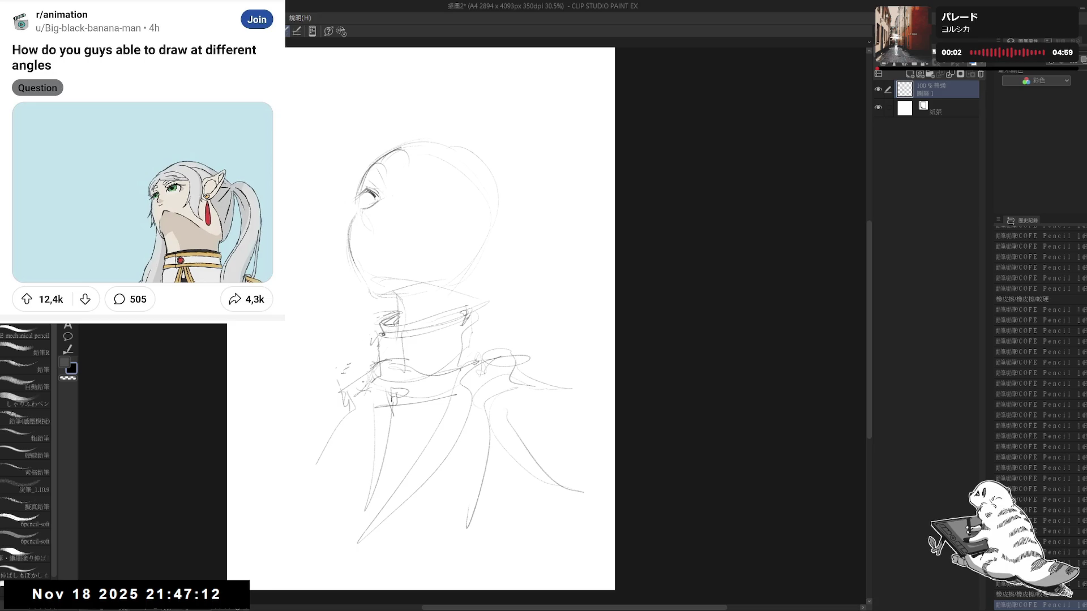
pyautogui.press('m')
pyautogui.moveTo(386, 299)
pyautogui.mouseDown()
pyautogui.moveTo(358, 343)
pyautogui.moveTo(387, 342)
pyautogui.moveTo(290, 454)
pyautogui.moveTo(493, 286)
pyautogui.mouseUp()
pyautogui.hotkey('ctrl', 'd')
pyautogui.press('p')
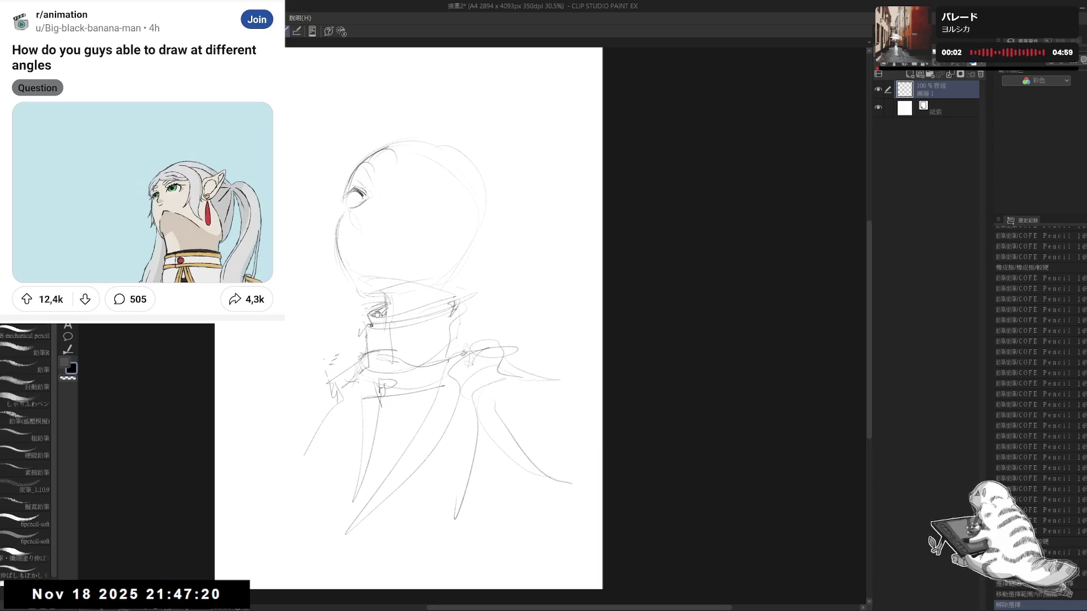
pyautogui.moveTo(347, 324); pyautogui.dragTo(341, 339)
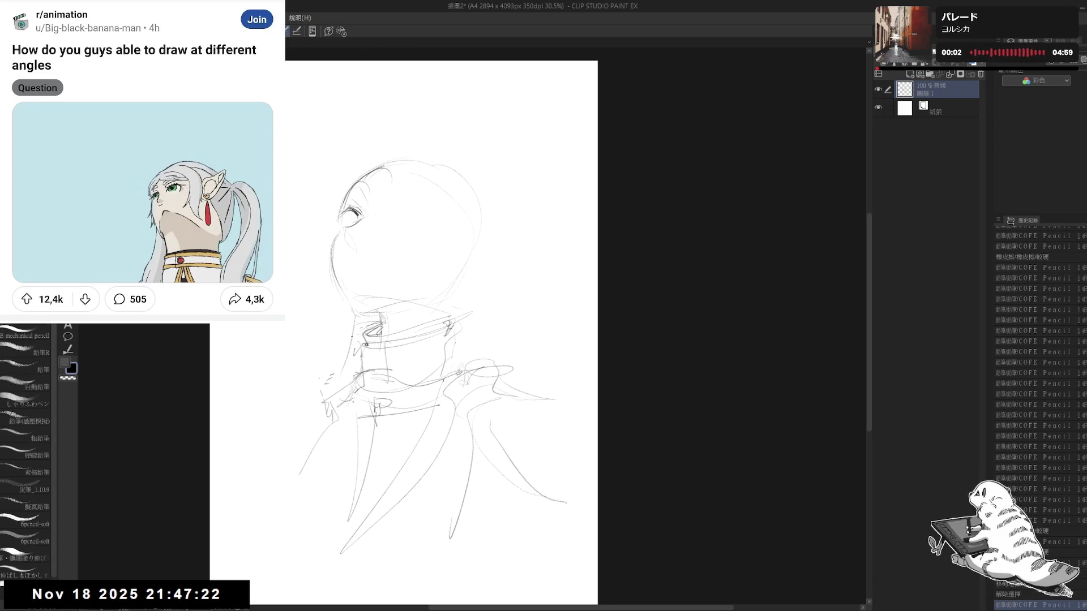
# - Erase part of the coat front lines and redraw them with fresh strokes
pyautogui.moveTo(333, 391)
pyautogui.mouseDown()
pyautogui.moveTo(314, 409)
pyautogui.moveTo(340, 397)
pyautogui.moveTo(290, 443)
pyautogui.mouseUp()
pyautogui.press('e')
pyautogui.moveTo(348, 395)
pyautogui.mouseDown()
pyautogui.moveTo(317, 420)
pyautogui.moveTo(285, 499)
pyautogui.mouseUp()
pyautogui.press('p')
pyautogui.moveTo(324, 446); pyautogui.dragTo(319, 543)
pyautogui.moveTo(336, 408)
pyautogui.mouseDown()
pyautogui.moveTo(285, 499)
pyautogui.moveTo(300, 476)
pyautogui.moveTo(316, 516)
pyautogui.mouseUp()
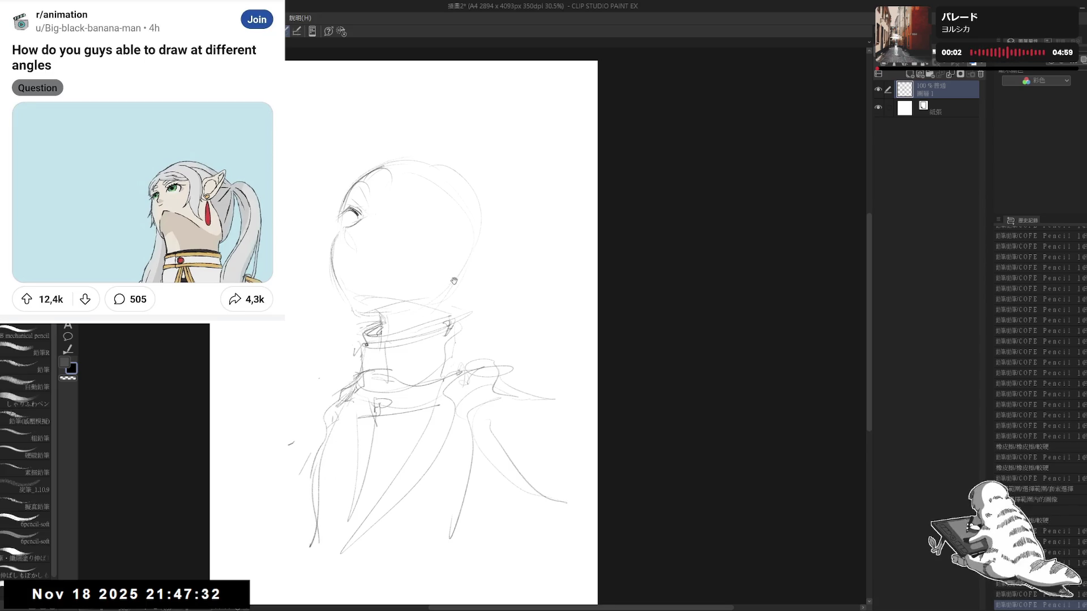
pyautogui.moveTo(456, 250); pyautogui.dragTo(449, 262)
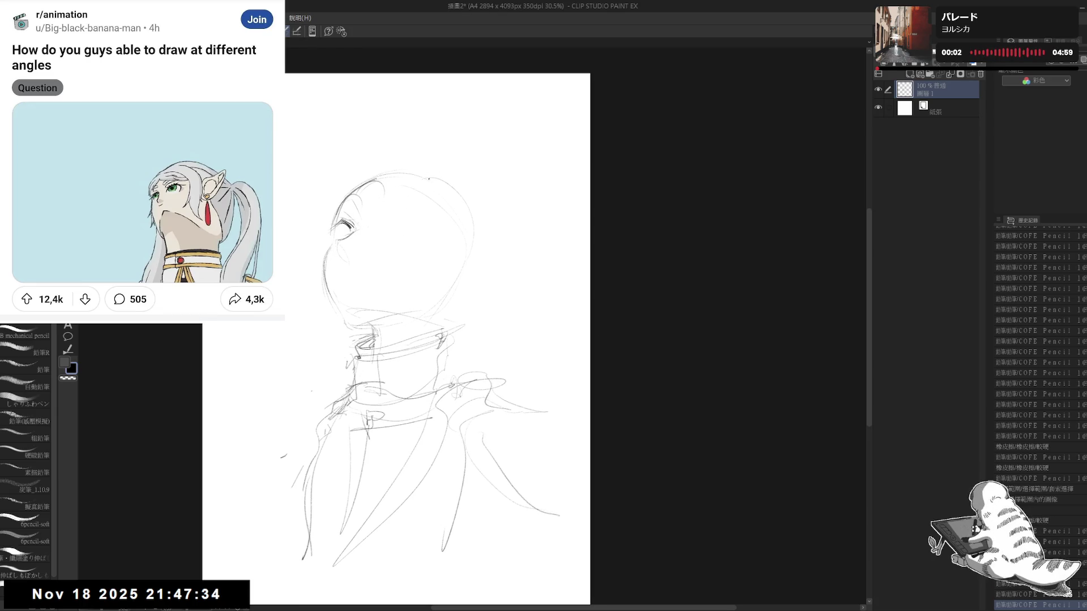
# - Remove stray small marks on the coat and near the eye
pyautogui.click(382, 393)
pyautogui.hotkey('ctrl', 'z')
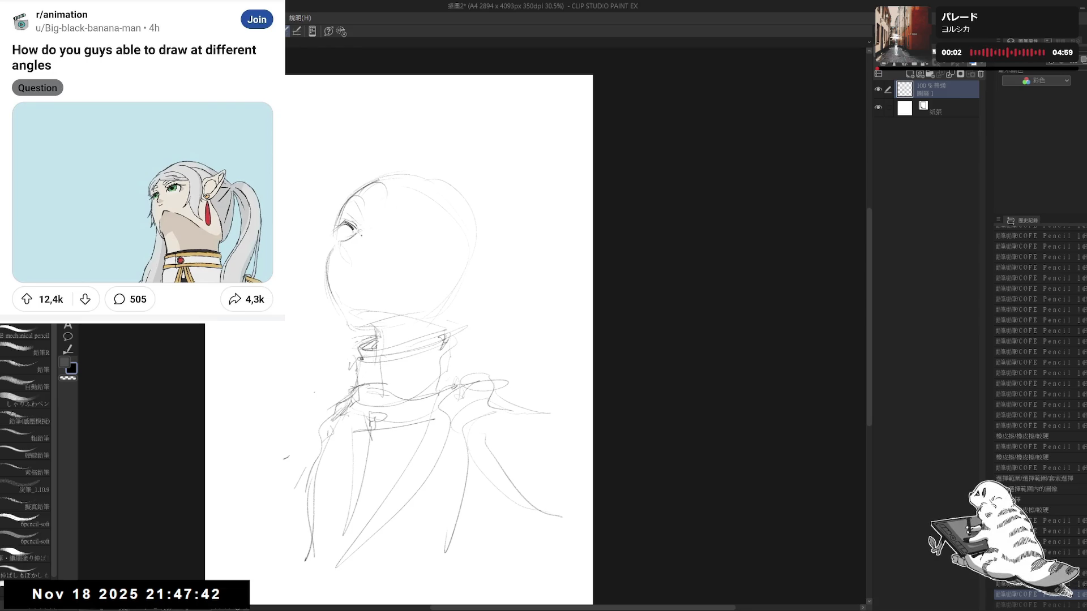
pyautogui.moveTo(342, 240); pyautogui.dragTo(343, 242)
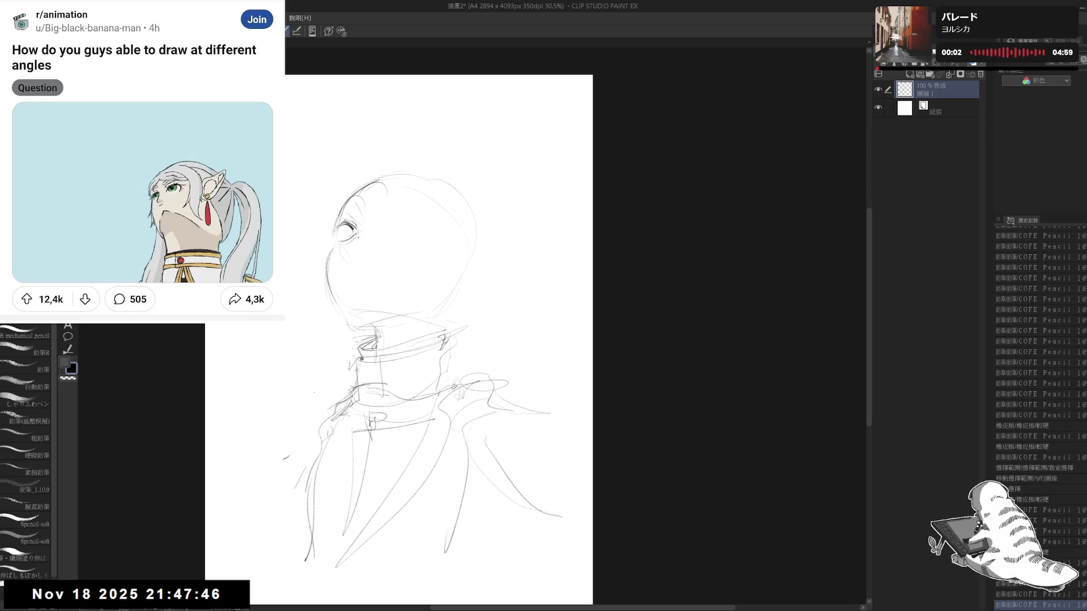
pyautogui.press('e')
pyautogui.moveTo(343, 252)
pyautogui.mouseDown()
pyautogui.moveTo(348, 265)
pyautogui.moveTo(344, 250)
pyautogui.mouseUp()
pyautogui.press('p')
# - Draw the ear's long upper edge out from the head's right side
pyautogui.moveTo(484, 308); pyautogui.dragTo(467, 313)
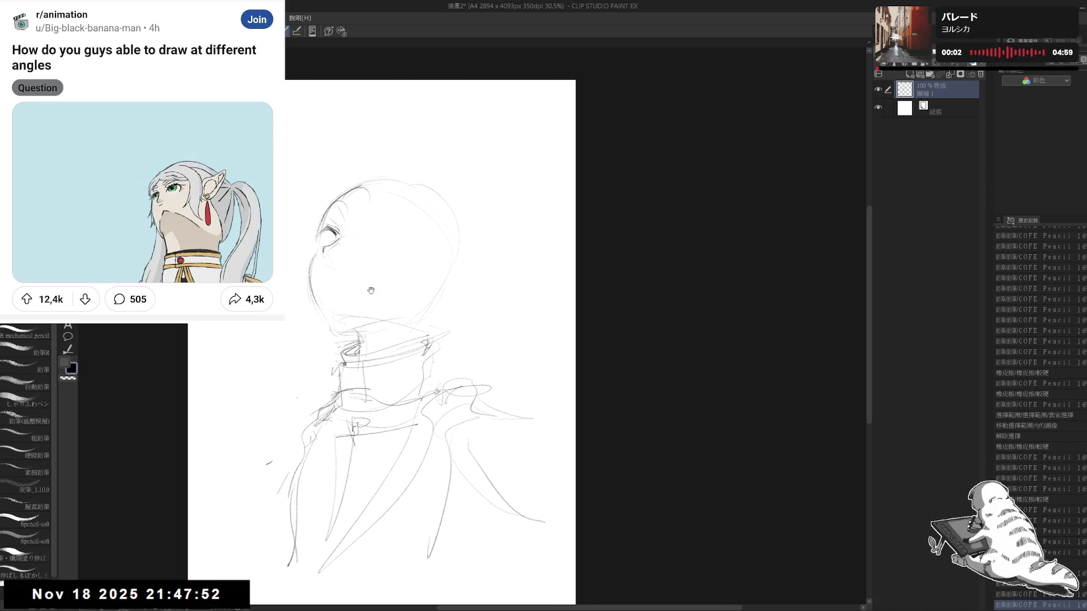
pyautogui.moveTo(460, 262); pyautogui.dragTo(439, 293)
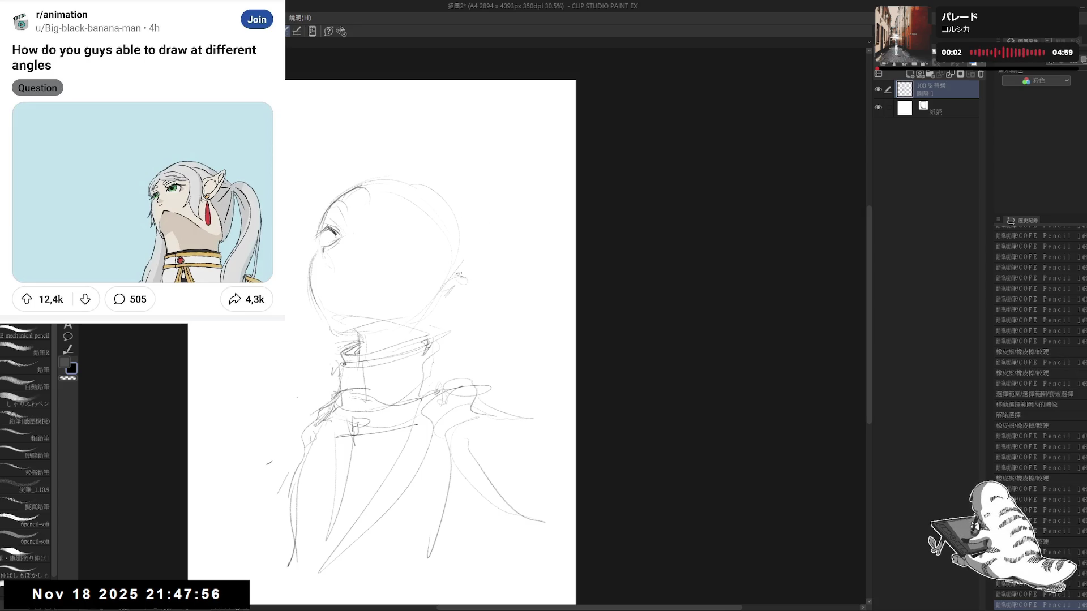
pyautogui.moveTo(459, 273)
pyautogui.mouseDown()
pyautogui.moveTo(551, 283)
pyautogui.moveTo(443, 318)
pyautogui.moveTo(536, 291)
pyautogui.mouseUp()
pyautogui.click(536, 287)
# - Erase stray lines near the ear and mirror the view to check proportions
pyautogui.press('e')
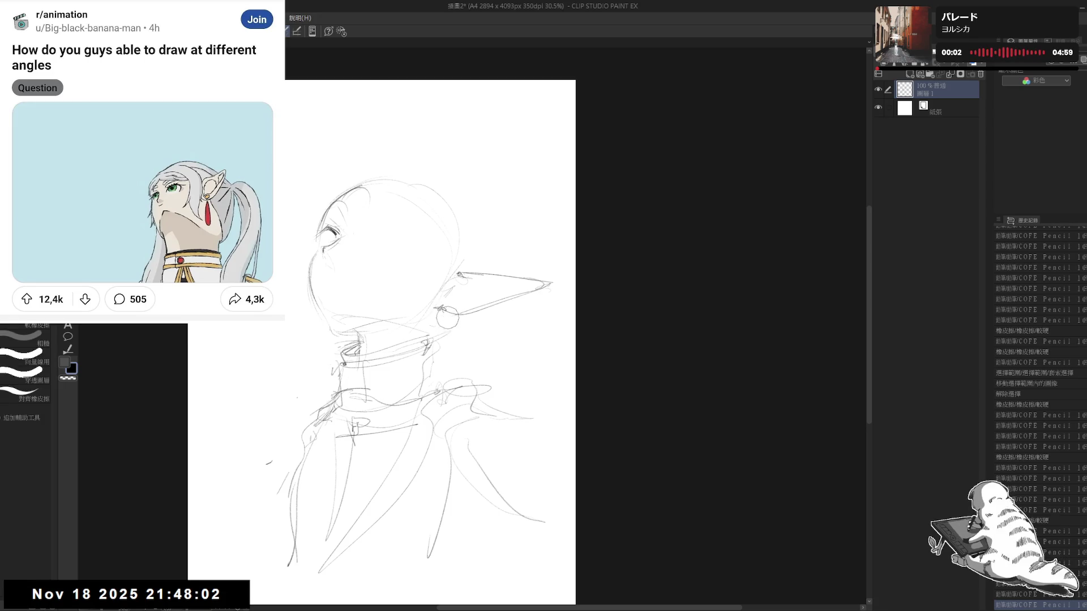
pyautogui.moveTo(450, 319)
pyautogui.mouseDown()
pyautogui.moveTo(440, 310)
pyautogui.moveTo(480, 316)
pyautogui.moveTo(450, 306)
pyautogui.moveTo(513, 294)
pyautogui.mouseUp()
pyautogui.press('p')
pyautogui.press('e')
pyautogui.press('p')
pyautogui.press('h')
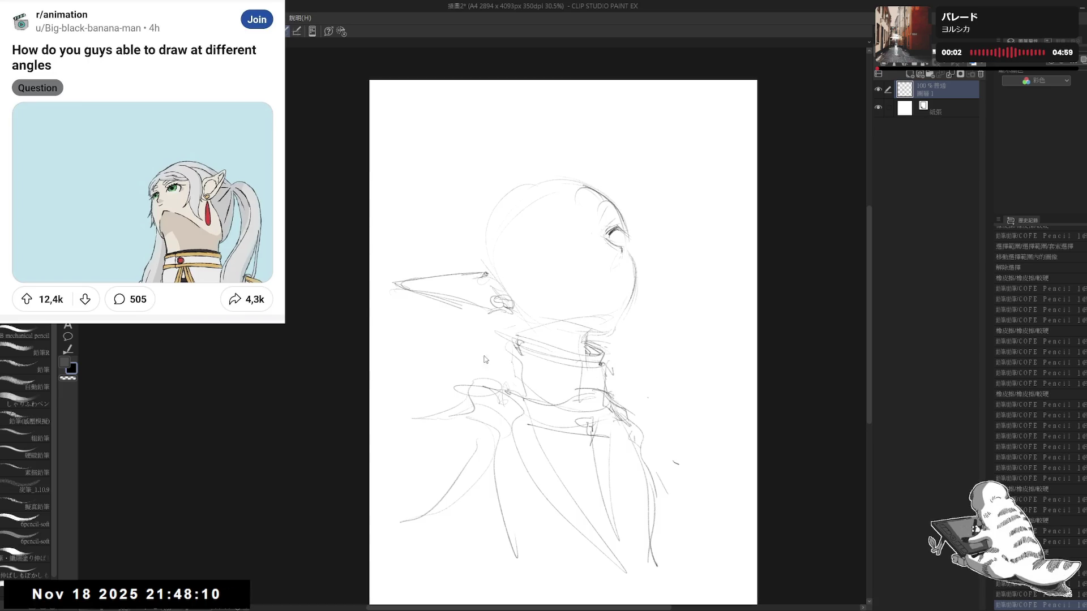
pyautogui.press('h')
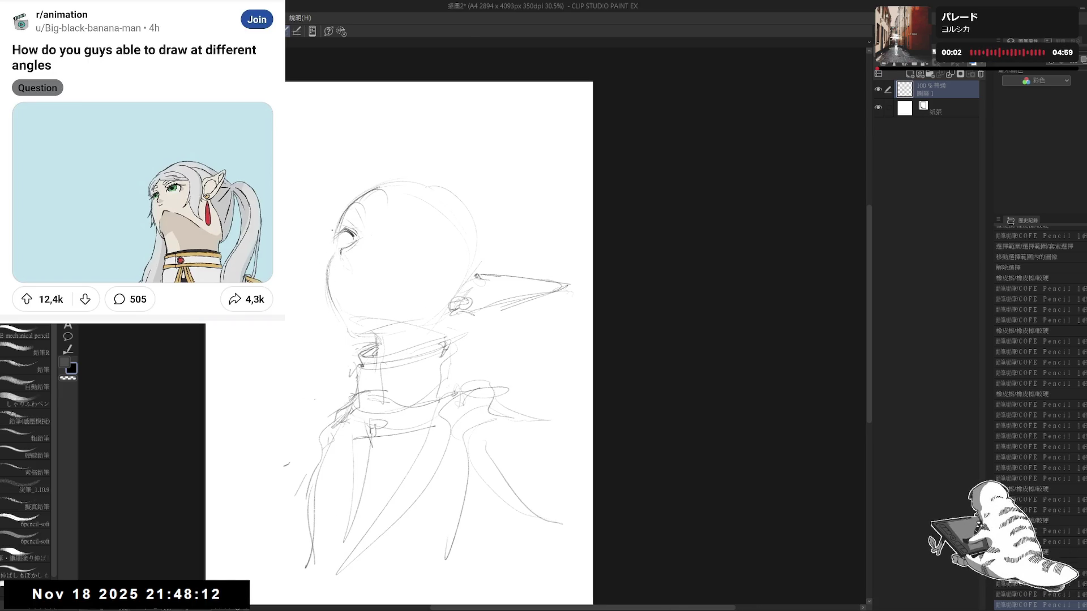
pyautogui.click(322, 283)
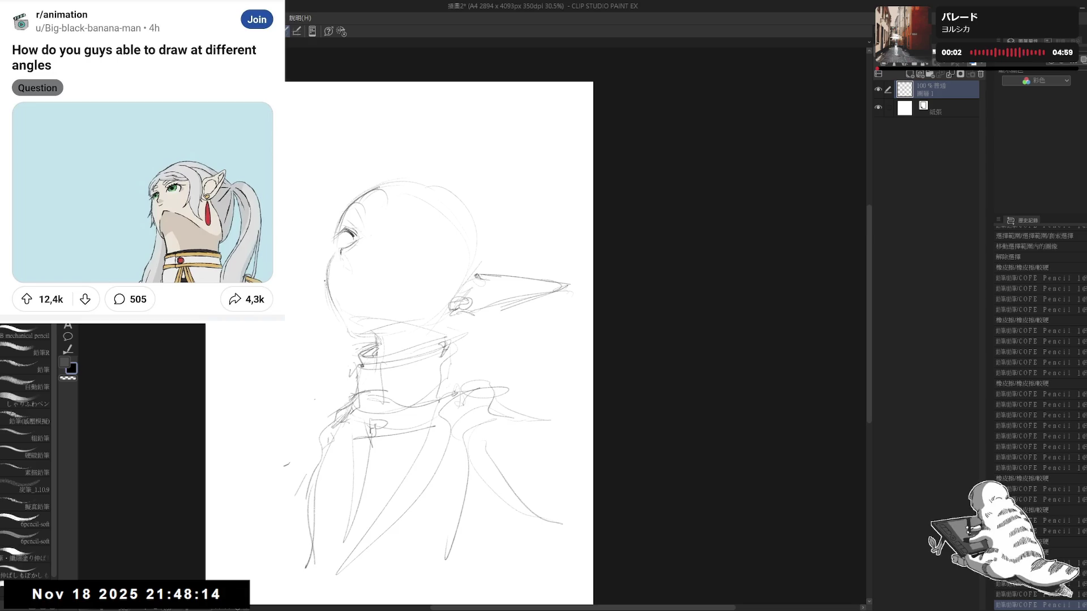
# - Extend the ear tip further out and sketch the second ear on the face's left
pyautogui.moveTo(506, 274)
pyautogui.mouseDown()
pyautogui.moveTo(496, 269)
pyautogui.moveTo(535, 279)
pyautogui.mouseUp()
pyautogui.press('e')
pyautogui.press('p')
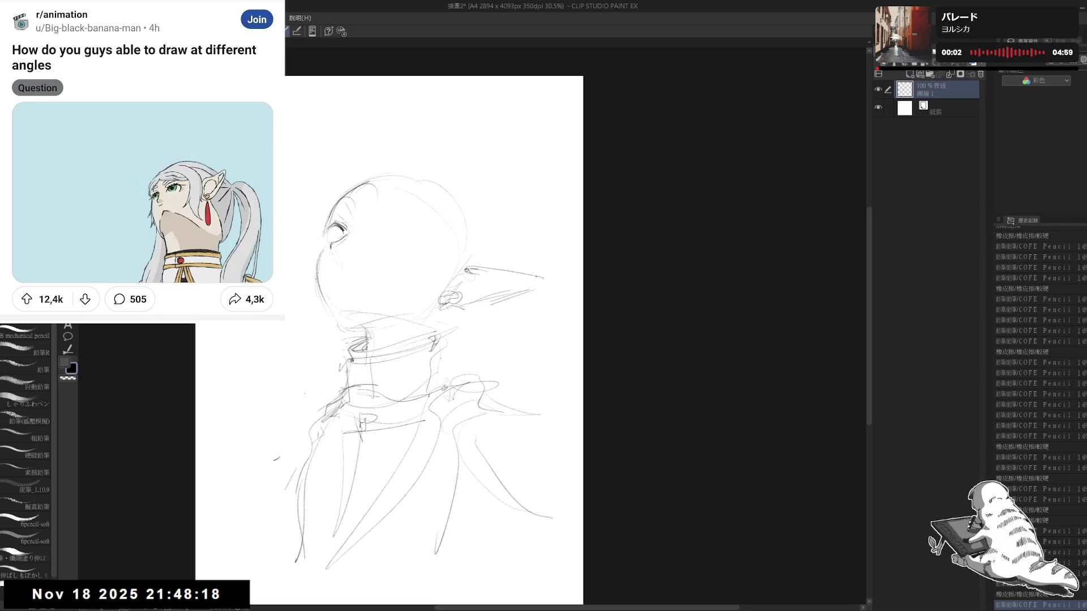
pyautogui.moveTo(525, 277)
pyautogui.mouseDown()
pyautogui.moveTo(558, 277)
pyautogui.moveTo(465, 294)
pyautogui.mouseUp()
pyautogui.moveTo(312, 278); pyautogui.dragTo(285, 292)
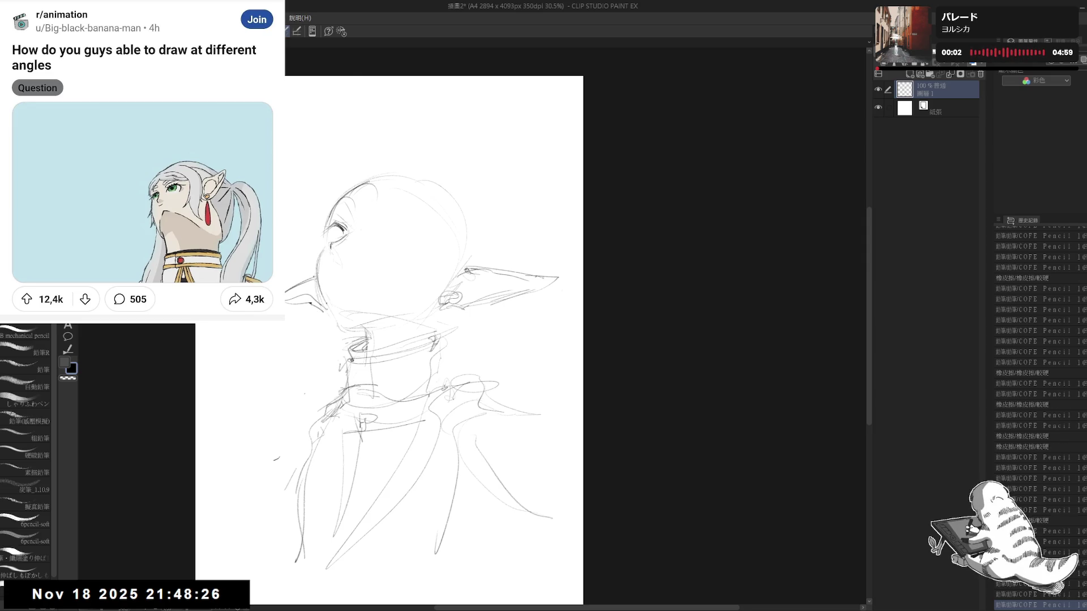
pyautogui.press('h')
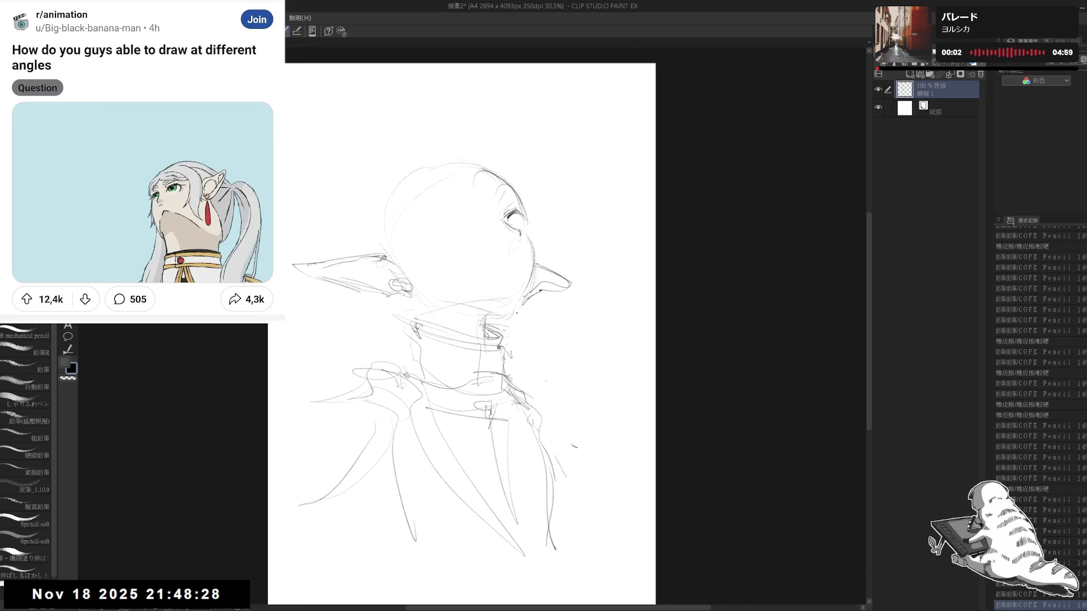
pyautogui.press('h')
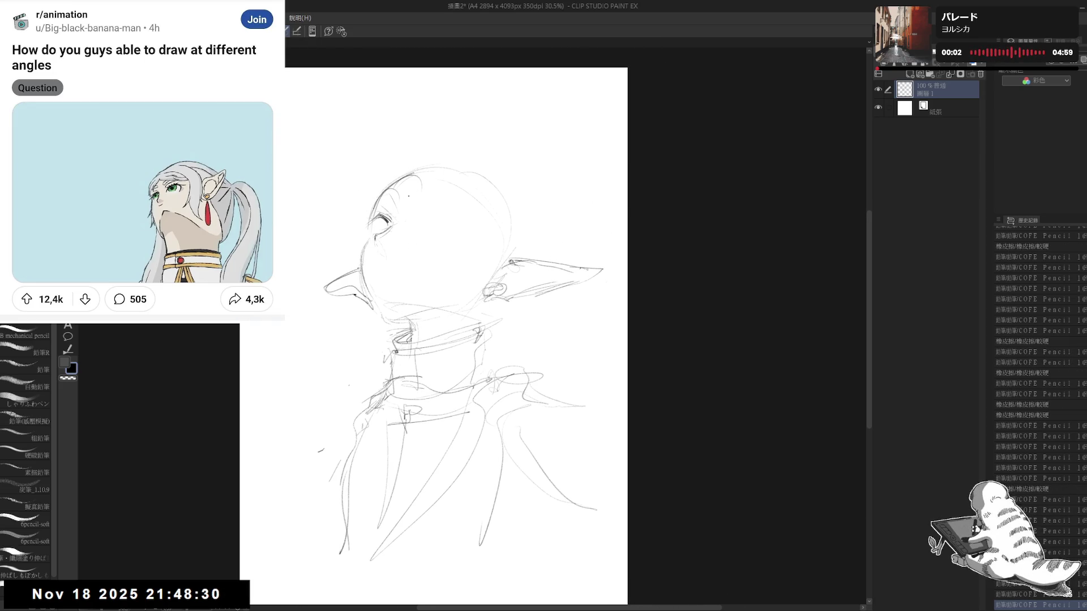
# - Erase part of the eye lines, then paste the reference image as a new layer
pyautogui.press('e')
pyautogui.moveTo(379, 214)
pyautogui.mouseDown()
pyautogui.moveTo(389, 229)
pyautogui.moveTo(357, 234)
pyautogui.mouseUp()
pyautogui.press('p')
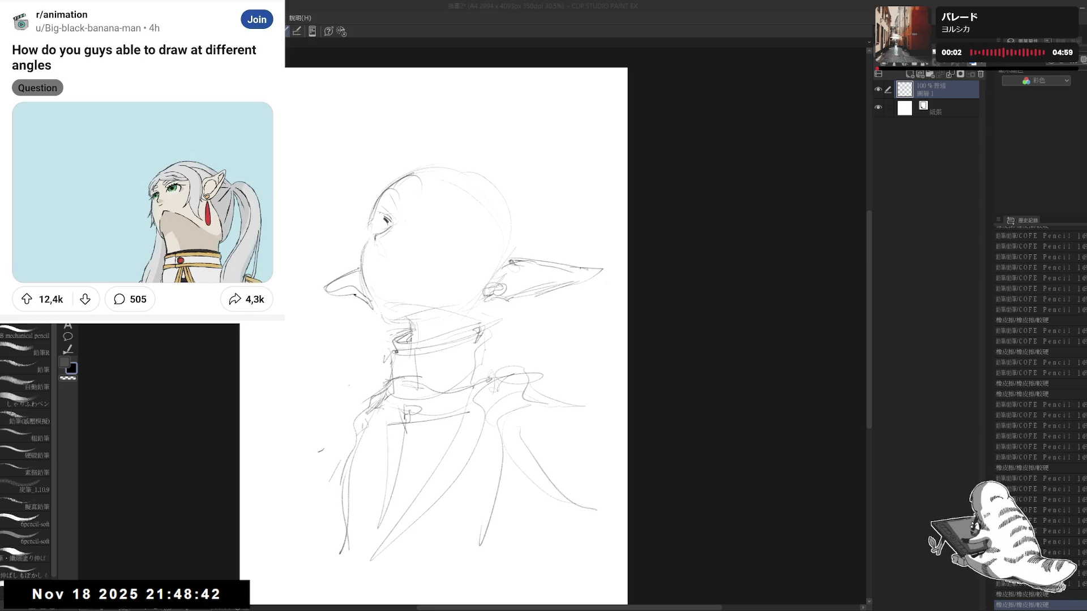
pyautogui.click(438, 86)
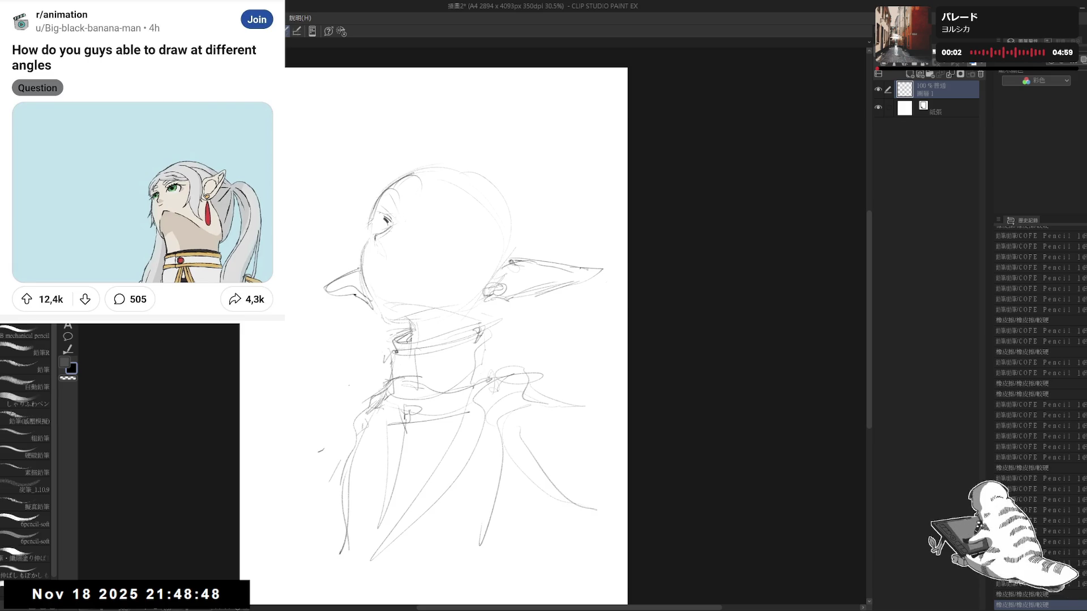
pyautogui.hotkey('ctrl', 'v')
# - Scale the pasted reference image down small and move it to the page's right edge
pyautogui.hotkey('ctrl', 't')
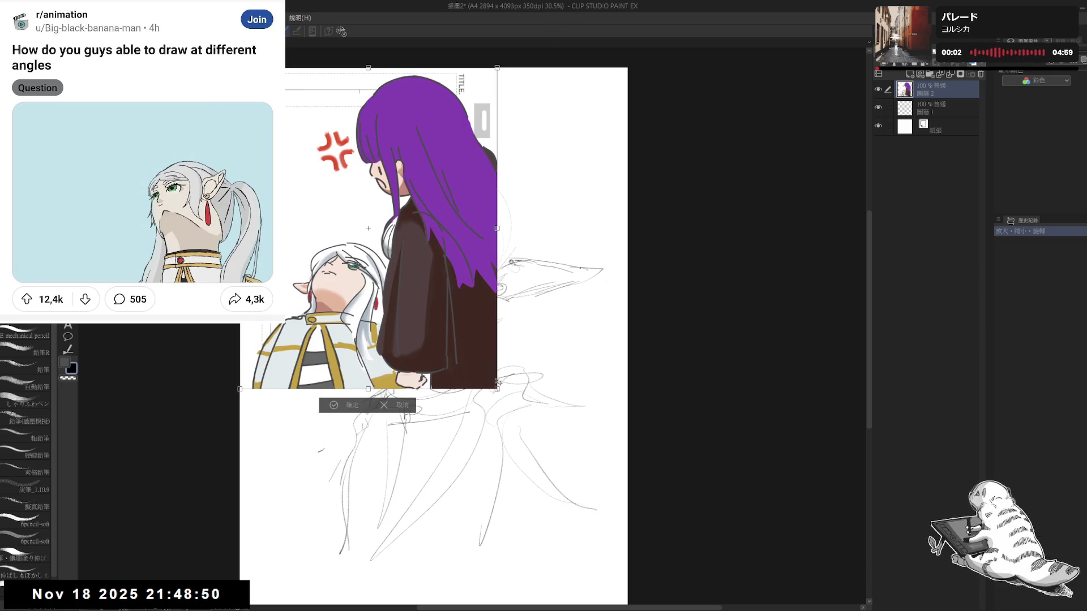
pyautogui.scroll(2, 378, 323)
pyautogui.scroll(1, 391, 357)
pyautogui.scroll(1, 407, 399)
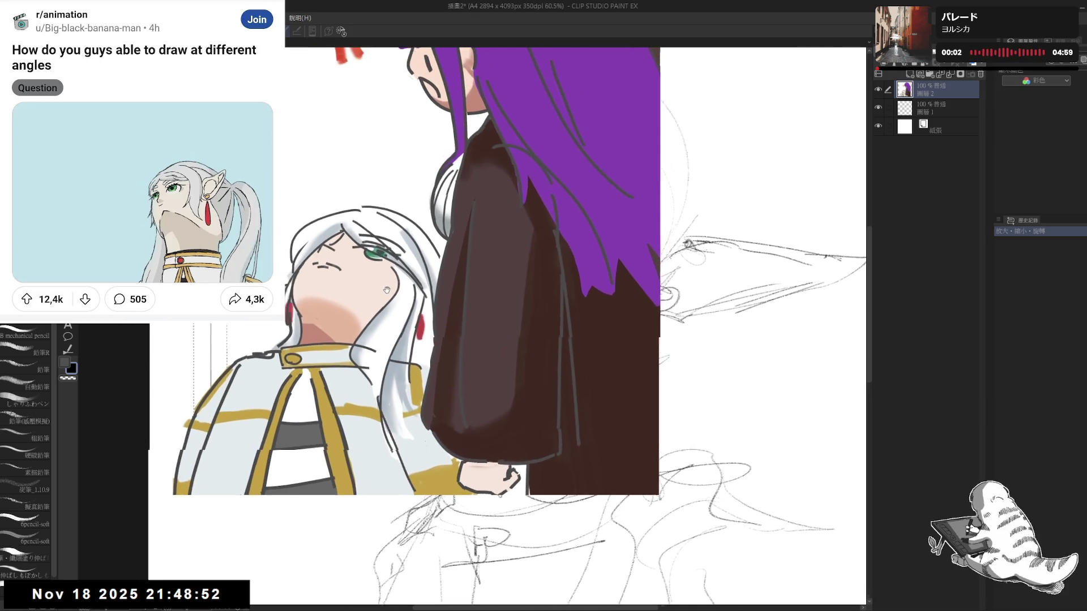
pyautogui.click(389, 529)
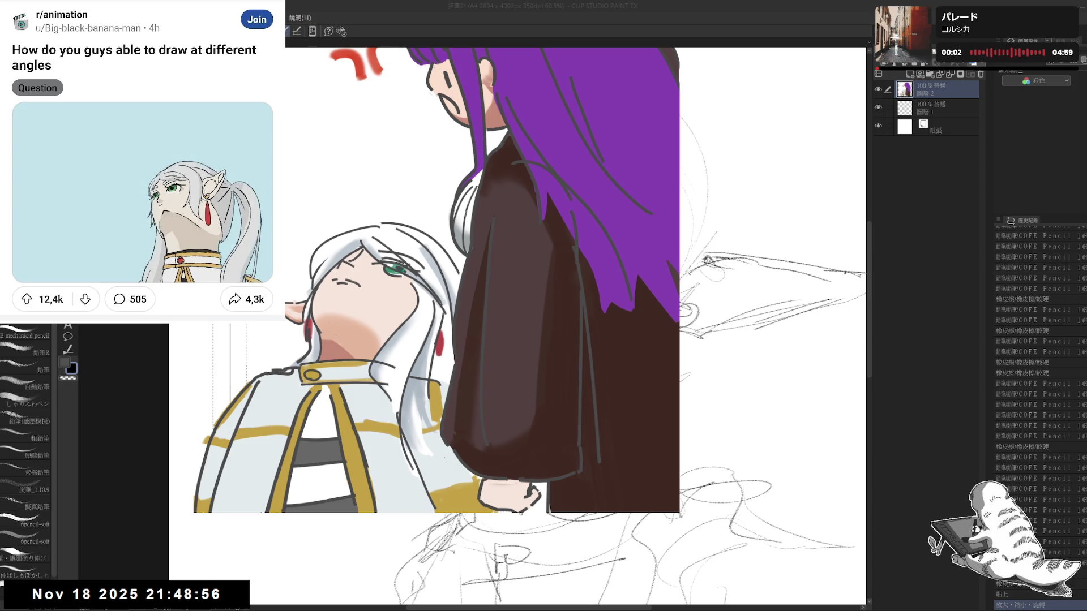
pyautogui.scroll(-1, 318, 330)
pyautogui.scroll(-1, 317, 330)
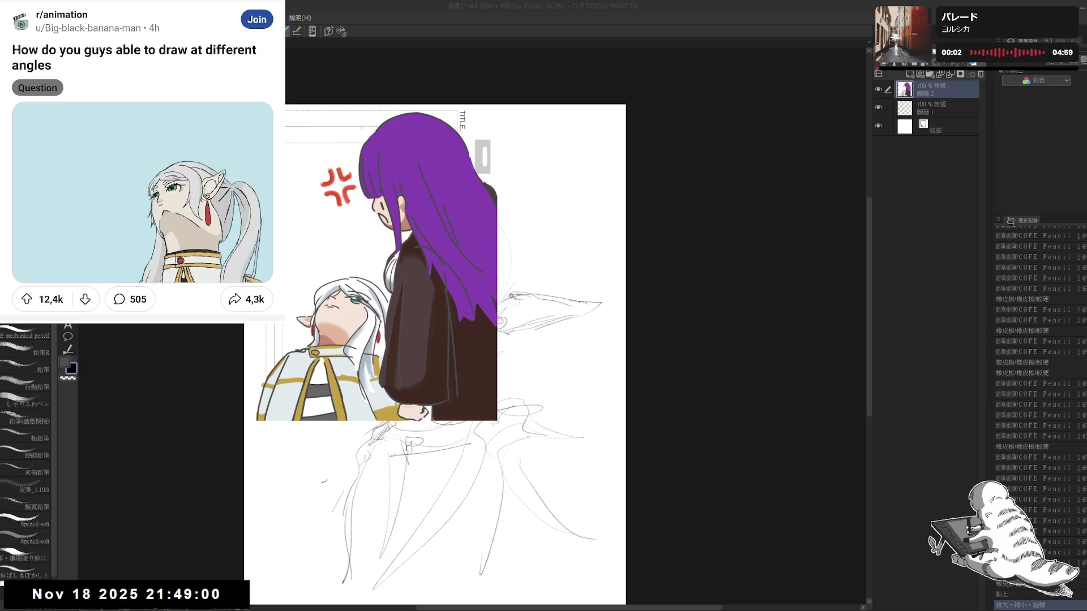
pyautogui.hotkey('ctrl', 't')
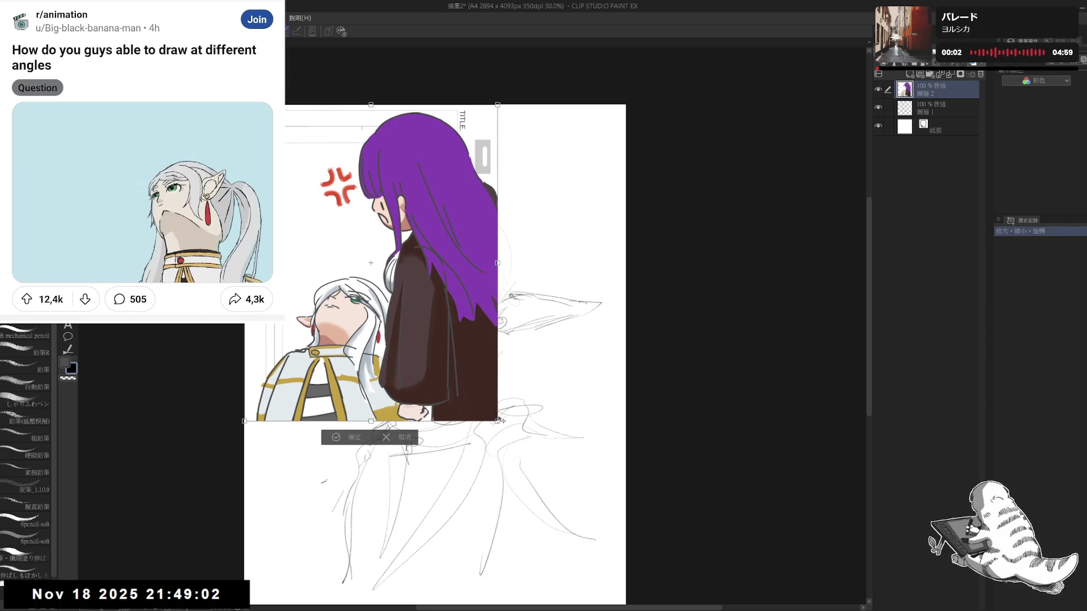
pyautogui.moveTo(499, 421); pyautogui.dragTo(365, 246)
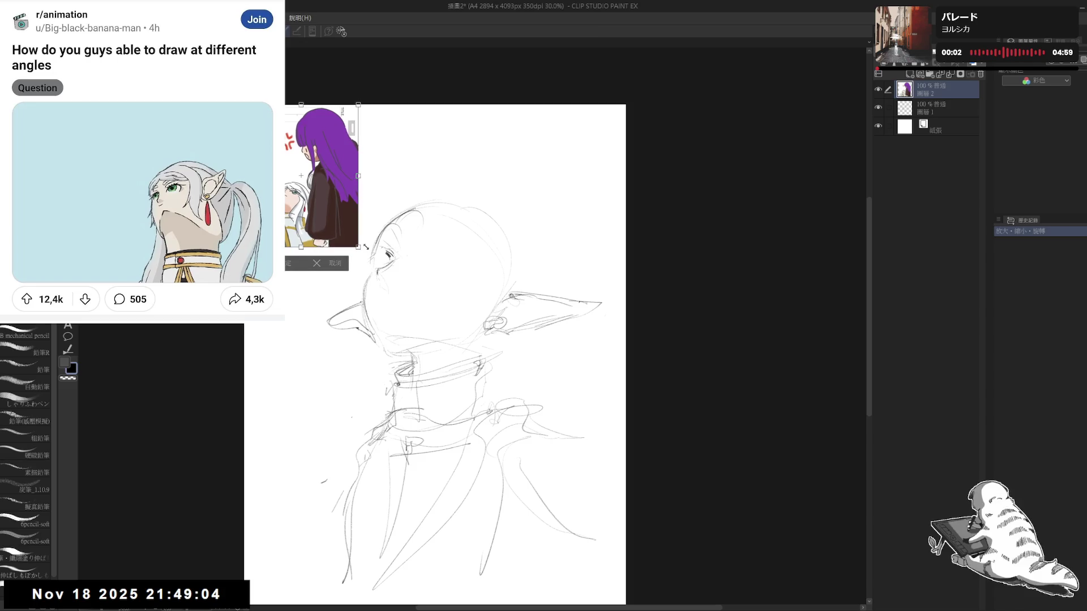
pyautogui.press('Return')
pyautogui.moveTo(351, 336); pyautogui.dragTo(376, 344)
pyautogui.moveTo(360, 184); pyautogui.dragTo(632, 184)
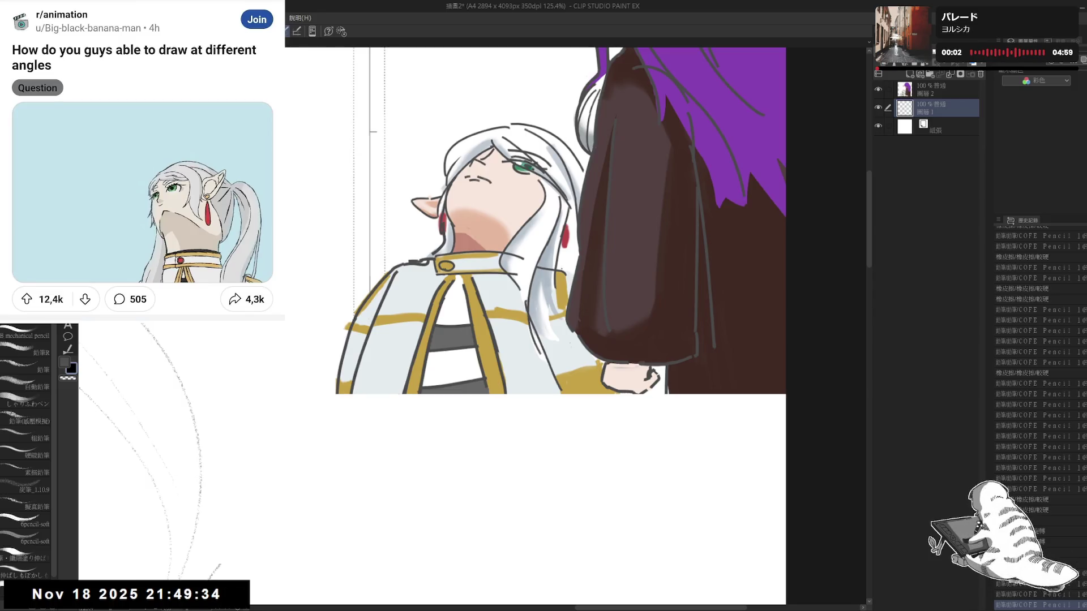
pyautogui.scroll(-2, 561, 279)
pyautogui.scroll(-2, 561, 279)
pyautogui.scroll(-2, 561, 278)
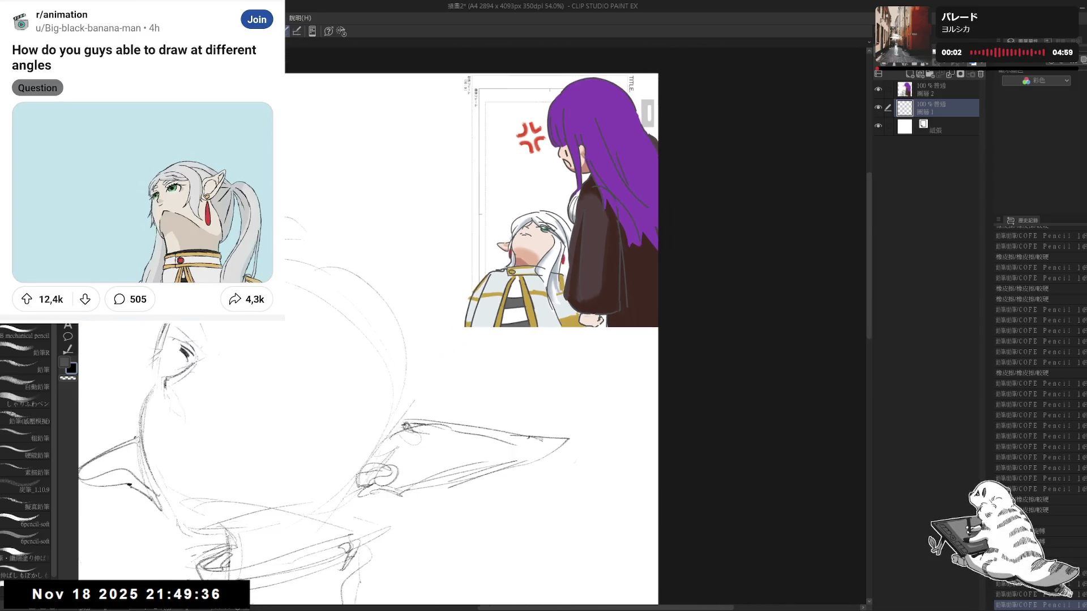
pyautogui.scroll(-2, 561, 278)
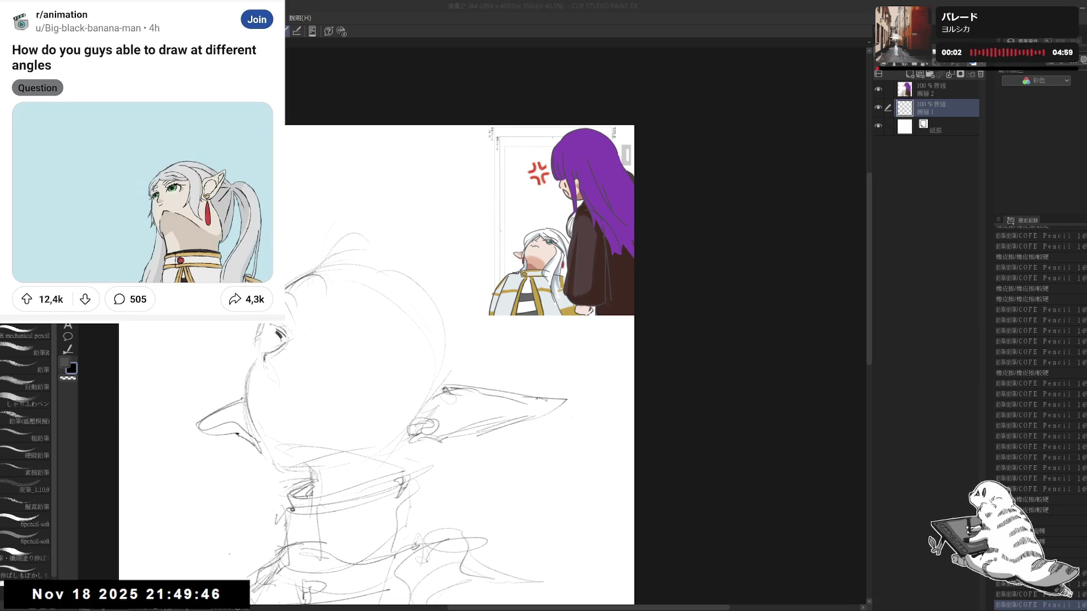
# - Return to sketch layer 圖層1 after checking the reference layer, recentring the view
pyautogui.moveTo(468, 382); pyautogui.dragTo(454, 380)
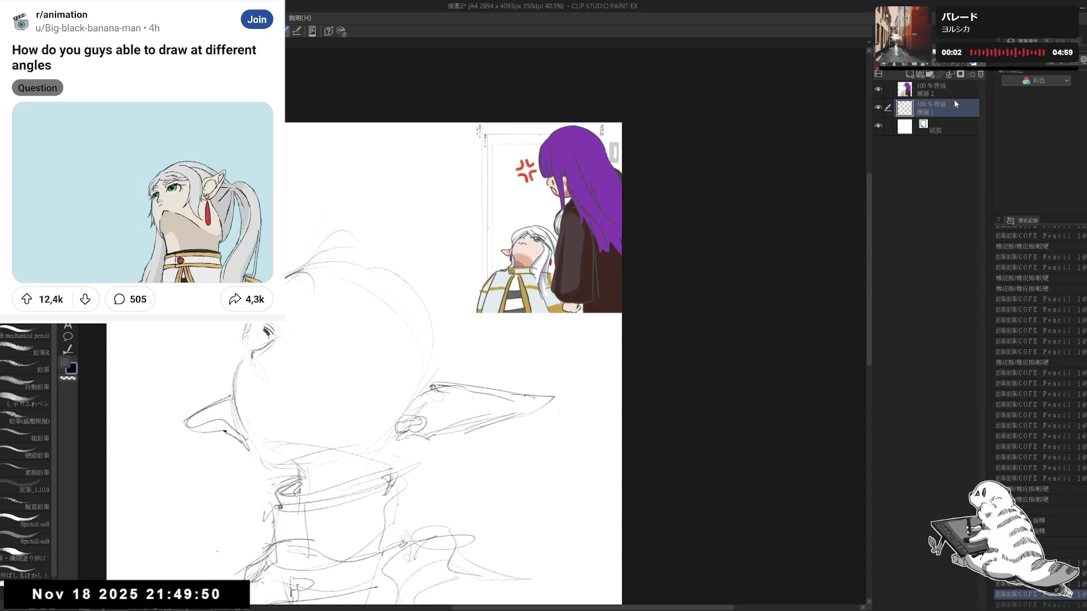
pyautogui.hotkey('alt', ']')
pyautogui.moveTo(463, 382); pyautogui.dragTo(483, 357)
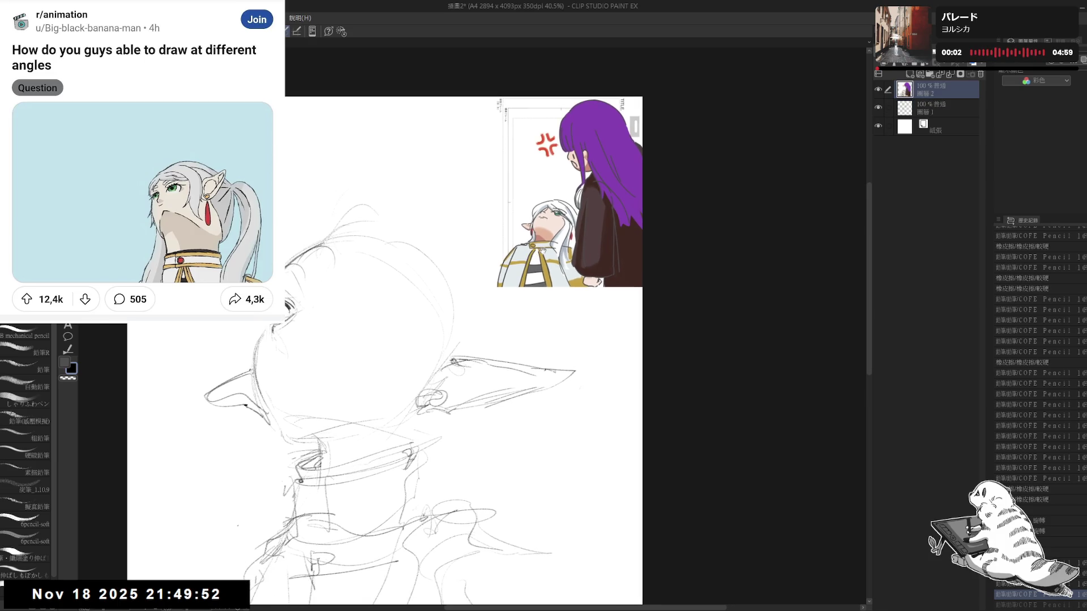
pyautogui.click(948, 110)
pyautogui.scroll(-3, 463, 356)
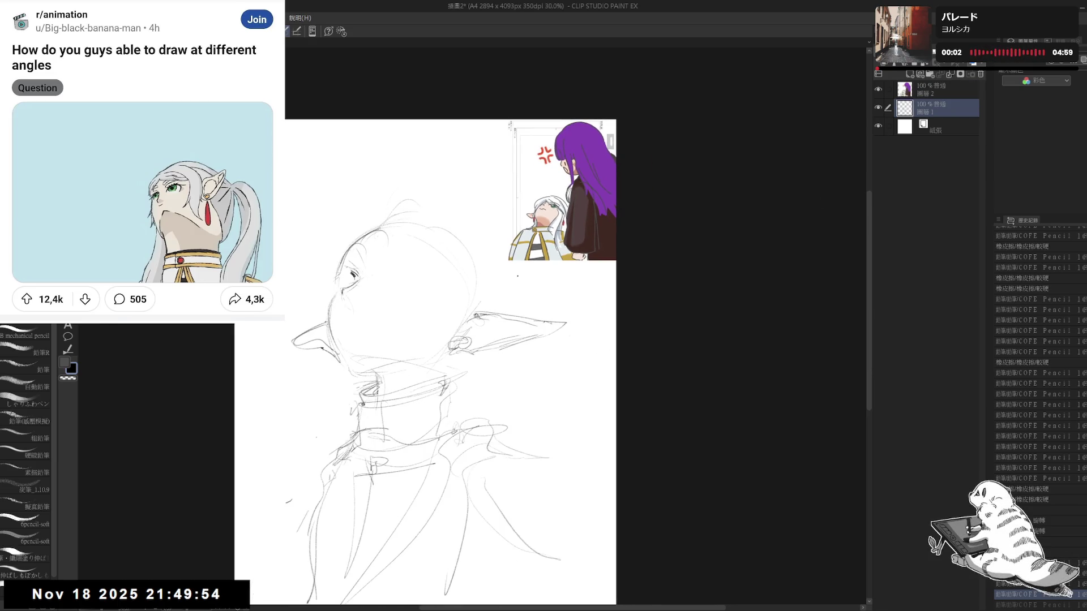
pyautogui.moveTo(517, 311); pyautogui.dragTo(513, 278)
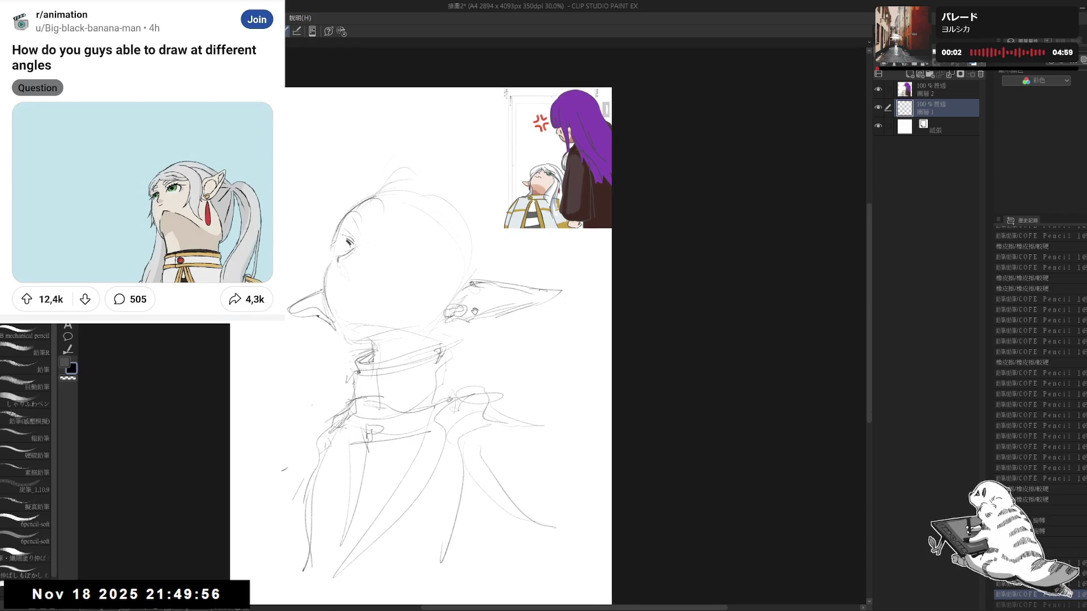
pyautogui.moveTo(447, 320); pyautogui.dragTo(435, 330)
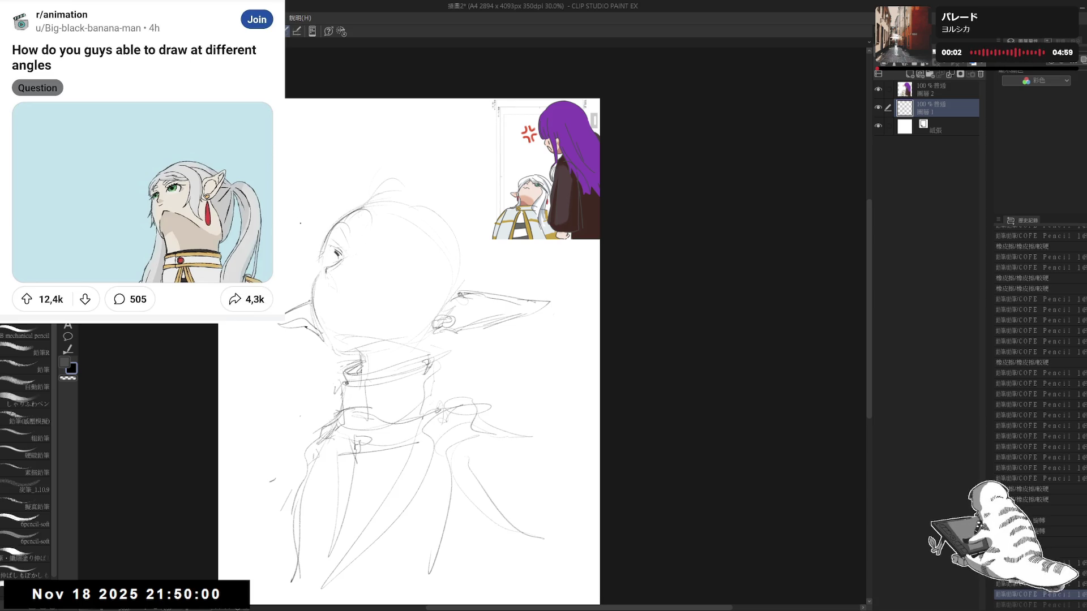
pyautogui.scroll(1, 334, 255)
pyautogui.scroll(1, 334, 255)
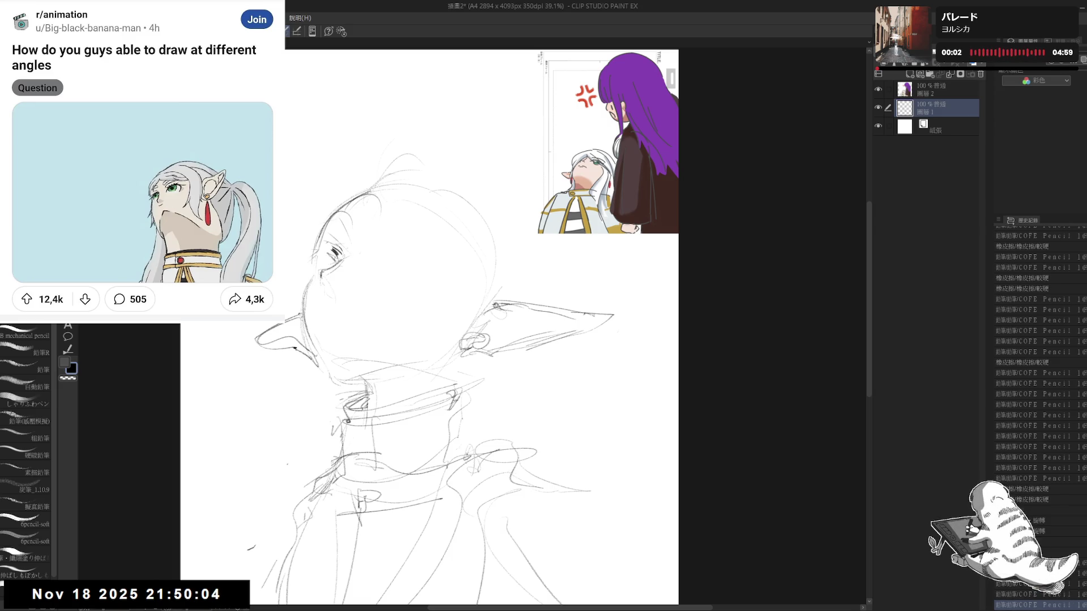
# - Rework and erase eye strokes, then mirror the view to check the face
pyautogui.hotkey('ctrl', 'z')
pyautogui.hotkey('ctrl', 'y')
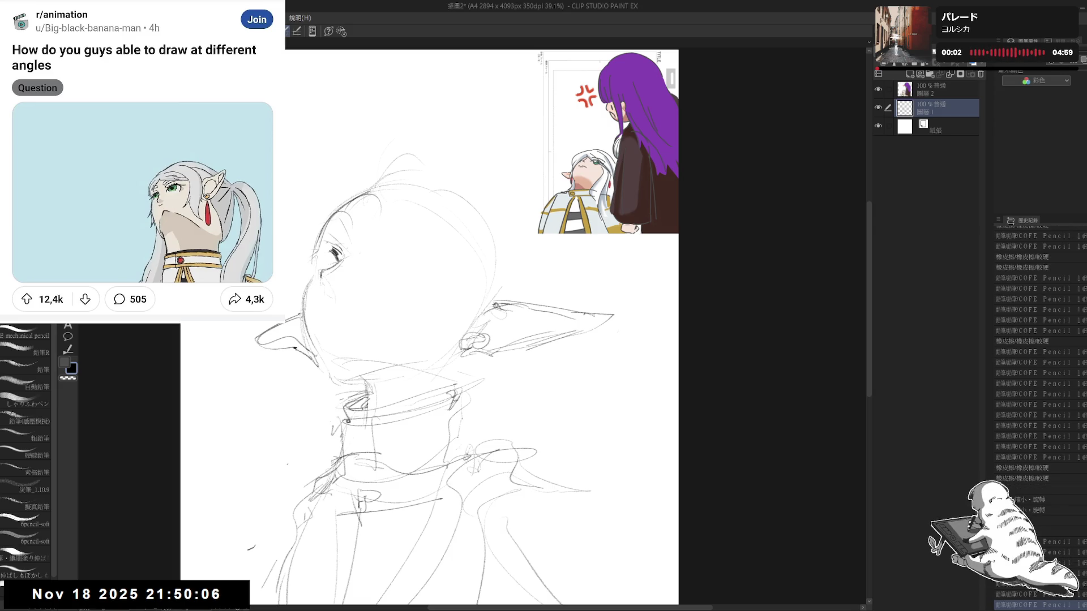
pyautogui.press('e')
pyautogui.moveTo(323, 254)
pyautogui.mouseDown()
pyautogui.moveTo(357, 247)
pyautogui.moveTo(345, 264)
pyautogui.moveTo(340, 252)
pyautogui.moveTo(345, 262)
pyautogui.moveTo(323, 258)
pyautogui.moveTo(329, 251)
pyautogui.mouseUp()
pyautogui.press('p')
pyautogui.press('e')
pyautogui.press('p')
pyautogui.hotkey('ctrl', 'z')
pyautogui.hotkey('ctrl', 'z')
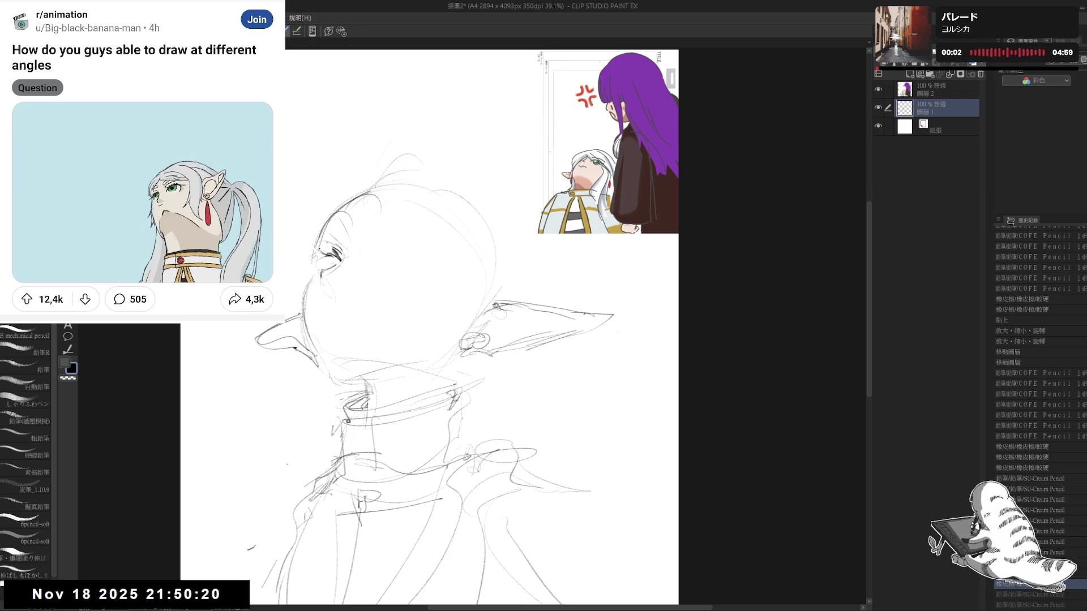
pyautogui.press('h')
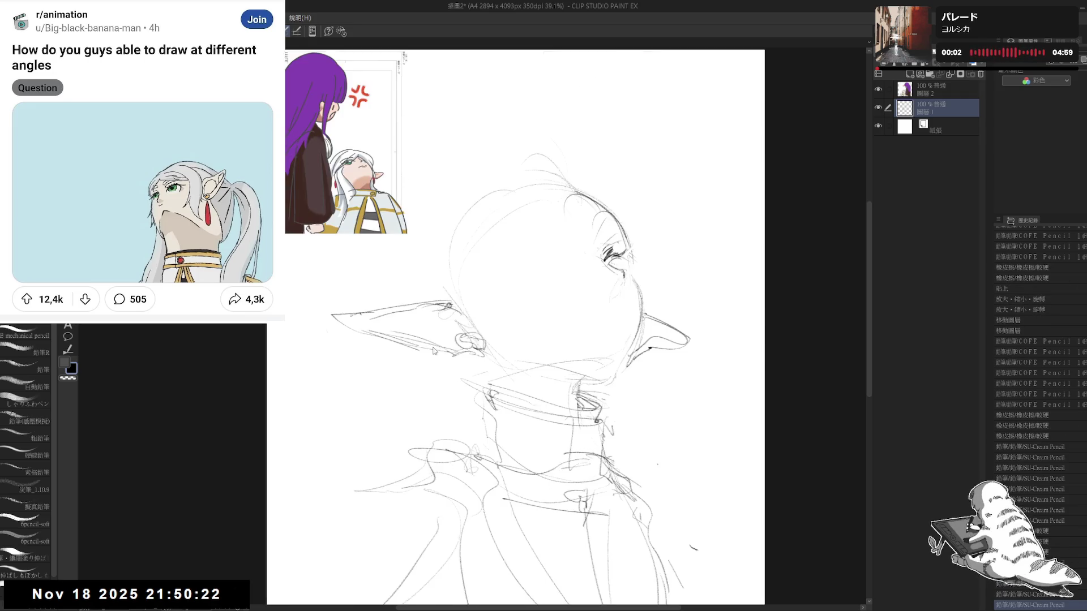
pyautogui.press('h')
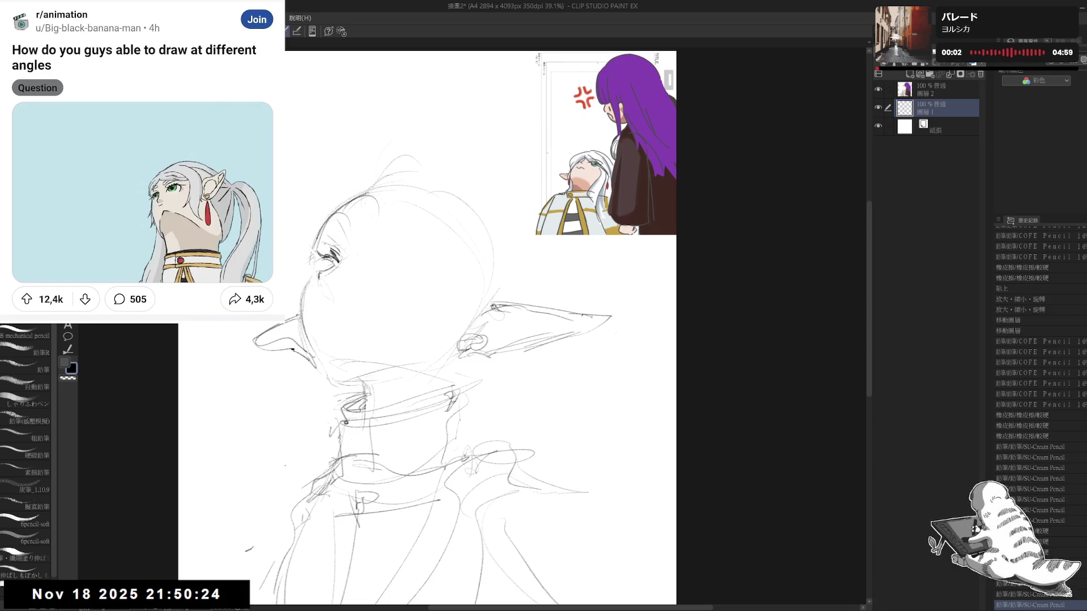
pyautogui.scroll(-1, 1040, 383)
pyautogui.scroll(-5, 1039, 382)
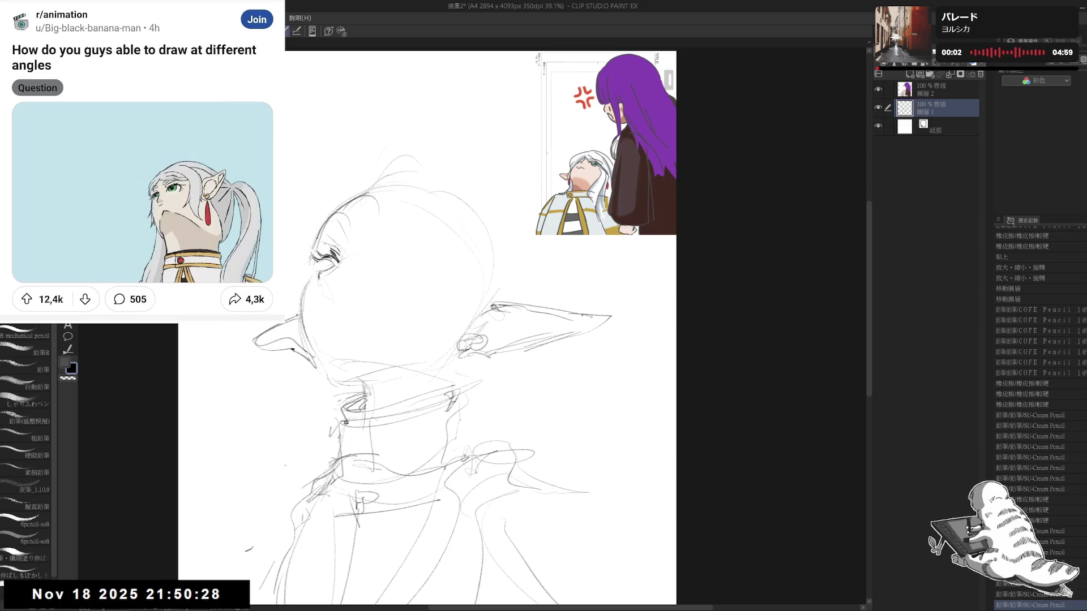
# - Darken the eye with short pencil strokes around the lashes
pyautogui.press('e')
pyautogui.press('p')
pyautogui.scroll(-2, 1040, 382)
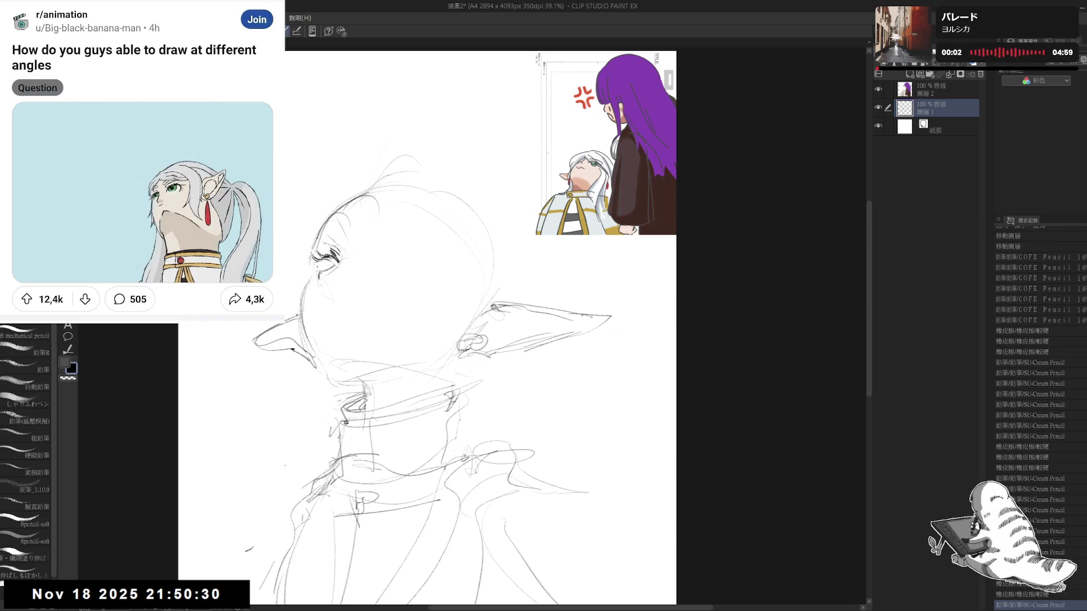
pyautogui.scroll(-3, 1040, 382)
pyautogui.scroll(3, 313, 259)
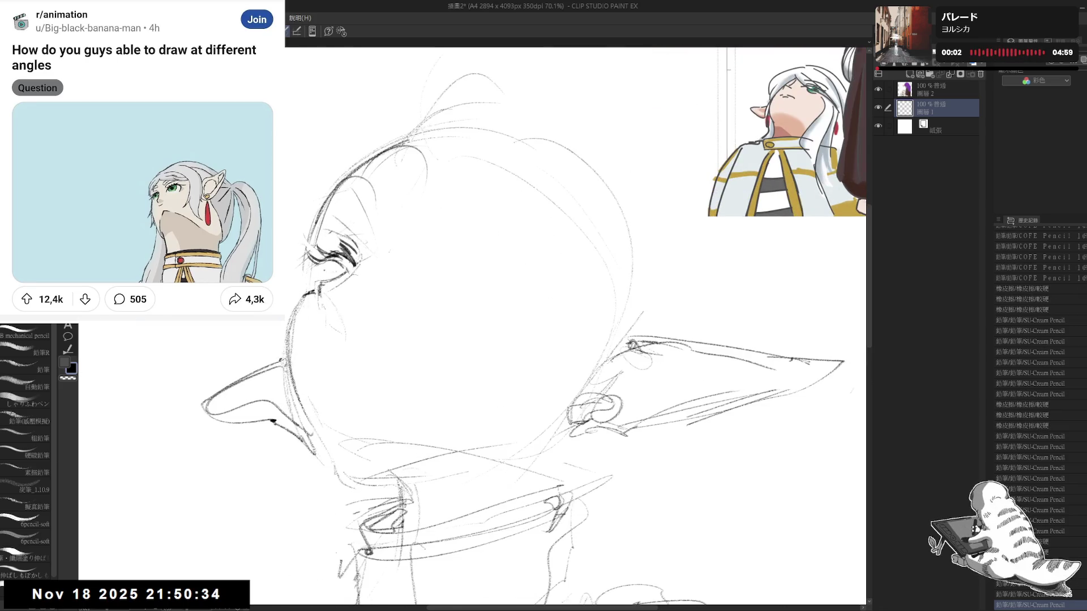
pyautogui.scroll(-3, 1040, 382)
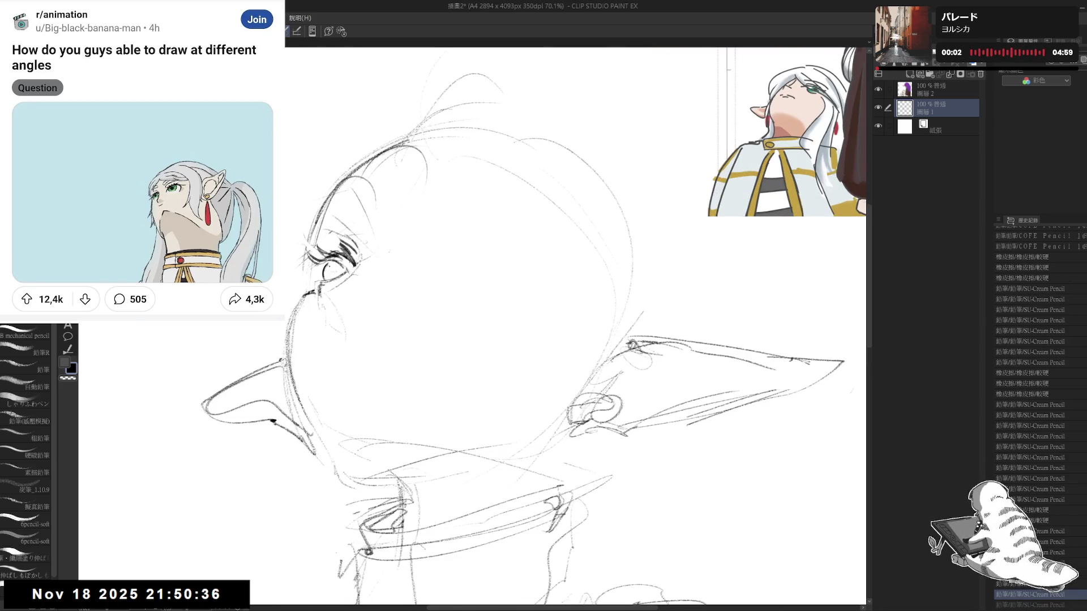
pyautogui.moveTo(328, 265)
pyautogui.mouseDown()
pyautogui.moveTo(348, 261)
pyautogui.moveTo(343, 272)
pyautogui.mouseUp()
pyautogui.moveTo(333, 269)
pyautogui.mouseDown()
pyautogui.moveTo(343, 272)
pyautogui.moveTo(312, 274)
pyautogui.mouseUp()
pyautogui.moveTo(300, 268)
pyautogui.mouseDown()
pyautogui.moveTo(313, 274)
pyautogui.moveTo(329, 326)
pyautogui.mouseUp()
# - Ink a bold dark line running down from the eye along the nose
pyautogui.press('e')
pyautogui.press('p')
pyautogui.moveTo(317, 287); pyautogui.dragTo(330, 333)
pyautogui.press('e')
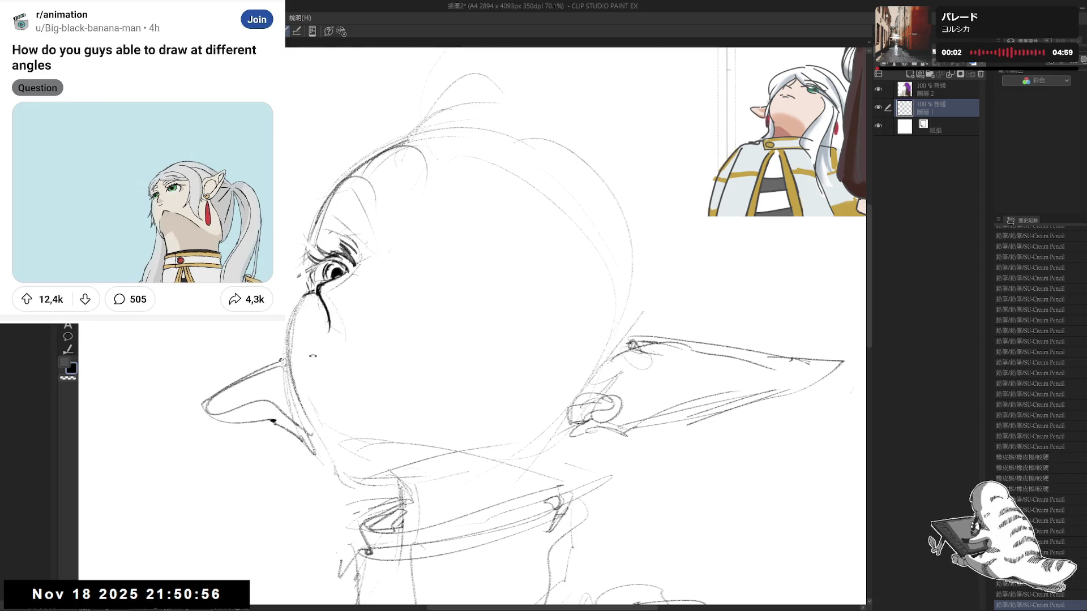
# - Tilt the view and redraw the profile line along the eye and nose
pyautogui.moveTo(594, 424); pyautogui.dragTo(336, 280)
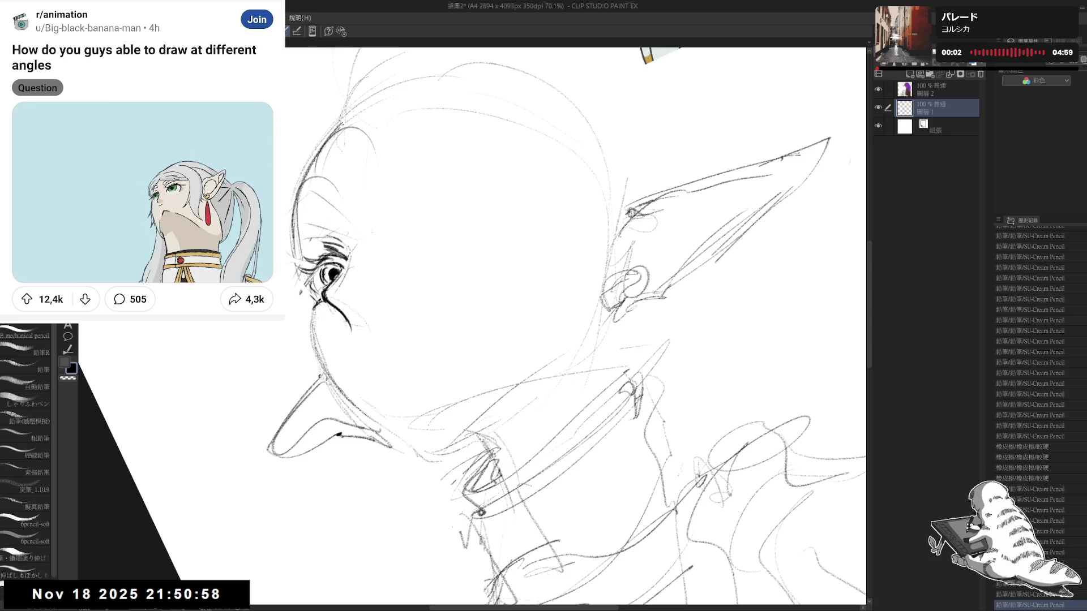
pyautogui.scroll(-2, 573, 327)
pyautogui.scroll(-2, 573, 328)
pyautogui.scroll(-1, 340, 285)
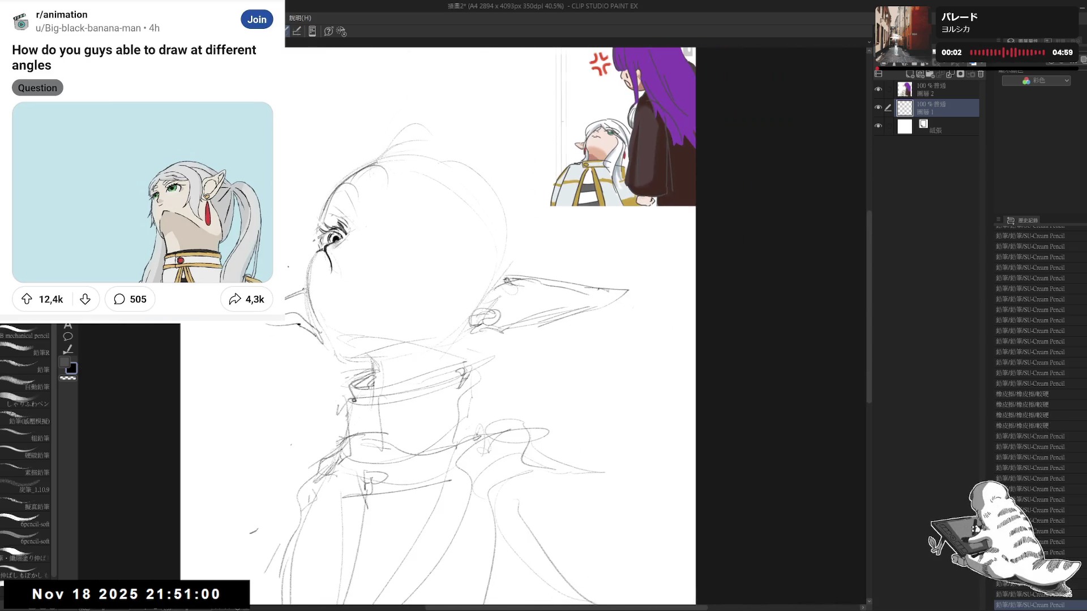
pyautogui.press('e')
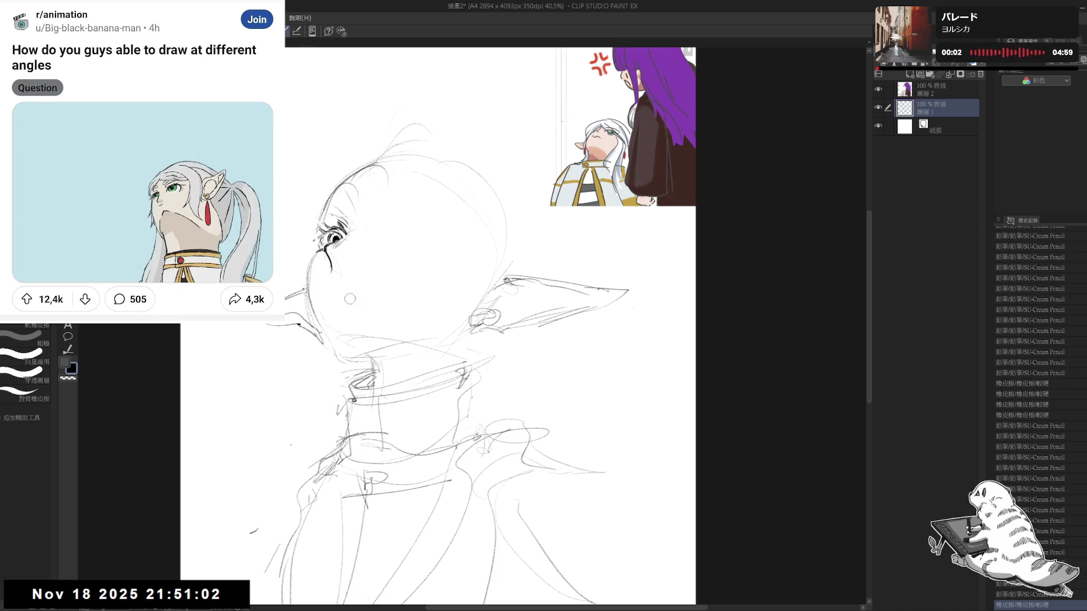
pyautogui.press('p')
pyautogui.moveTo(407, 382); pyautogui.dragTo(414, 404)
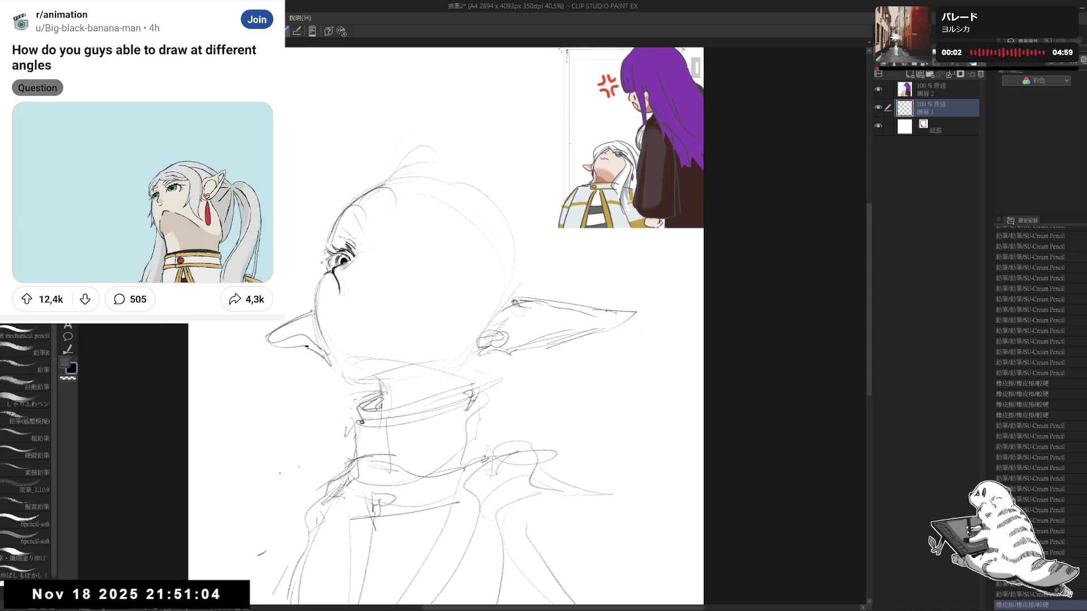
pyautogui.moveTo(449, 30); pyautogui.dragTo(458, 51)
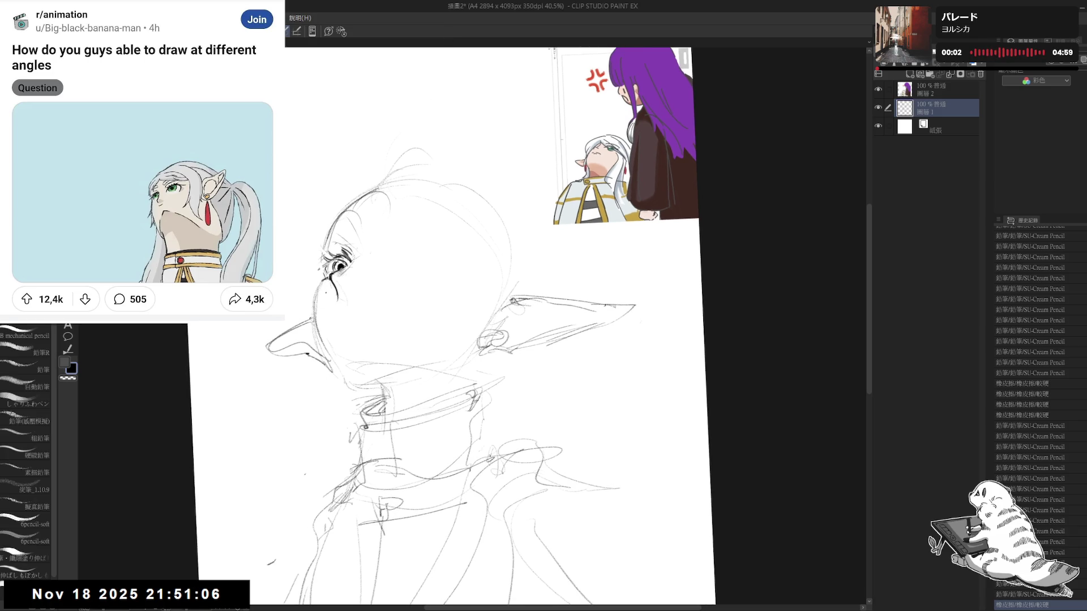
pyautogui.moveTo(374, 399); pyautogui.dragTo(382, 403)
pyautogui.moveTo(323, 282)
pyautogui.mouseDown()
pyautogui.moveTo(316, 339)
pyautogui.moveTo(333, 365)
pyautogui.mouseUp()
# - Erase and redraw the nose line, undoing attempts until it extends cleanly downward
pyautogui.press('e')
pyautogui.moveTo(318, 323); pyautogui.dragTo(331, 353)
pyautogui.press('p')
pyautogui.hotkey('ctrl', 'z')
pyautogui.moveTo(315, 295); pyautogui.dragTo(340, 366)
pyautogui.hotkey('ctrl', 'z')
pyautogui.moveTo(321, 326); pyautogui.dragTo(347, 384)
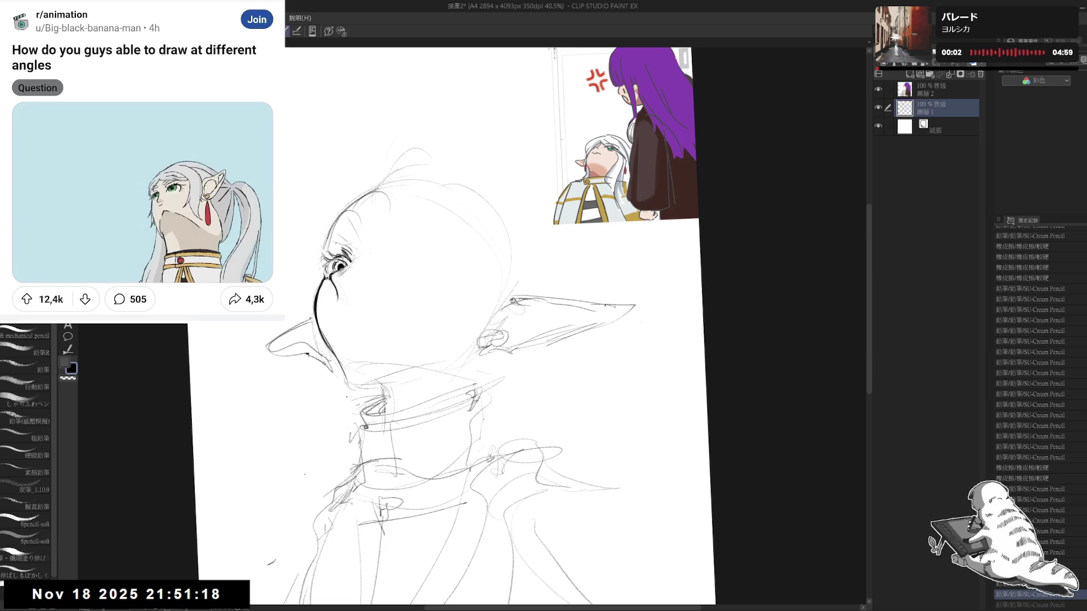
pyautogui.press('e')
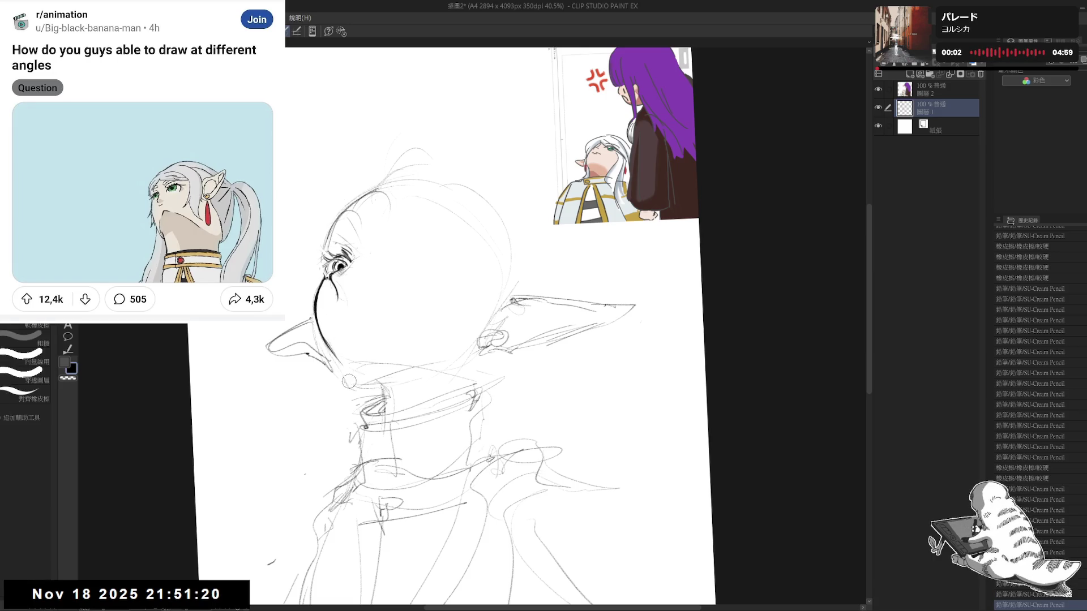
pyautogui.press('p')
pyautogui.moveTo(336, 356); pyautogui.dragTo(356, 384)
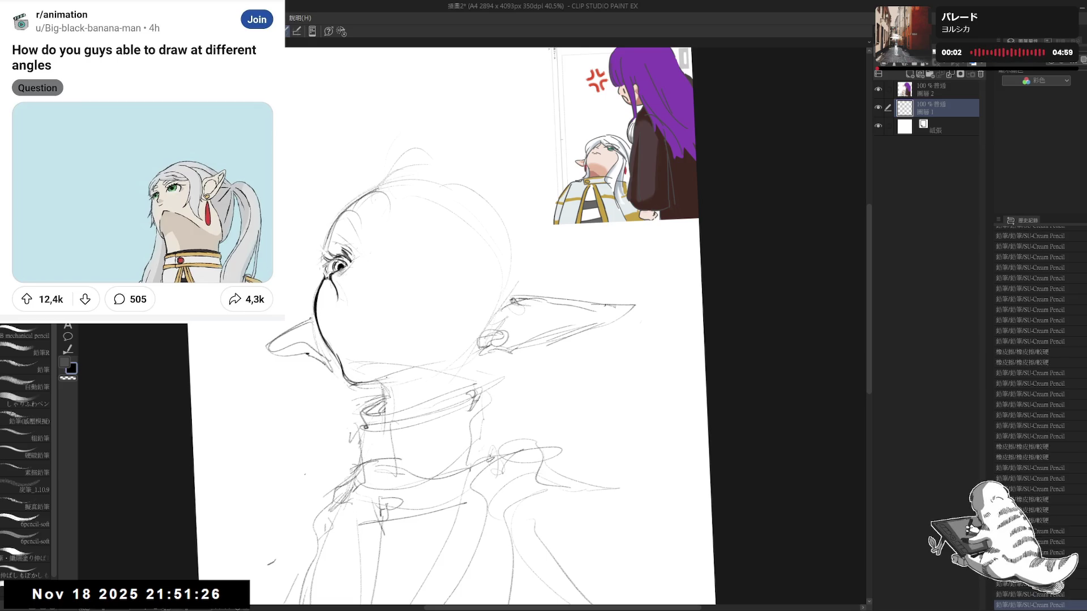
# - Check the sketch mirrored and upright, then add small pencil marks near the nose
pyautogui.press('h')
pyautogui.press('h')
pyautogui.hotkey('ctrl', '0')
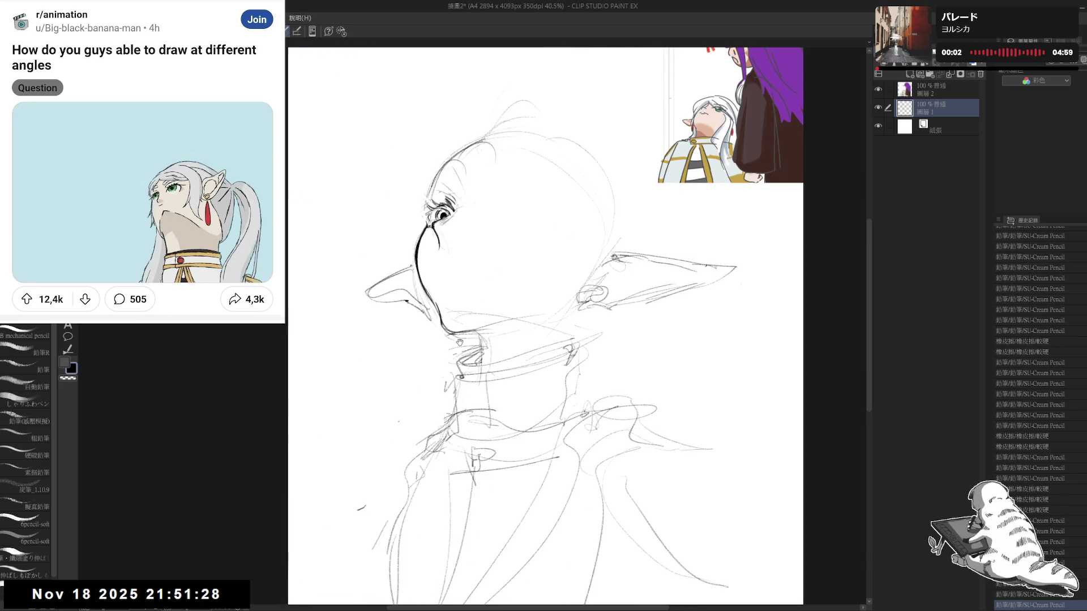
pyautogui.moveTo(543, 339); pyautogui.dragTo(467, 348)
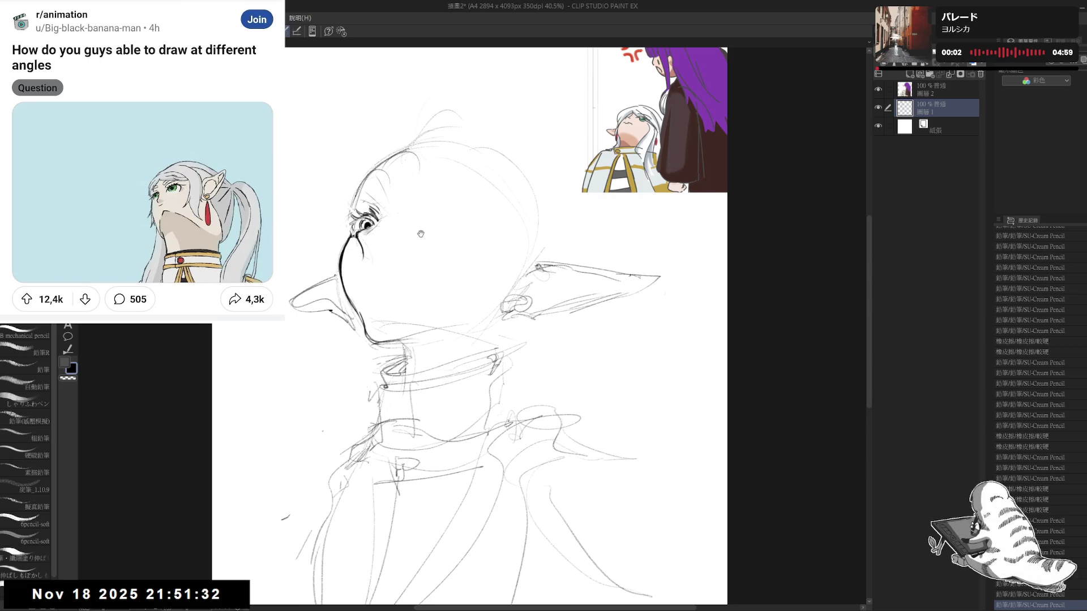
pyautogui.moveTo(543, 340); pyautogui.dragTo(521, 364)
pyautogui.moveTo(343, 259)
pyautogui.mouseDown()
pyautogui.moveTo(353, 280)
pyautogui.moveTo(335, 283)
pyautogui.moveTo(338, 272)
pyautogui.moveTo(339, 284)
pyautogui.mouseUp()
pyautogui.moveTo(379, 484); pyautogui.dragTo(395, 506)
# - Erase the lower chin line and redraw it shorter past the open mouth
pyautogui.press('^')
pyautogui.moveTo(340, 350); pyautogui.dragTo(345, 367)
pyautogui.moveTo(336, 323); pyautogui.dragTo(349, 362)
pyautogui.moveTo(333, 319); pyautogui.dragTo(343, 348)
pyautogui.moveTo(337, 328)
pyautogui.mouseDown()
pyautogui.moveTo(344, 348)
pyautogui.moveTo(391, 367)
pyautogui.moveTo(395, 399)
pyautogui.mouseUp()
pyautogui.press('e')
pyautogui.press('p')
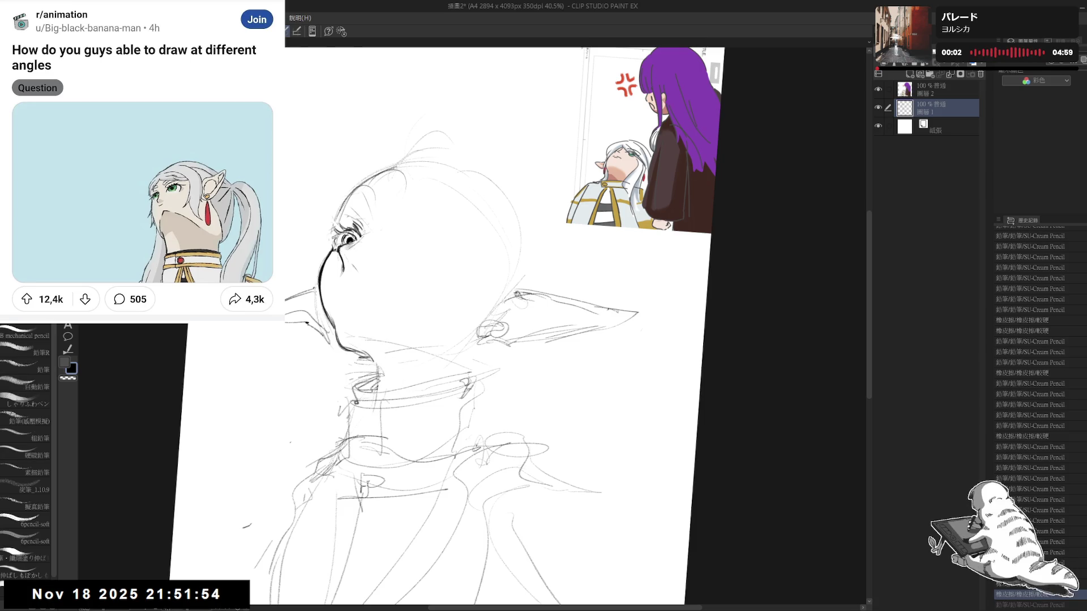
pyautogui.moveTo(510, 357); pyautogui.dragTo(518, 289)
pyautogui.press('m')
# - Lasso the collar sketch, shift it up toward the chin and erase stray strokes
pyautogui.moveTo(370, 297); pyautogui.dragTo(416, 309)
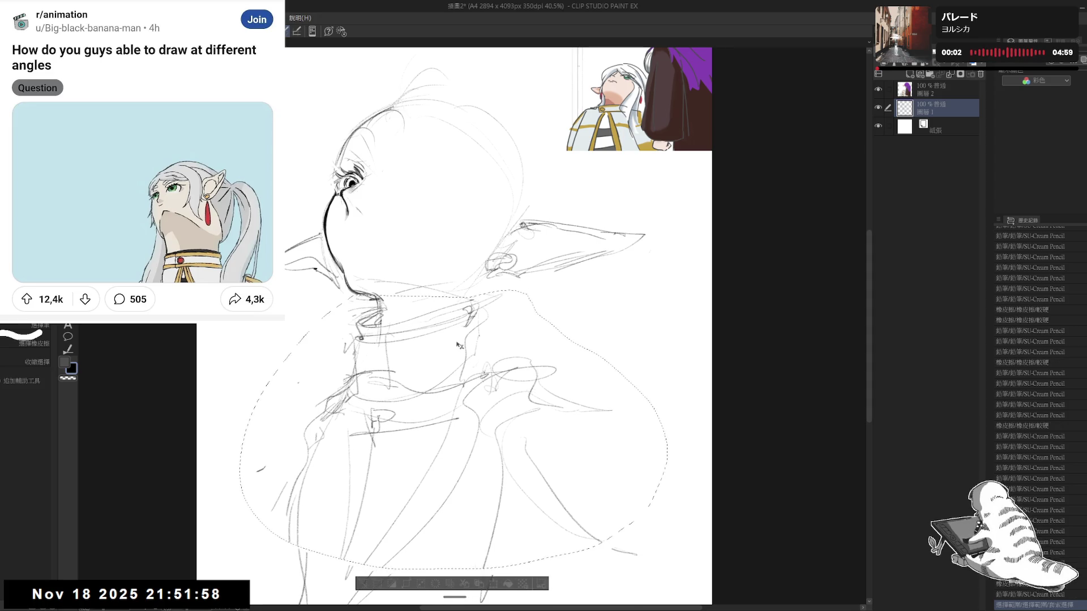
pyautogui.hotkey('ctrl', 'd')
pyautogui.press('e')
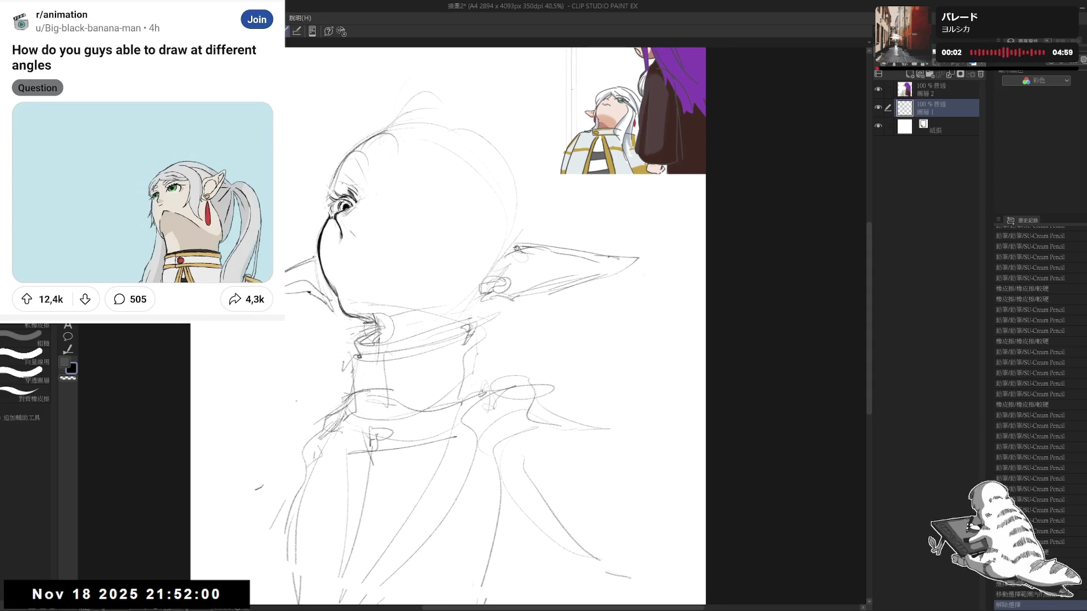
pyautogui.moveTo(379, 315); pyautogui.dragTo(359, 297)
pyautogui.press('p')
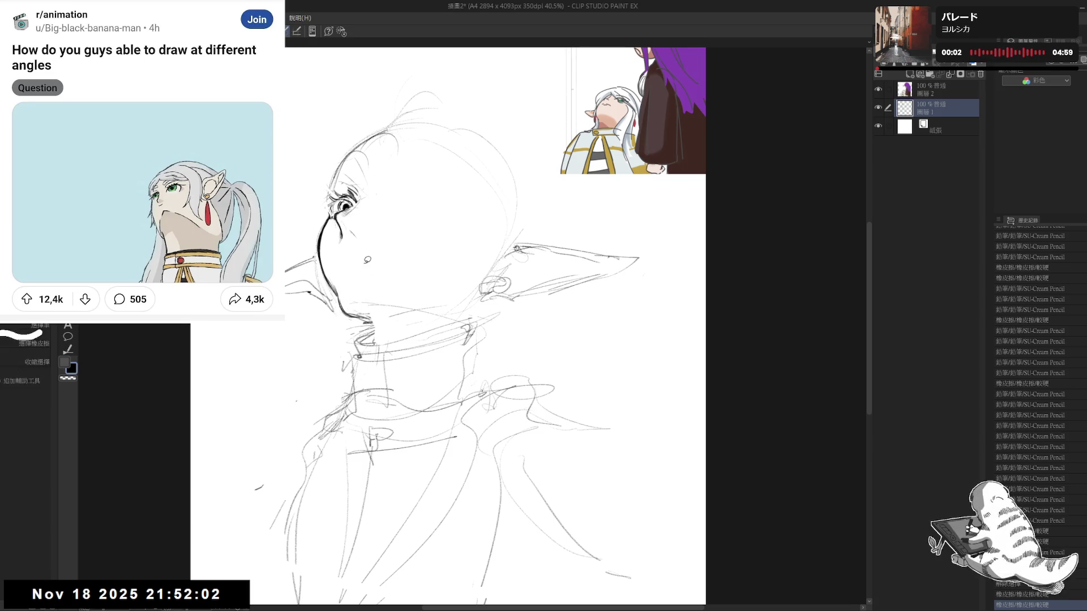
# - Redraw the chin line in pencil and erase the stray lines around it
pyautogui.press('^')
pyautogui.moveTo(362, 285); pyautogui.dragTo(377, 296)
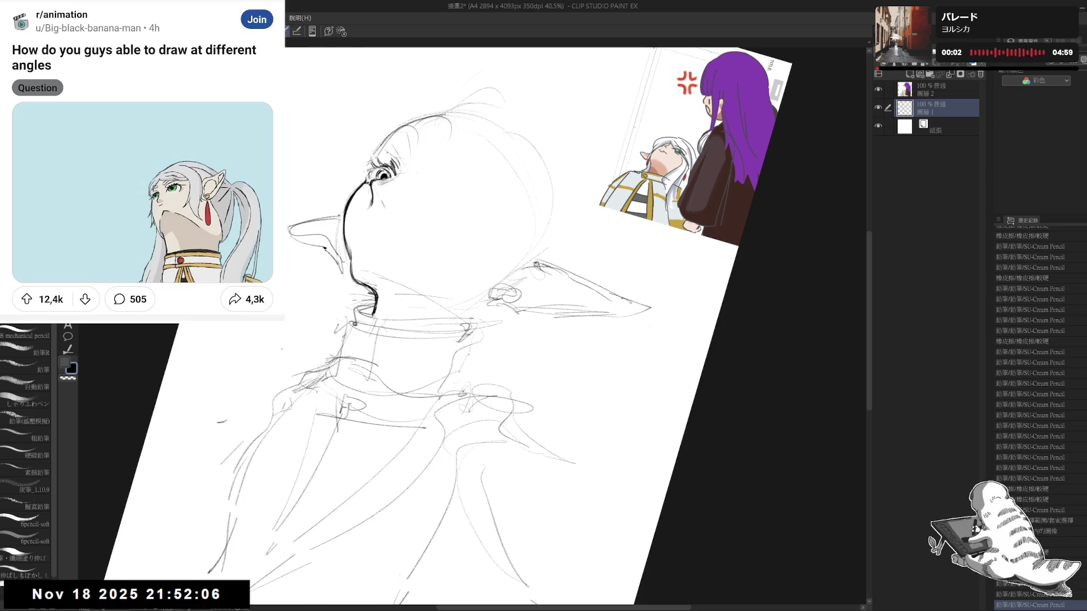
pyautogui.press('-')
pyautogui.press('e')
pyautogui.moveTo(357, 325); pyautogui.dragTo(384, 348)
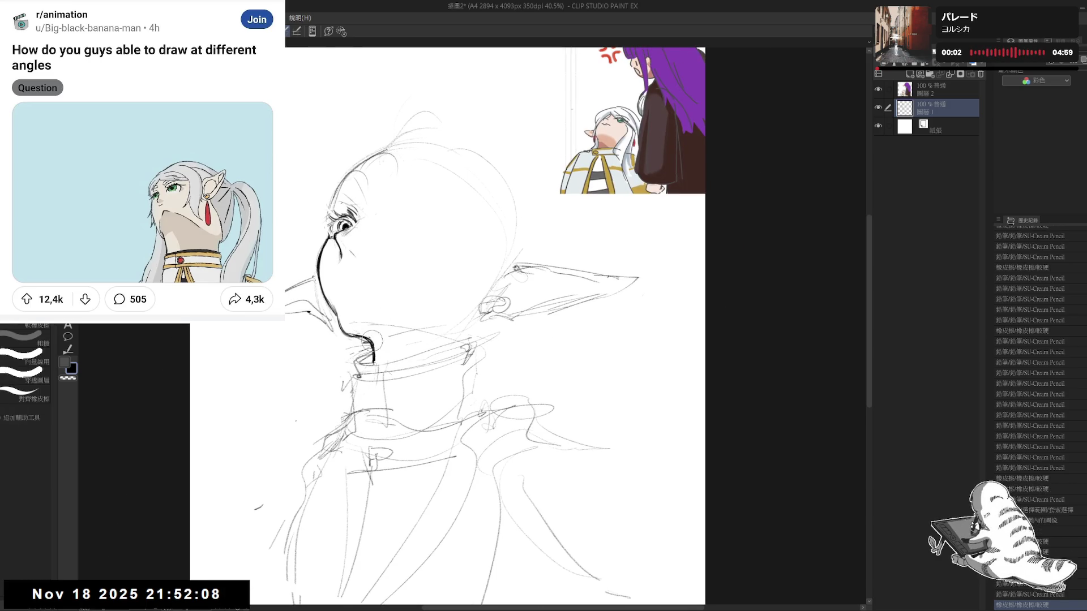
pyautogui.press('p')
pyautogui.press('^')
# - Draw a short pencil stroke under the chin, undoing and redrawing it once
pyautogui.press('e')
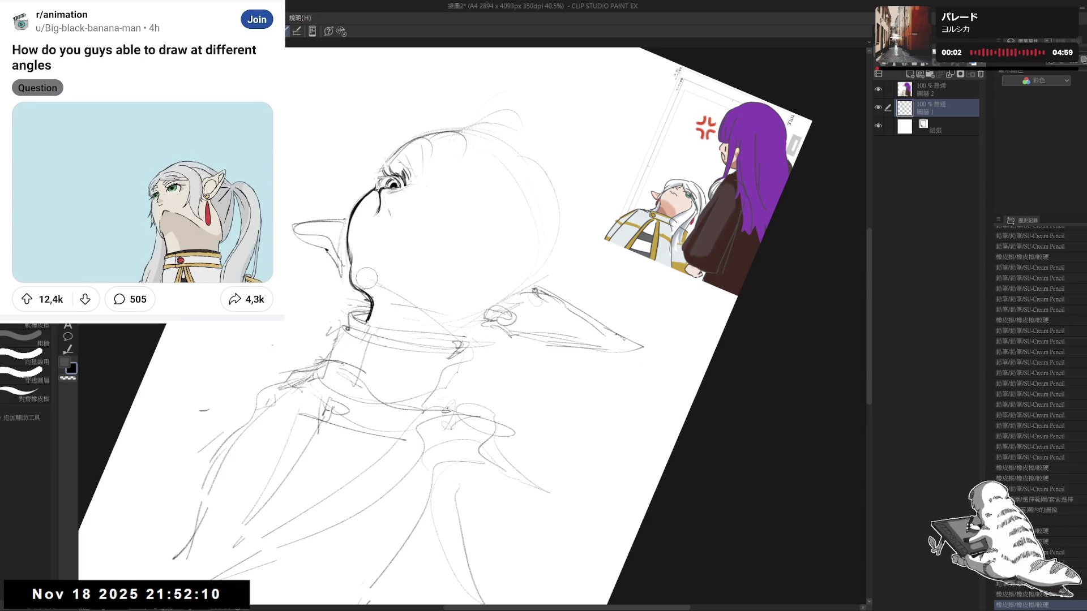
pyautogui.press('p')
pyautogui.press('^')
pyautogui.moveTo(360, 289); pyautogui.dragTo(395, 322)
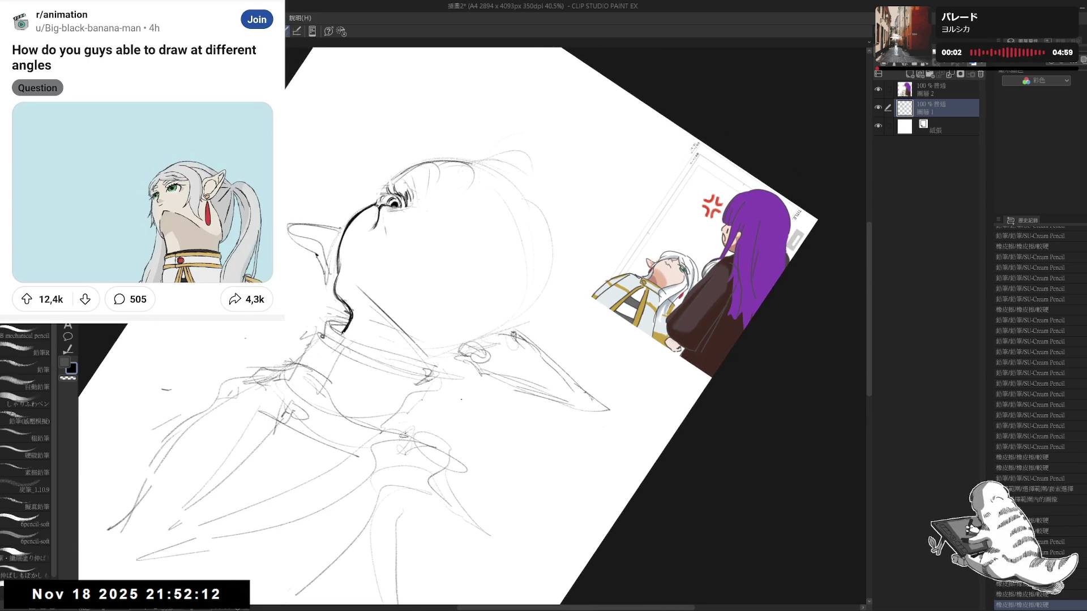
pyautogui.hotkey('ctrl', 'z')
pyautogui.moveTo(353, 292); pyautogui.dragTo(387, 321)
pyautogui.press('r')
# - Sketch lines around the pointed ear and neck, then straighten the view
pyautogui.press('e')
pyautogui.moveTo(420, 357); pyautogui.dragTo(401, 338)
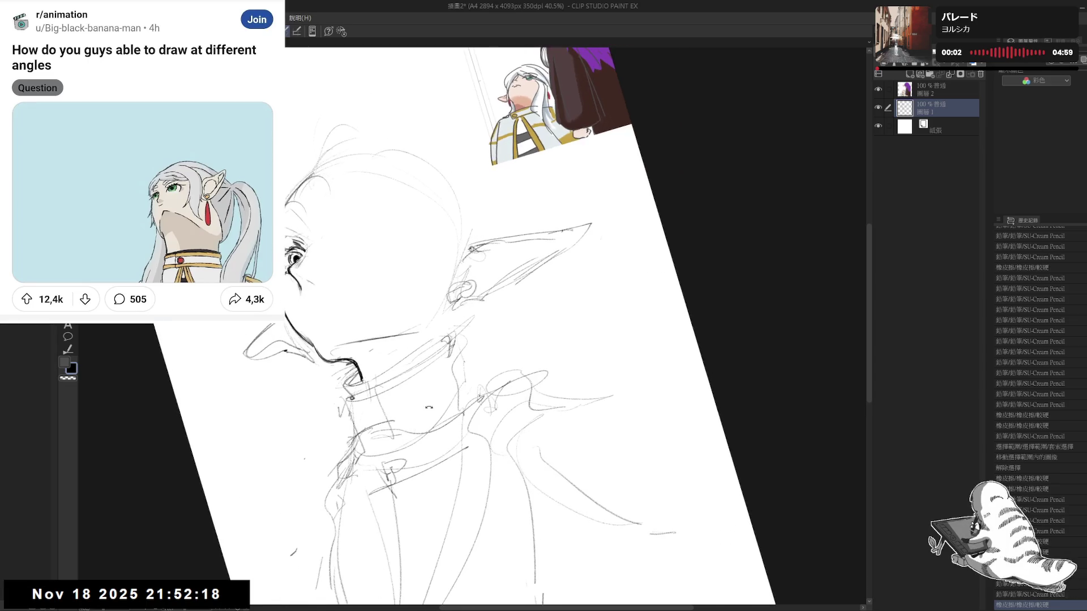
pyautogui.press('p')
pyautogui.click(403, 336)
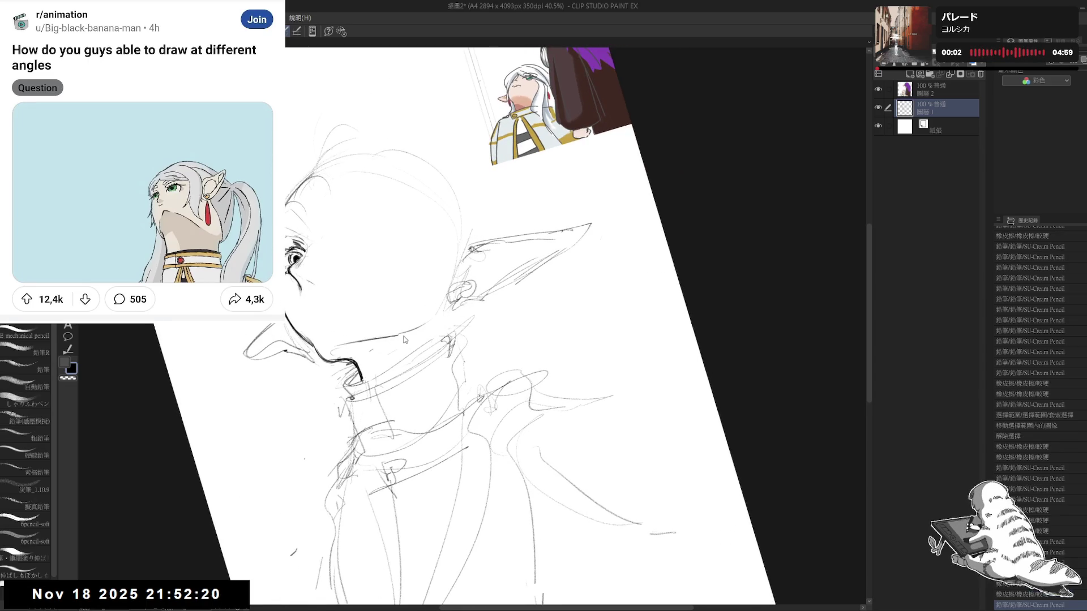
pyautogui.moveTo(463, 285); pyautogui.dragTo(431, 325)
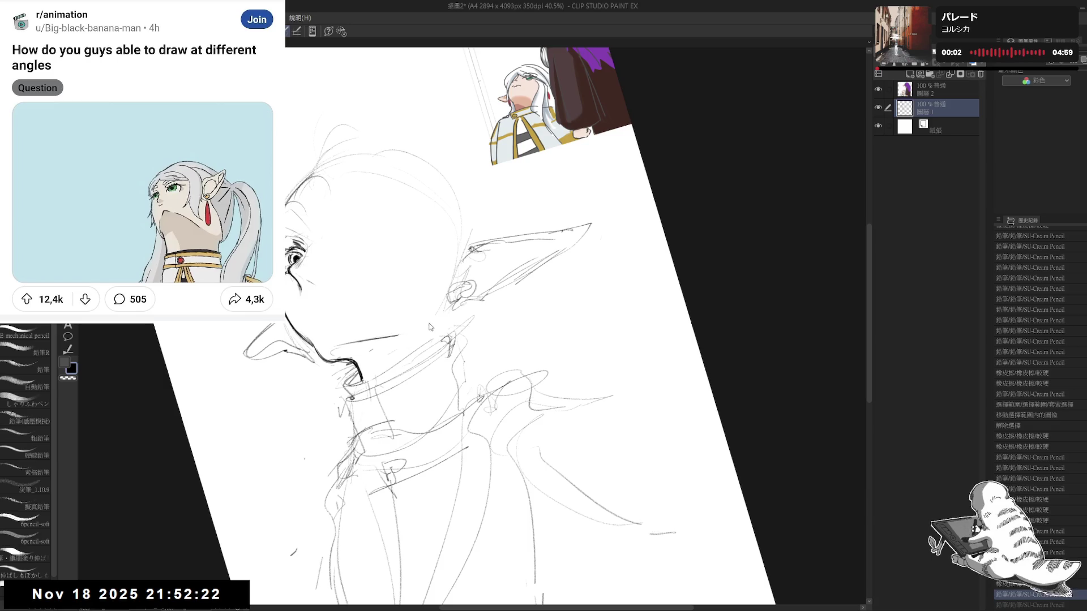
pyautogui.hotkey('shift', 'ctrl', '`')
# - Check the drawing mirrored, erase stray collar strokes and reset the view rotation
pyautogui.press('h')
pyautogui.moveTo(628, 297); pyautogui.dragTo(451, 234)
pyautogui.press('h')
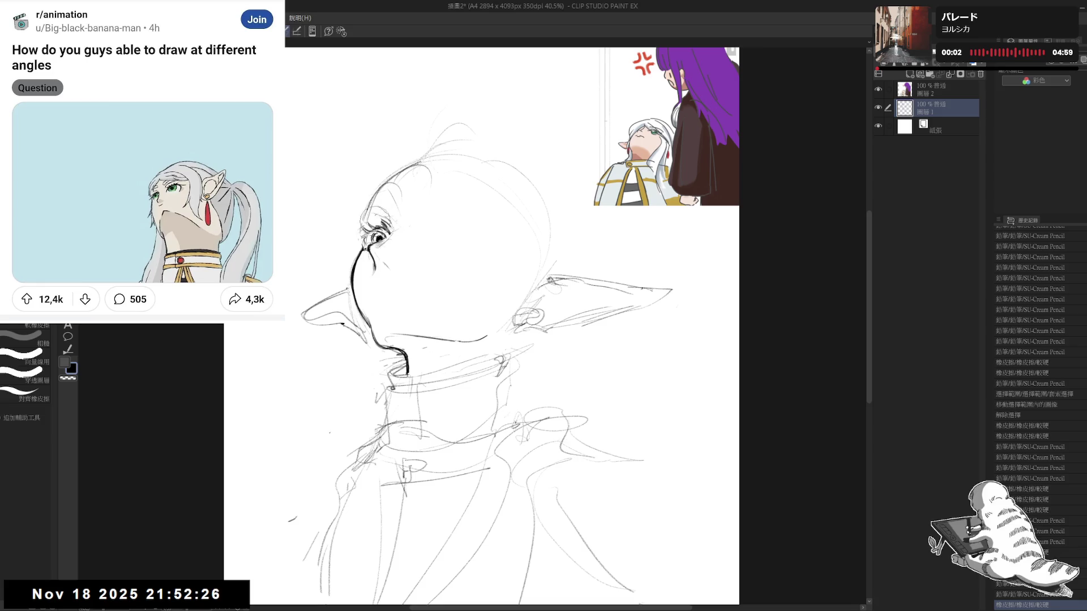
pyautogui.moveTo(426, 360)
pyautogui.mouseDown()
pyautogui.moveTo(379, 343)
pyautogui.moveTo(348, 311)
pyautogui.mouseUp()
pyautogui.press('e')
pyautogui.moveTo(430, 292)
pyautogui.mouseDown()
pyautogui.moveTo(450, 340)
pyautogui.moveTo(453, 323)
pyautogui.mouseUp()
pyautogui.hotkey('ctrl', '@')
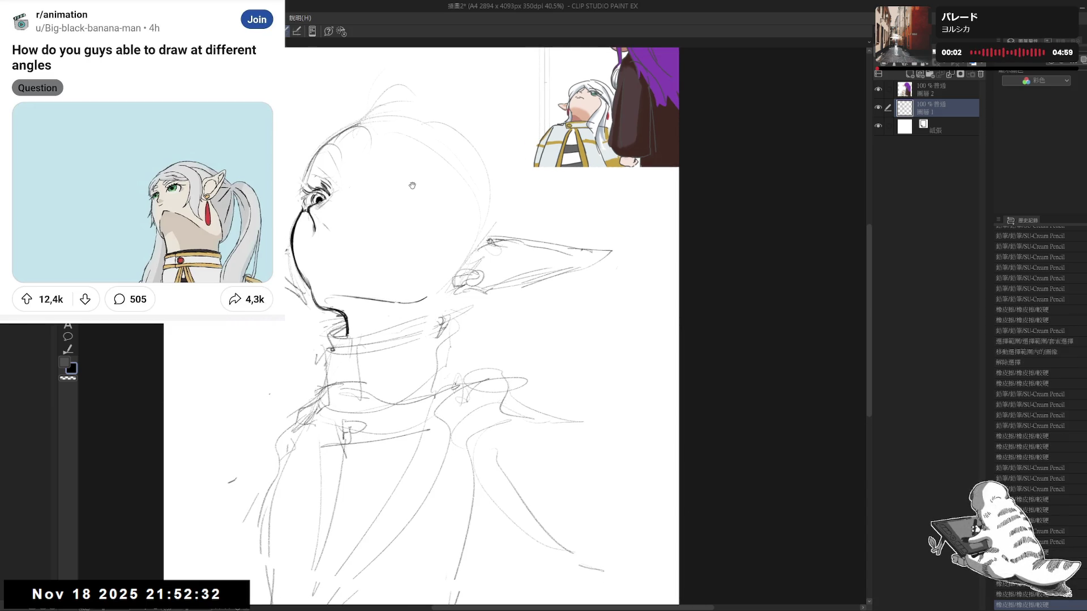
pyautogui.scroll(-2, 411, 186)
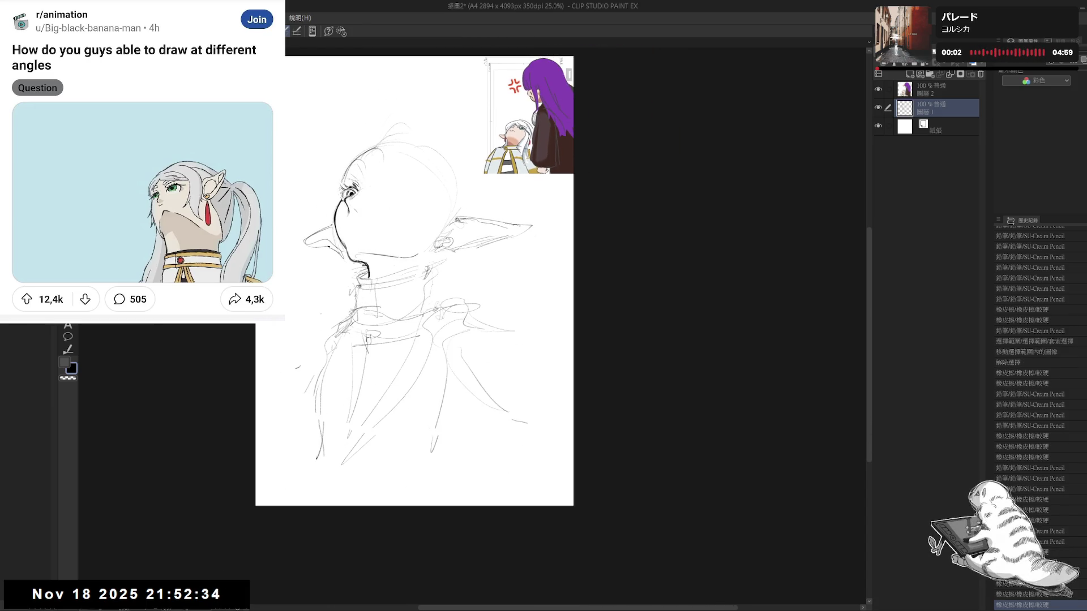
# - Touch up the collar lines under the chin with the pencil
pyautogui.moveTo(412, 261)
pyautogui.mouseDown()
pyautogui.moveTo(420, 279)
pyautogui.moveTo(436, 263)
pyautogui.moveTo(438, 276)
pyautogui.mouseUp()
pyautogui.scroll(1, 416, 234)
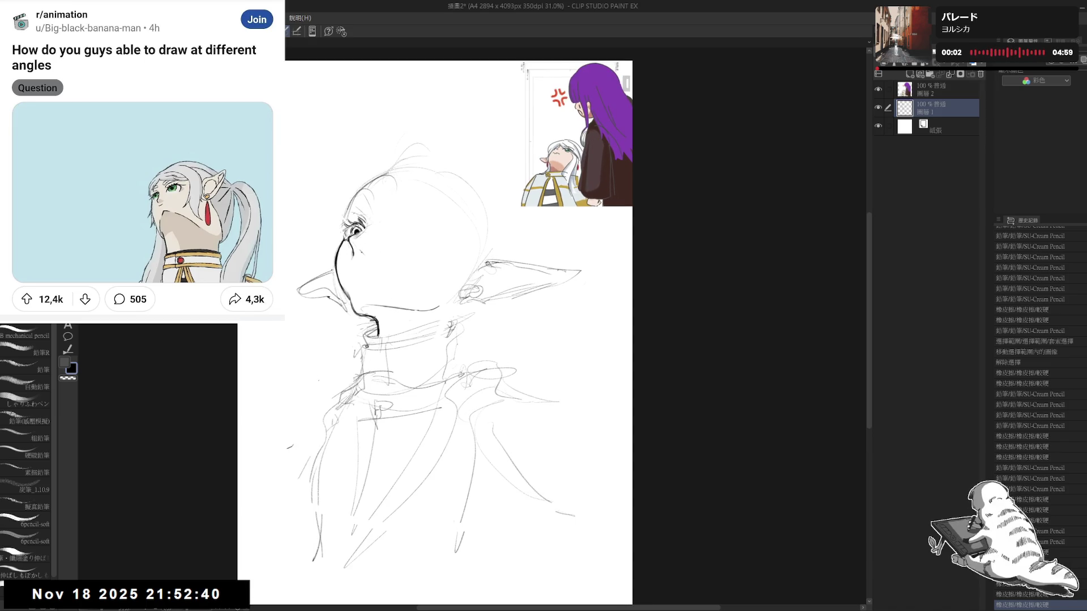
pyautogui.moveTo(477, 363); pyautogui.dragTo(514, 371)
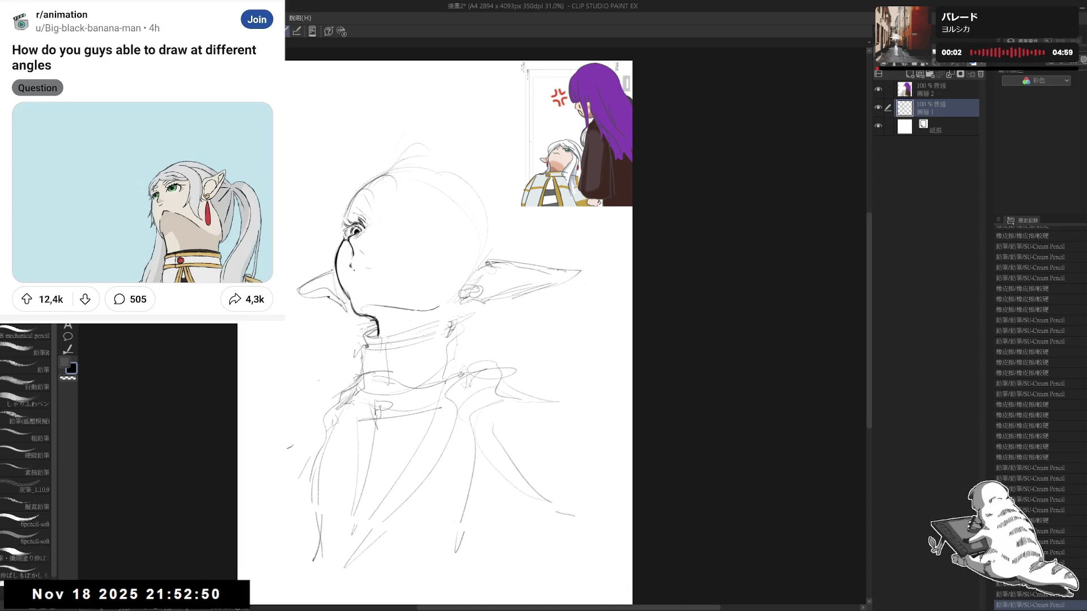
pyautogui.press('^')
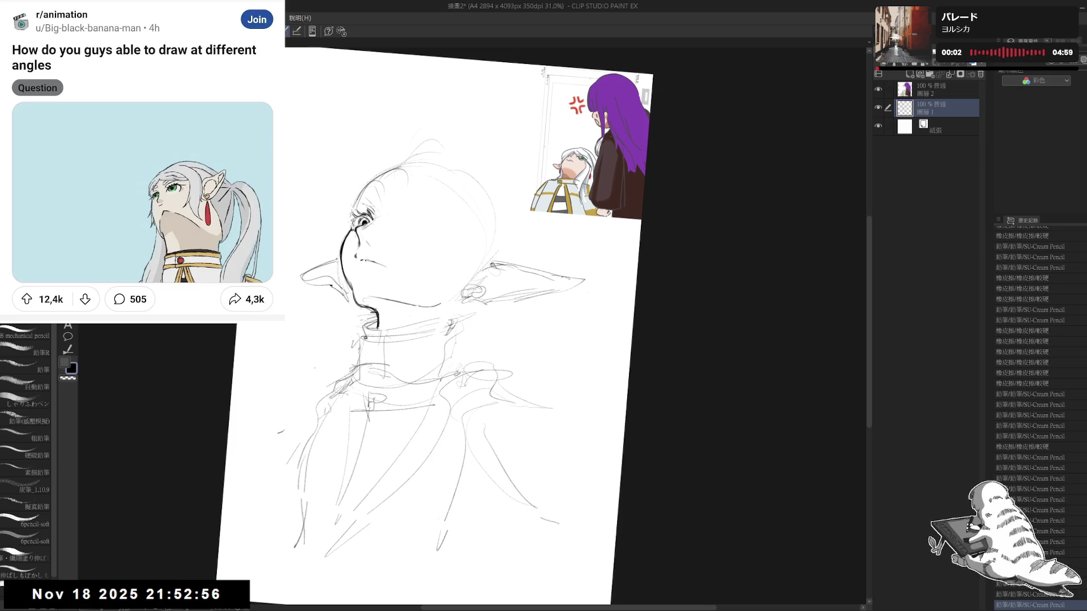
pyautogui.hotkey('ctrl', '@')
# - Check the sketch mirrored and rotated, then return the view upright
pyautogui.press('h')
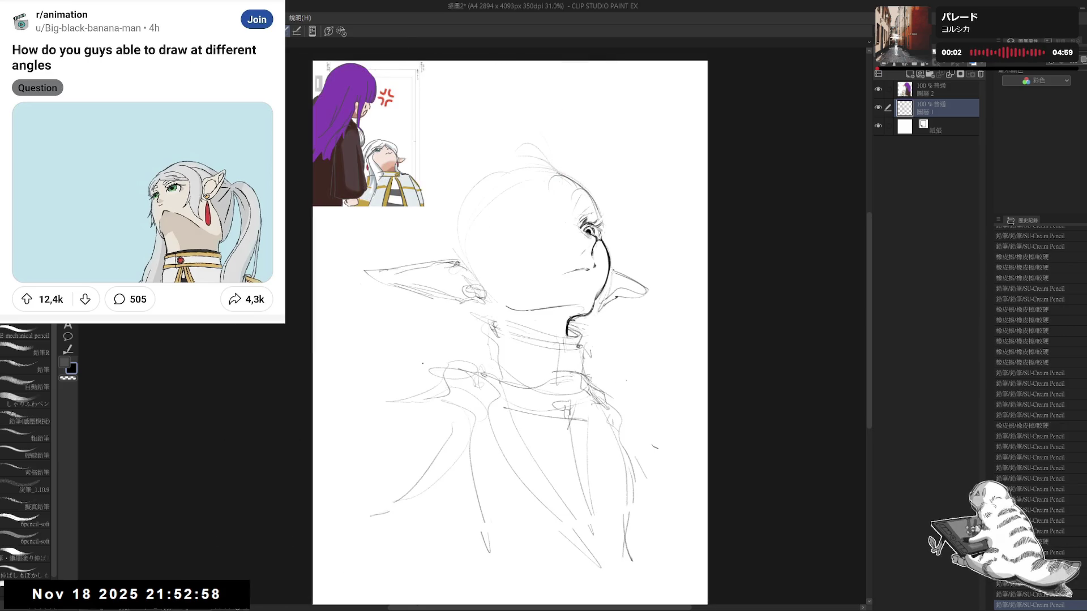
pyautogui.press('h')
pyautogui.moveTo(370, 315)
pyautogui.mouseDown()
pyautogui.moveTo(447, 301)
pyautogui.moveTo(407, 309)
pyautogui.mouseUp()
pyautogui.press('e')
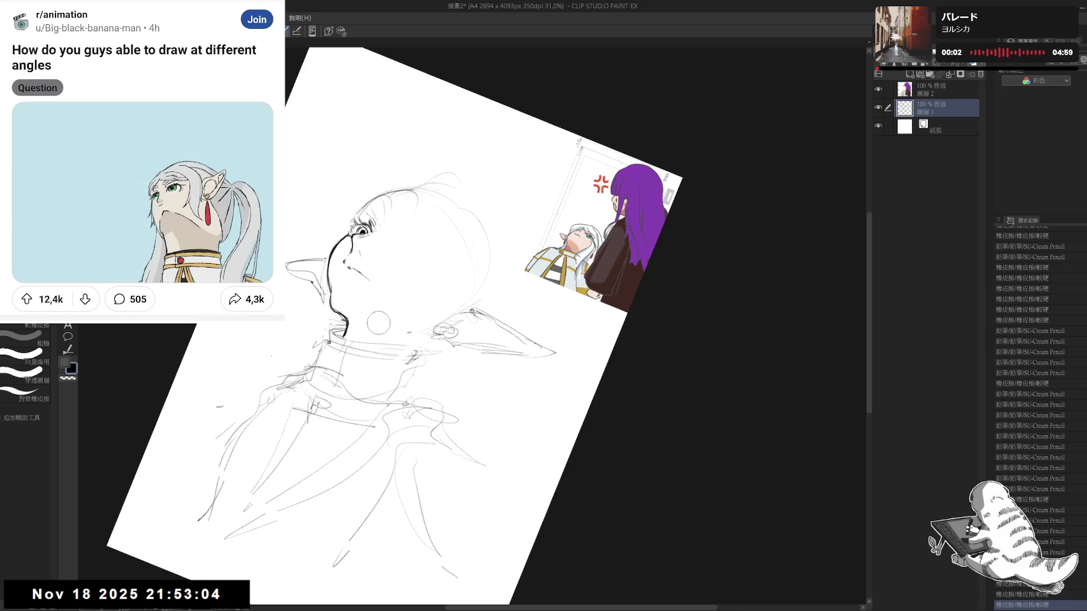
pyautogui.press('p')
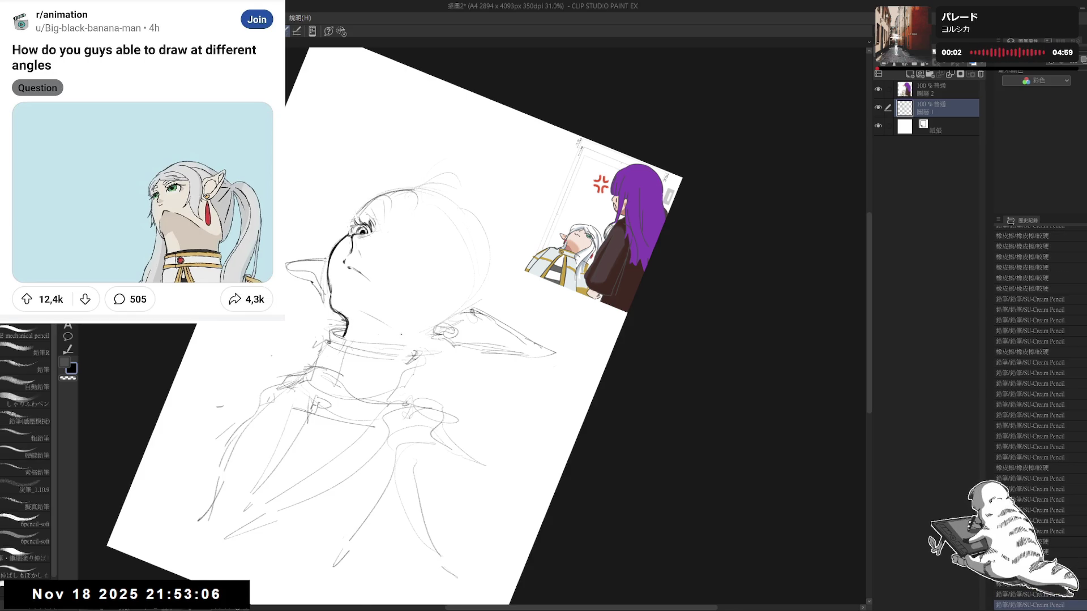
pyautogui.hotkey('ctrl', '@')
pyautogui.moveTo(446, 259); pyautogui.dragTo(434, 255)
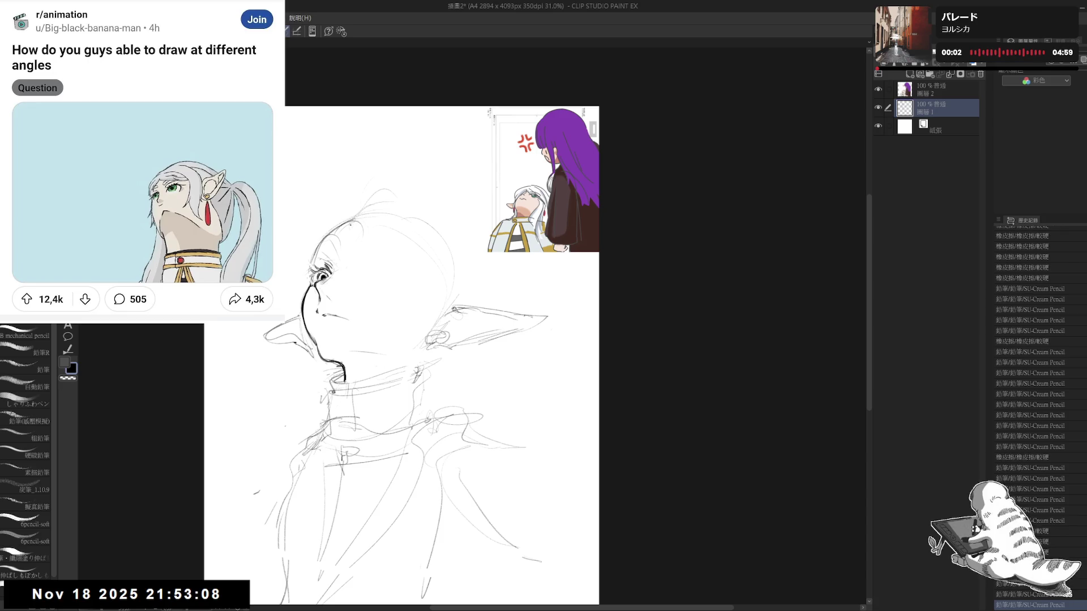
# - Erase the old ear-loop strokes and draw dark marks where the earring hangs
pyautogui.moveTo(313, 217); pyautogui.dragTo(309, 201)
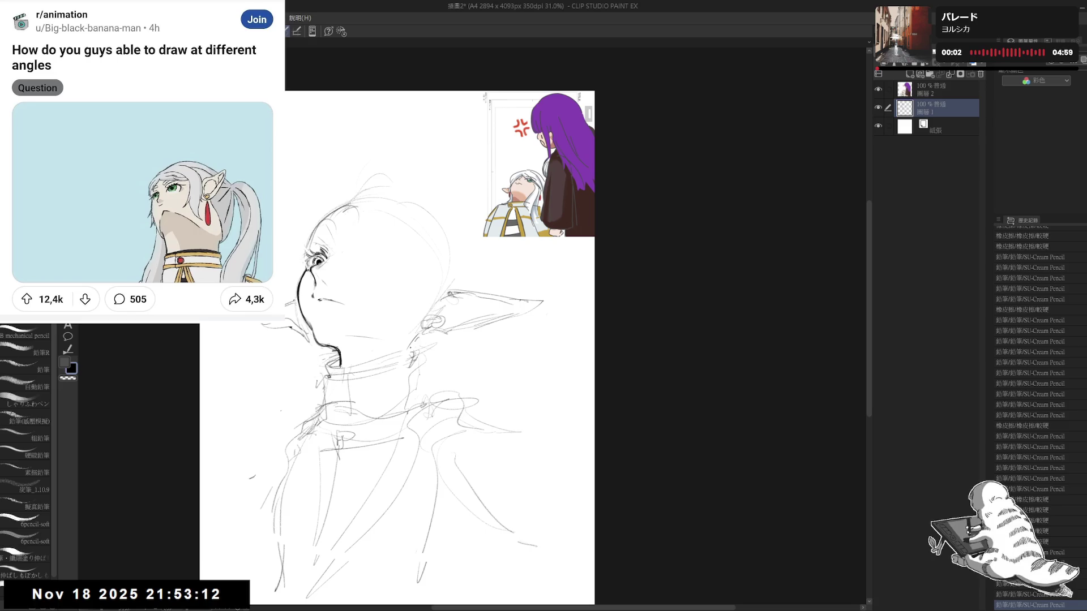
pyautogui.press('e')
pyautogui.moveTo(421, 303); pyautogui.dragTo(399, 343)
pyautogui.press('p')
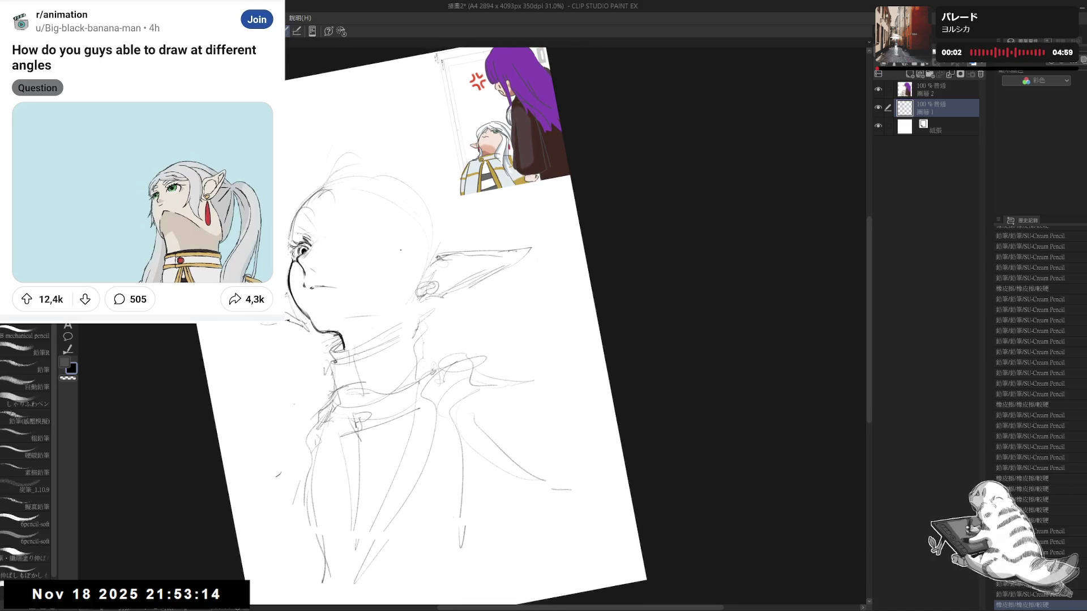
pyautogui.moveTo(433, 285); pyautogui.dragTo(404, 311)
pyautogui.moveTo(411, 303); pyautogui.dragTo(400, 344)
pyautogui.moveTo(411, 308); pyautogui.dragTo(402, 343)
pyautogui.press('@')
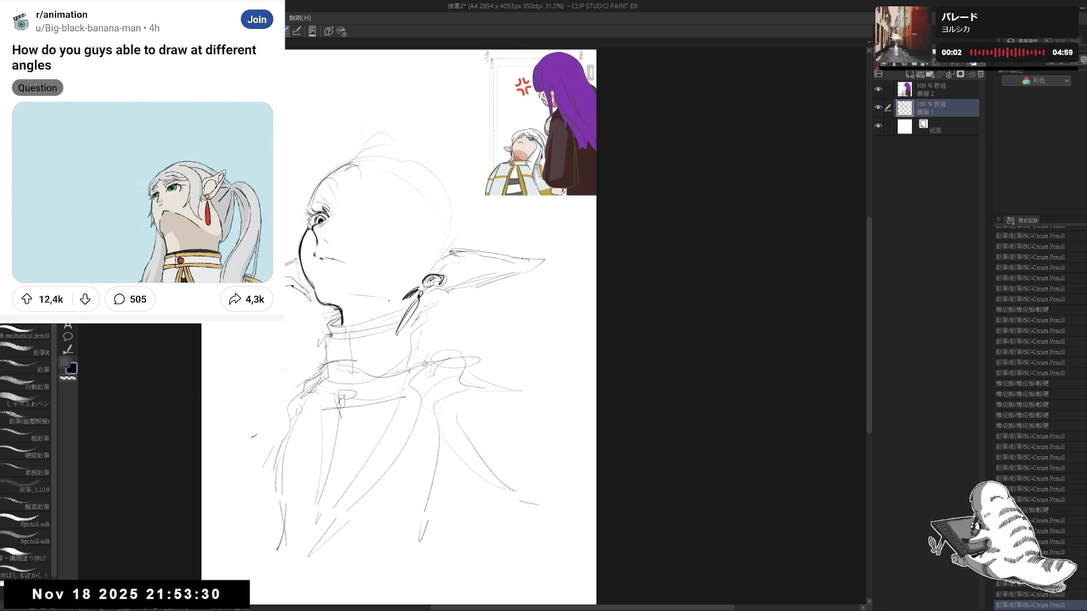
# - Erase the first earring attempts and draw a drop-shaped earring below the ear
pyautogui.moveTo(446, 325)
pyautogui.mouseDown()
pyautogui.moveTo(390, 320)
pyautogui.moveTo(379, 346)
pyautogui.mouseUp()
pyautogui.press('p')
pyautogui.moveTo(390, 307); pyautogui.dragTo(377, 349)
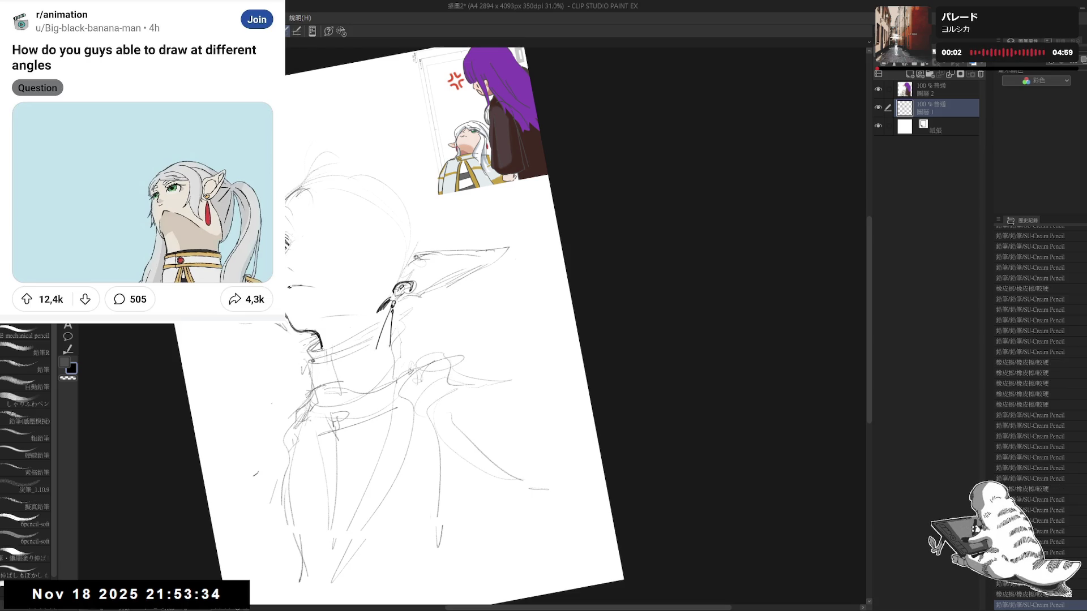
pyautogui.hotkey('ctrl', 'z')
pyautogui.press('e')
pyautogui.moveTo(399, 306); pyautogui.dragTo(378, 349)
pyautogui.press('@')
pyautogui.press('p')
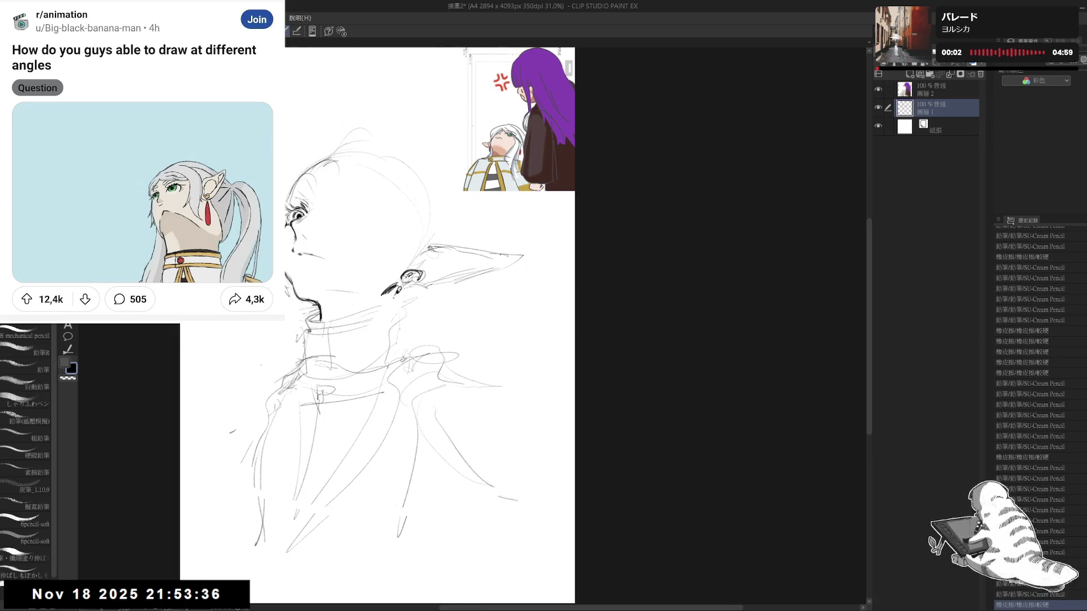
pyautogui.moveTo(398, 295); pyautogui.dragTo(383, 332)
# - Check the earring mirrored and pan the view back over the face
pyautogui.press('h')
pyautogui.moveTo(565, 321); pyautogui.dragTo(413, 328)
pyautogui.press('h')
pyautogui.moveTo(464, 242); pyautogui.dragTo(407, 253)
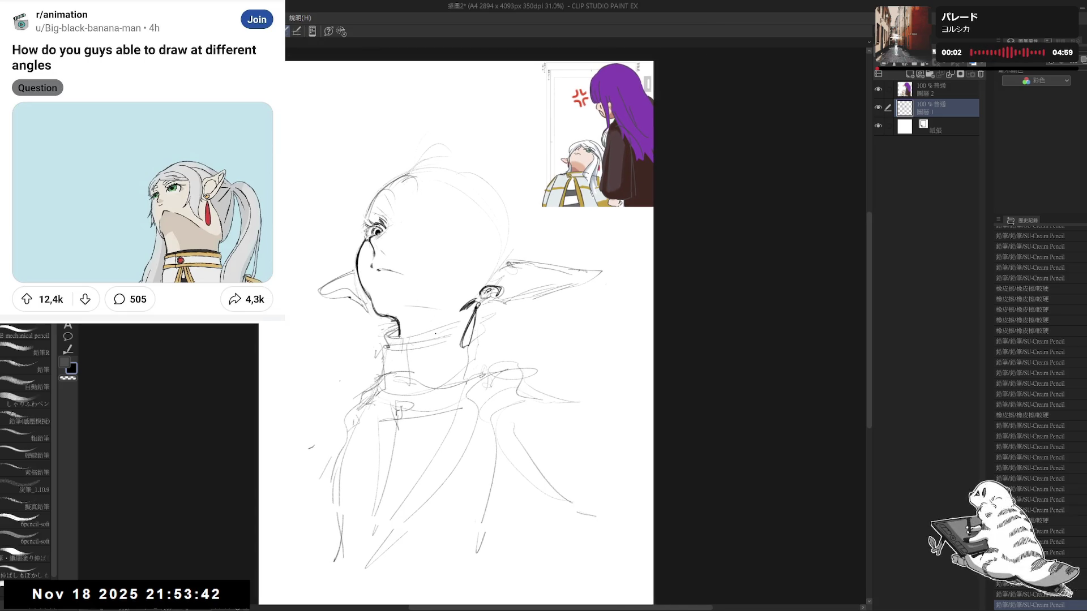
pyautogui.moveTo(469, 241); pyautogui.dragTo(434, 260)
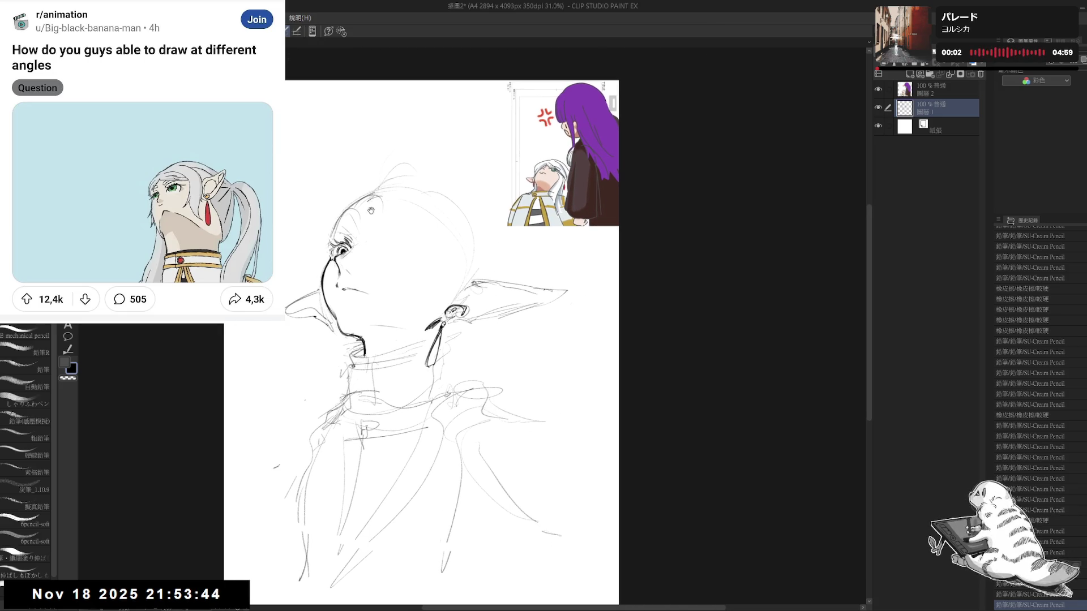
pyautogui.press('e')
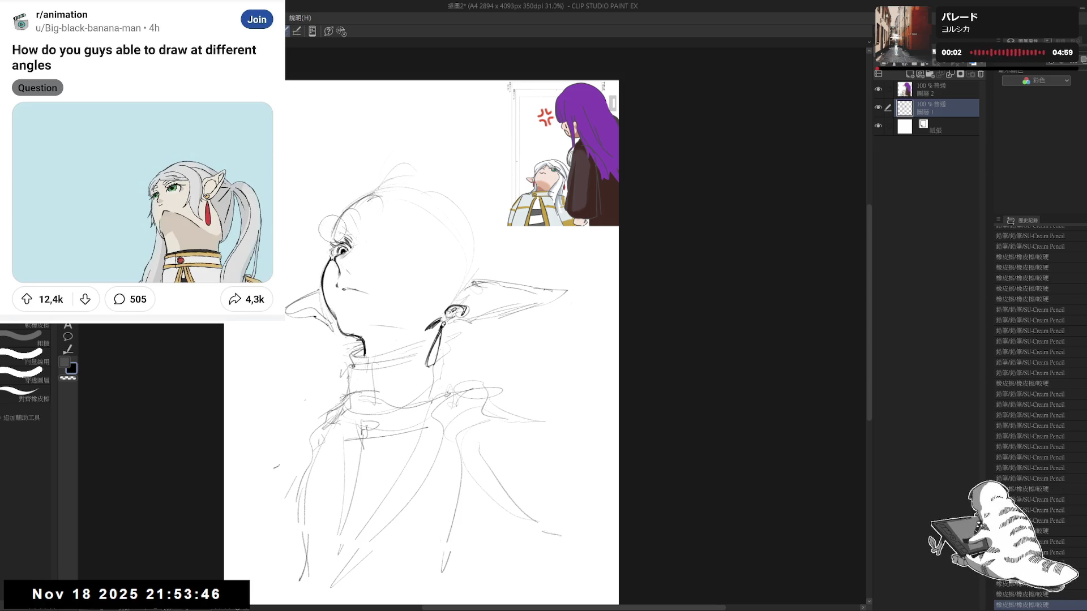
pyautogui.press('p')
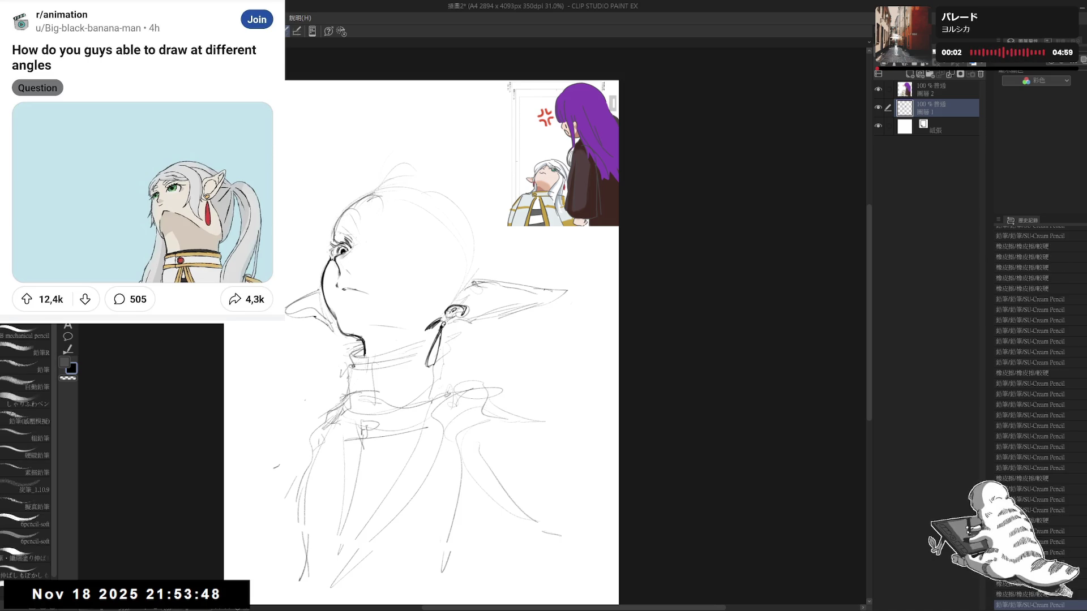
# - Add small pencil marks on the face and check them mirrored
pyautogui.click(371, 254)
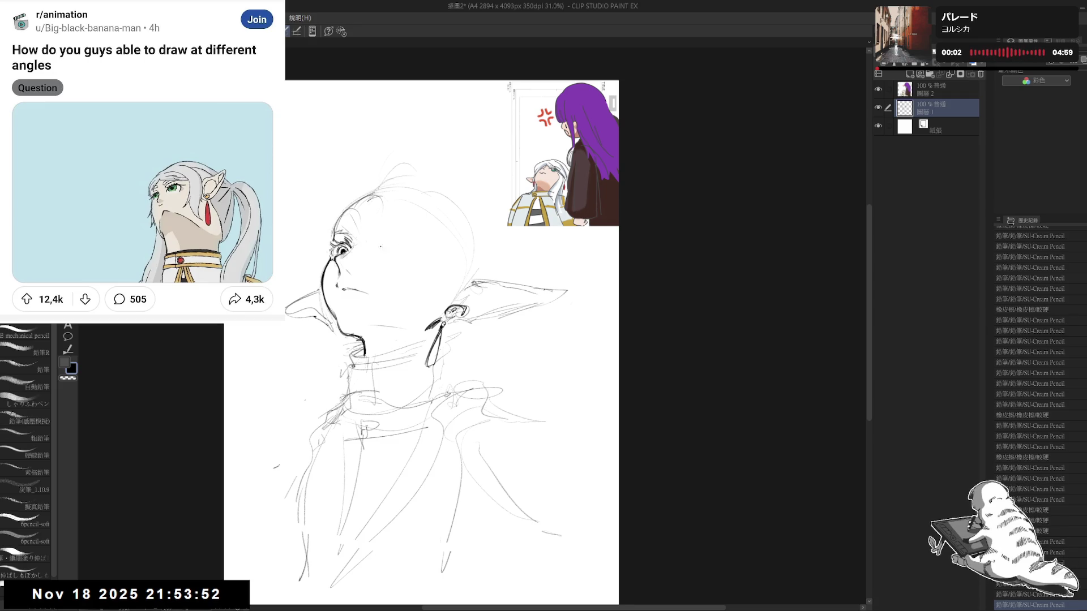
pyautogui.click(392, 241)
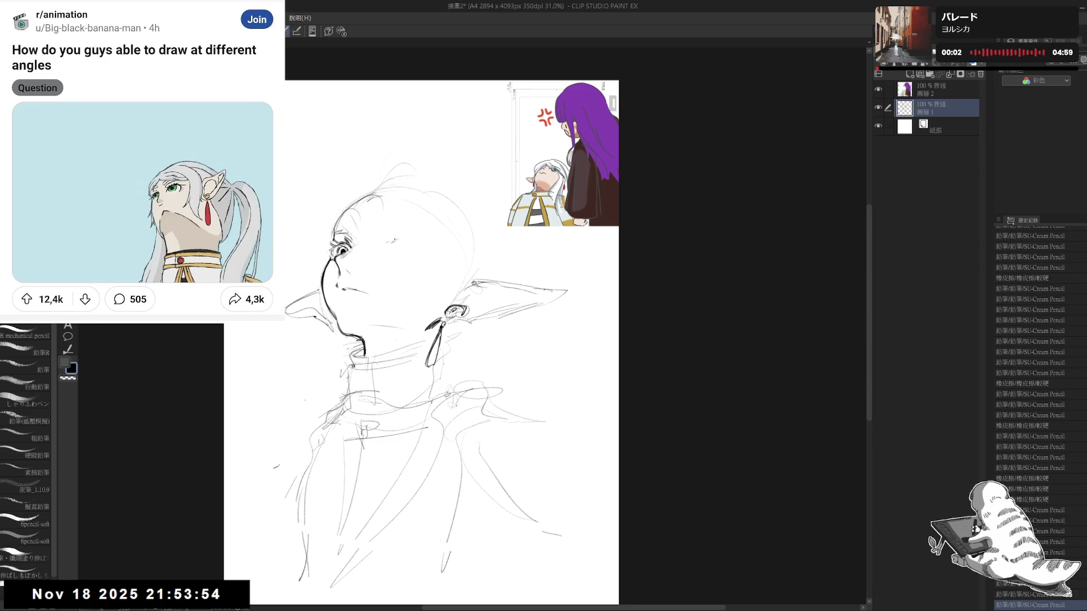
pyautogui.moveTo(392, 238)
pyautogui.mouseDown()
pyautogui.moveTo(420, 238)
pyautogui.moveTo(411, 244)
pyautogui.mouseUp()
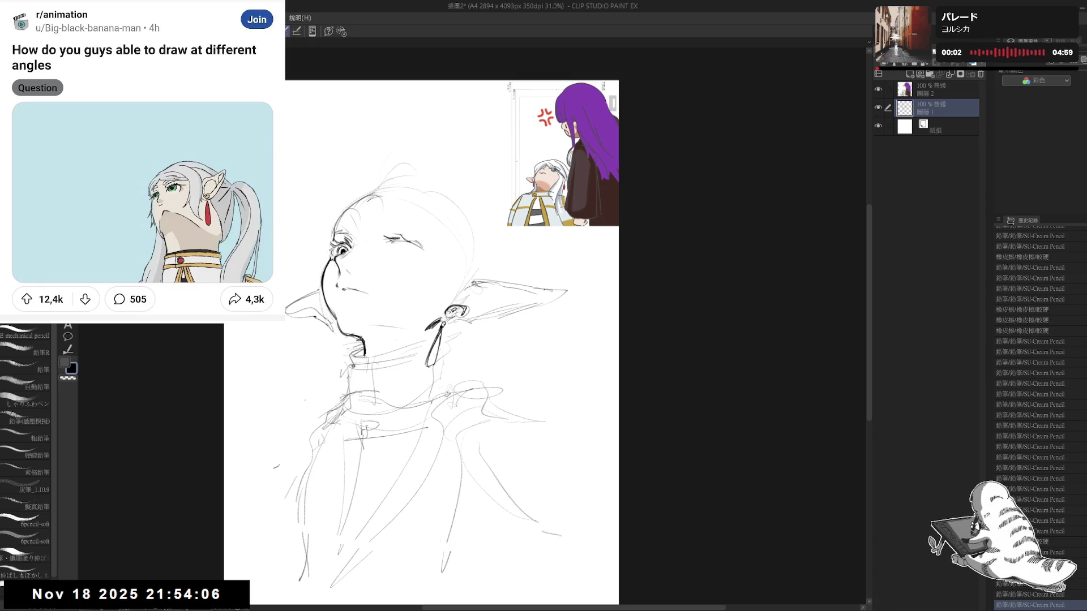
pyautogui.press('h')
pyautogui.moveTo(529, 270); pyautogui.dragTo(472, 257)
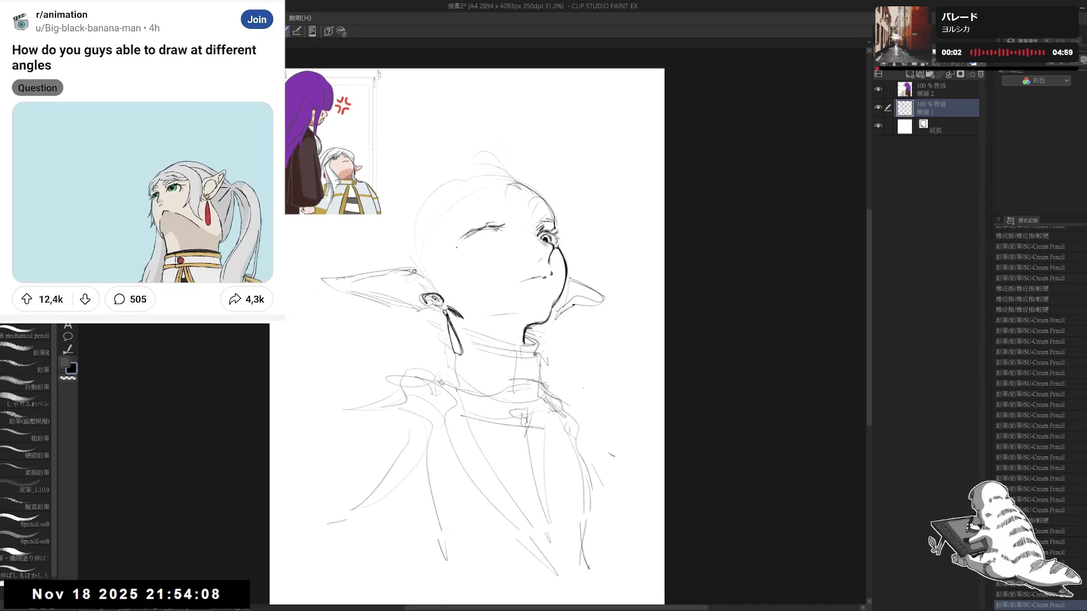
pyautogui.press('h')
# - Erase a stray line and redraw the eyebrow above the eye
pyautogui.press('e')
pyautogui.moveTo(431, 248); pyautogui.dragTo(400, 239)
pyautogui.press('p')
pyautogui.moveTo(383, 235); pyautogui.dragTo(425, 251)
pyautogui.moveTo(435, 194); pyautogui.dragTo(433, 203)
pyautogui.moveTo(419, 279); pyautogui.dragTo(393, 254)
pyautogui.moveTo(380, 257)
pyautogui.mouseDown()
pyautogui.moveTo(430, 251)
pyautogui.moveTo(409, 256)
pyautogui.mouseUp()
# - Clean up around the eyebrow, check the face mirrored and erase a stray stroke
pyautogui.press('e')
pyautogui.press('p')
pyautogui.press('e')
pyautogui.press('p')
pyautogui.press('h')
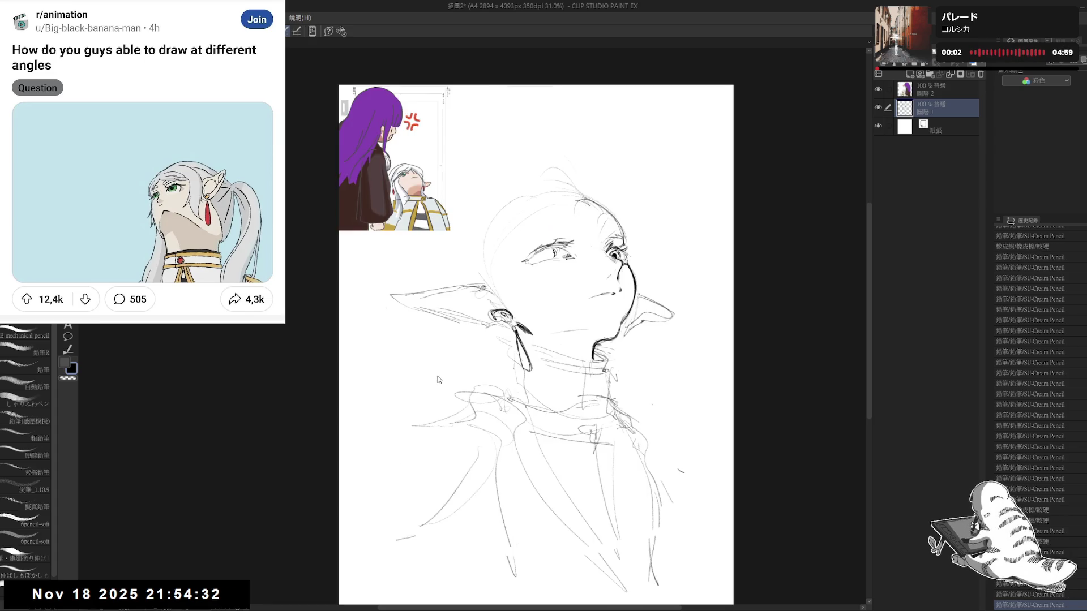
pyautogui.press('h')
pyautogui.press('e')
pyautogui.moveTo(340, 295); pyautogui.dragTo(325, 292)
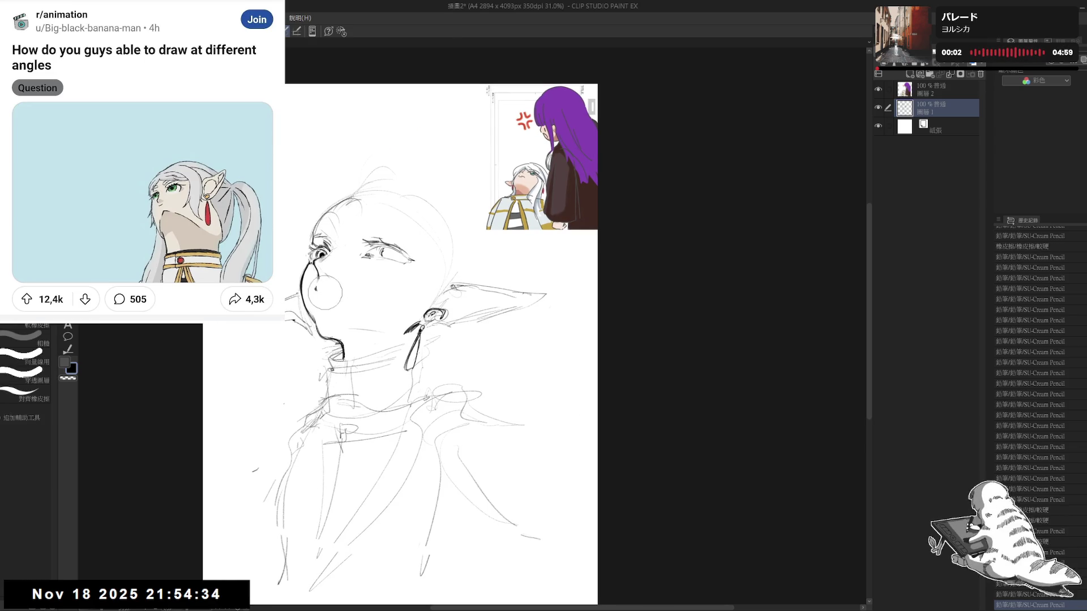
# - Erase stray marks near the eye and retouch part of the eyebrow
pyautogui.moveTo(424, 231); pyautogui.dragTo(421, 306)
pyautogui.press('p')
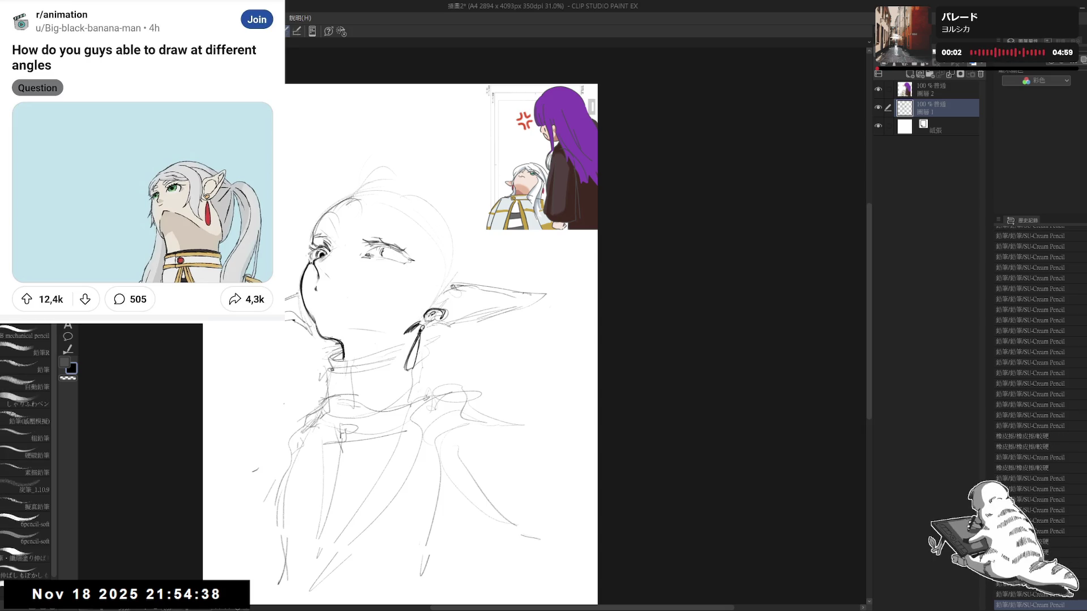
pyautogui.press('e')
pyautogui.moveTo(364, 246); pyautogui.dragTo(396, 254)
pyautogui.press('p')
pyautogui.moveTo(436, 375); pyautogui.dragTo(440, 377)
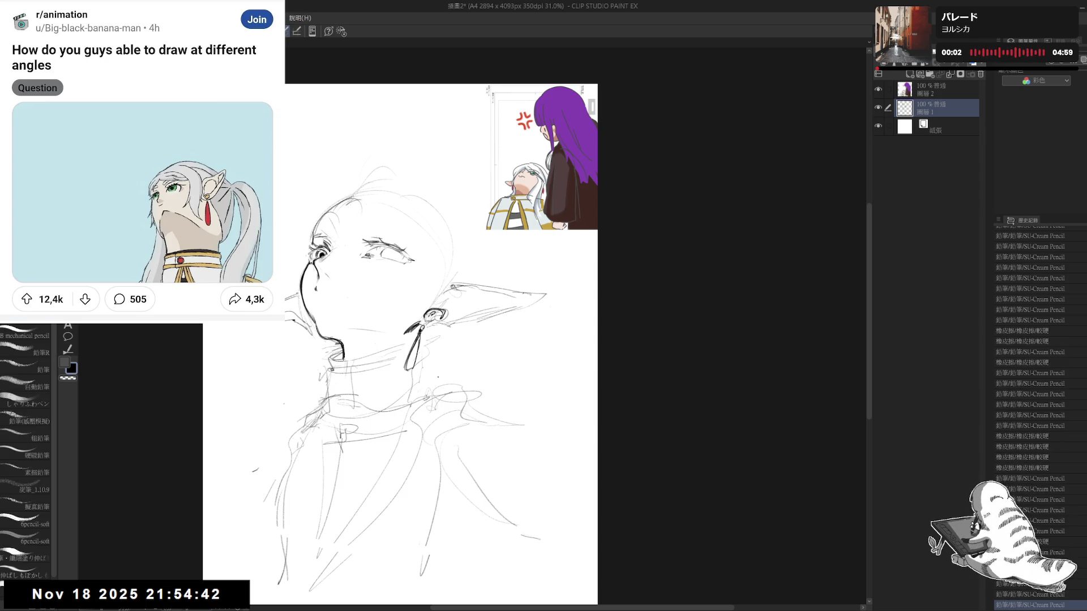
pyautogui.scroll(-1, 439, 381)
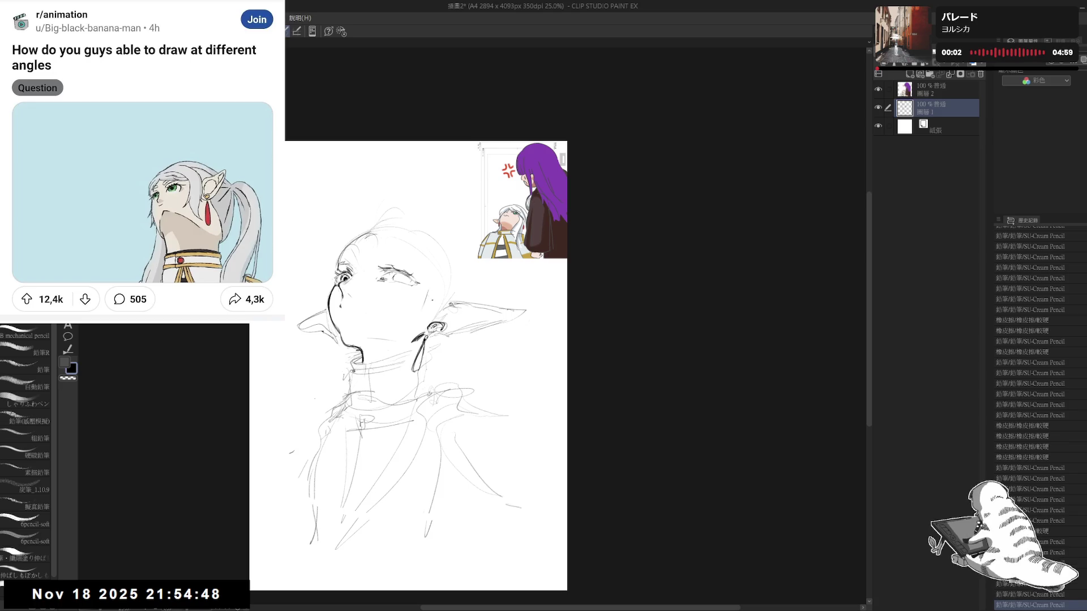
pyautogui.press('e')
pyautogui.press('p')
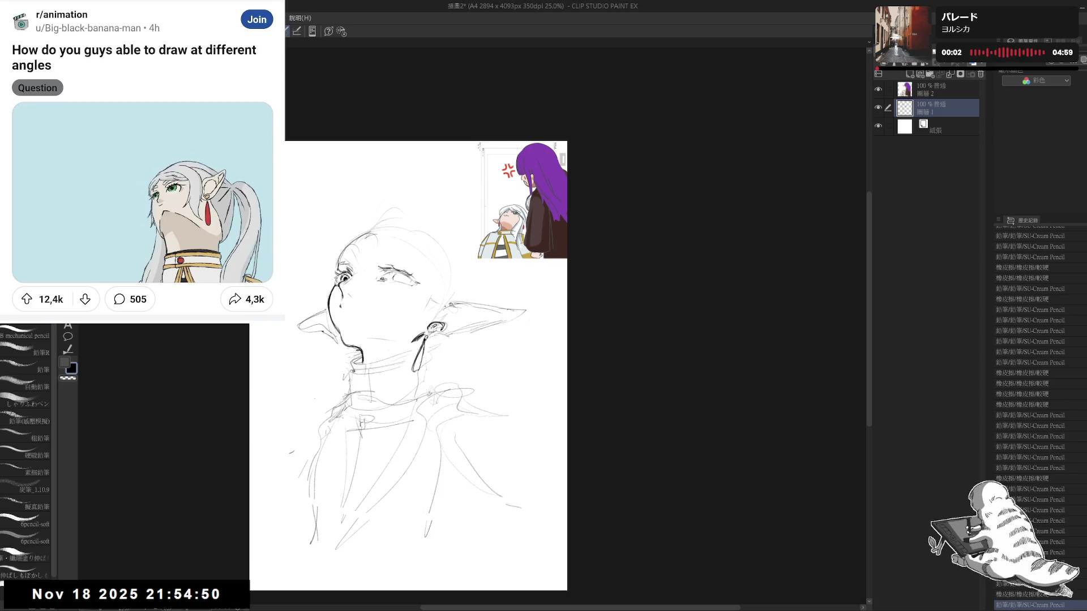
# - Redraw the line along the top of the head, undoing until the strokes sit right
pyautogui.moveTo(389, 182); pyautogui.dragTo(376, 185)
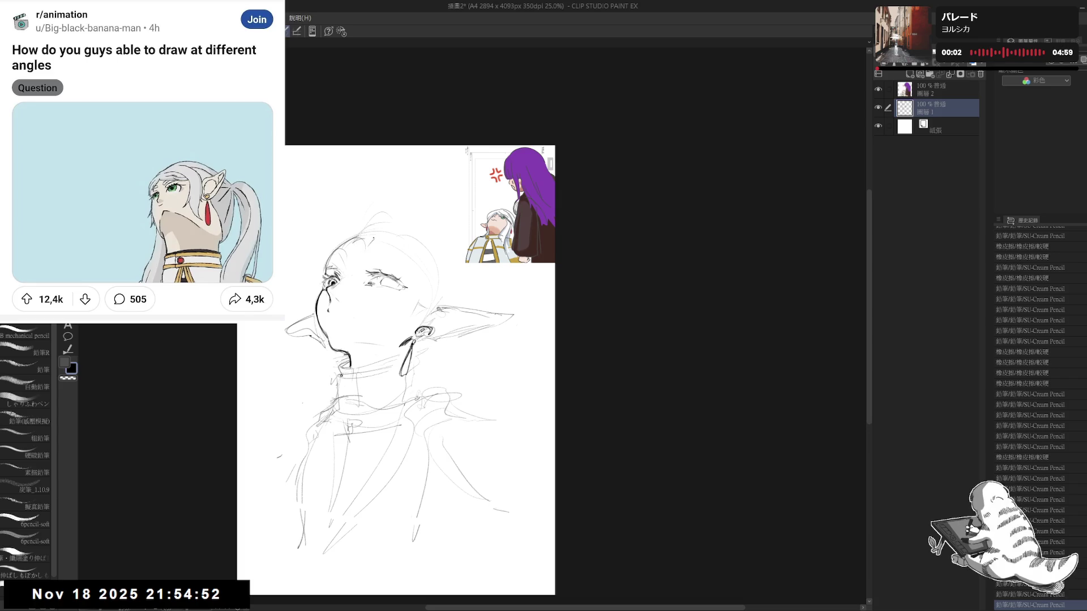
pyautogui.hotkey('ctrl', 'z')
pyautogui.moveTo(361, 222); pyautogui.dragTo(378, 243)
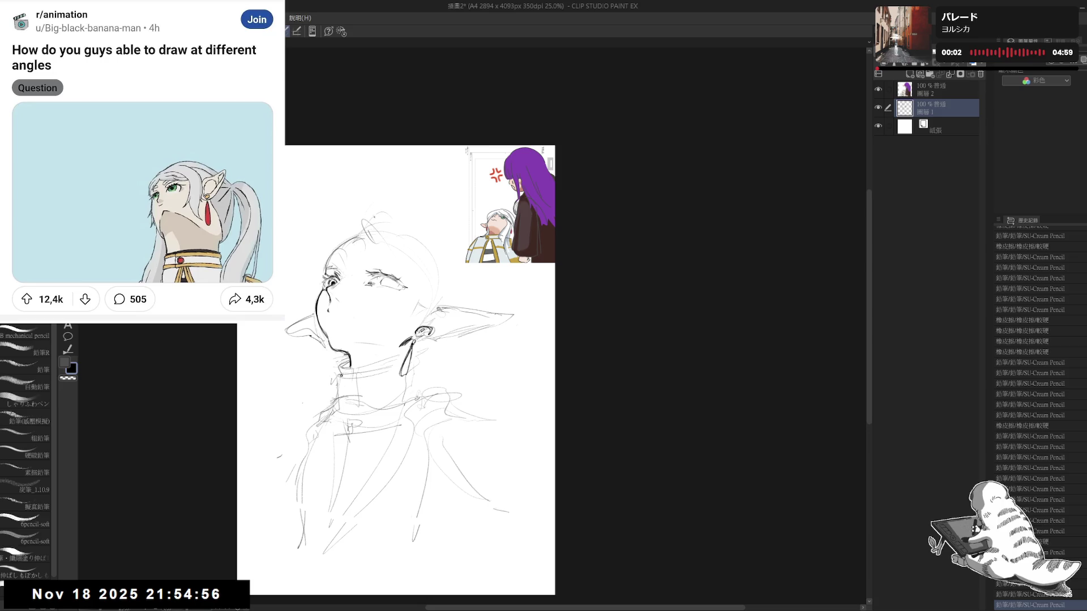
pyautogui.hotkey('ctrl', 'z')
pyautogui.moveTo(368, 225); pyautogui.dragTo(396, 274)
pyautogui.hotkey('ctrl', 'z')
pyautogui.moveTo(371, 238); pyautogui.dragTo(391, 263)
pyautogui.moveTo(353, 222); pyautogui.dragTo(384, 223)
pyautogui.press('e')
pyautogui.press('p')
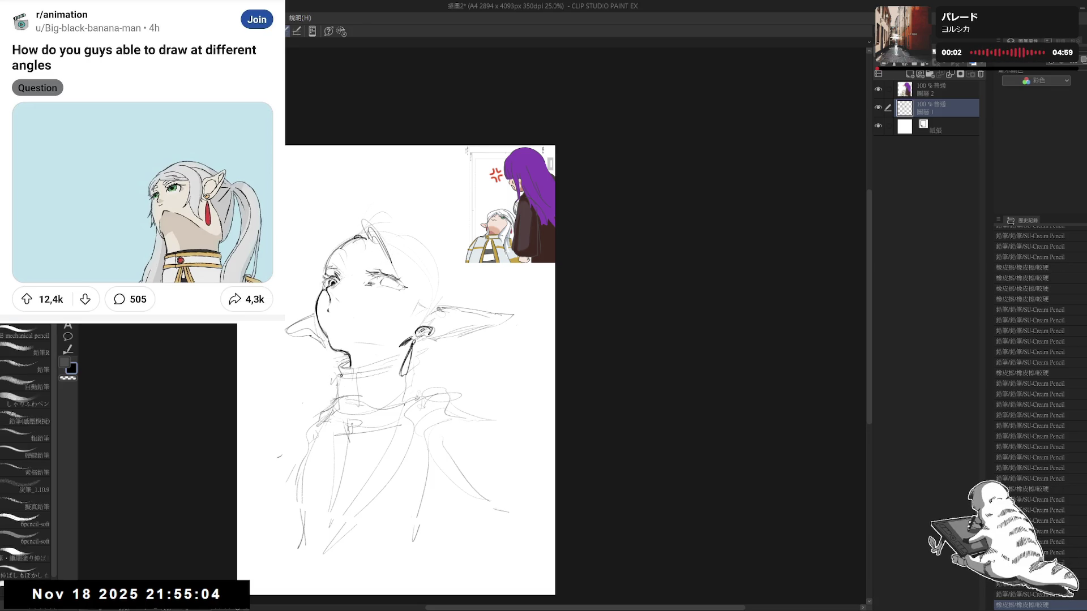
# - Add short pencil strands to the hair over the forehead, erasing stray marks and mirror-checking the view
pyautogui.press('e')
pyautogui.press('p')
pyautogui.moveTo(355, 236); pyautogui.dragTo(357, 275)
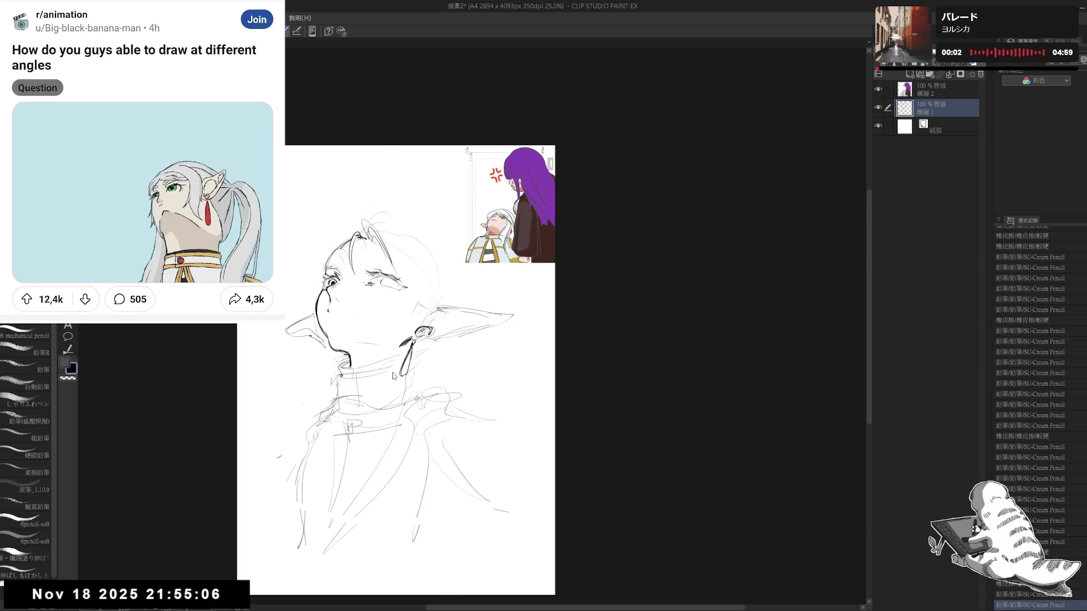
pyautogui.press('h')
pyautogui.press('h')
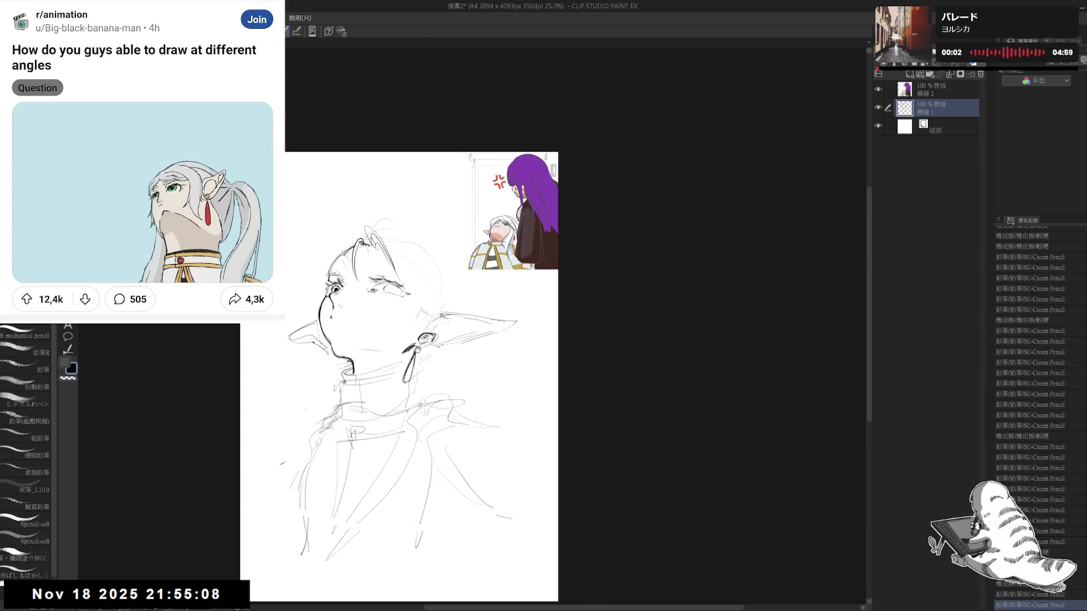
pyautogui.press('e')
pyautogui.moveTo(361, 335); pyautogui.dragTo(368, 342)
pyautogui.scroll(-1, 408, 400)
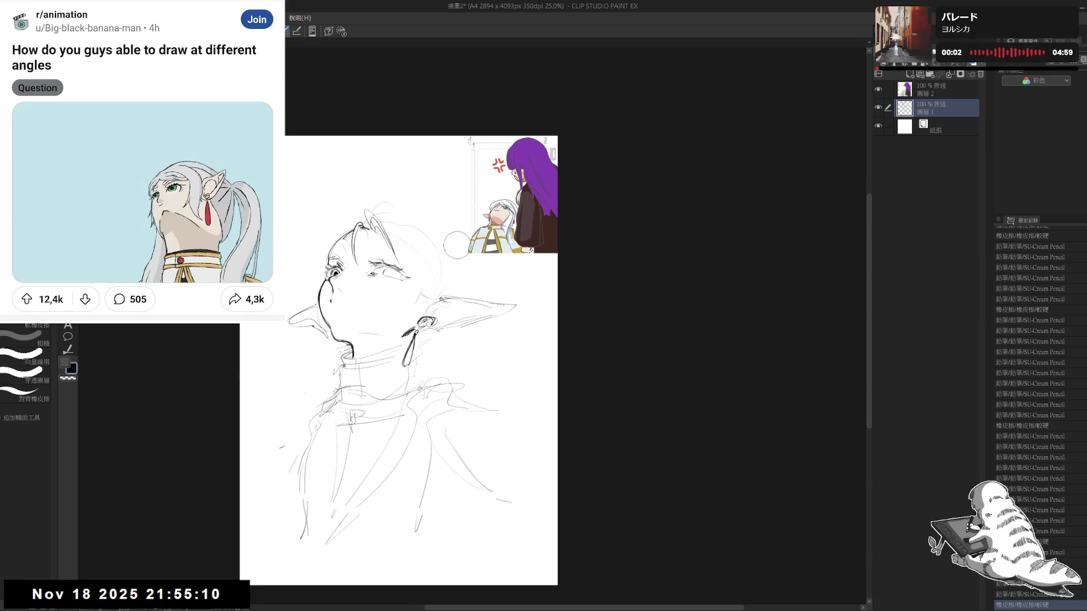
pyautogui.press('p')
pyautogui.click(404, 260)
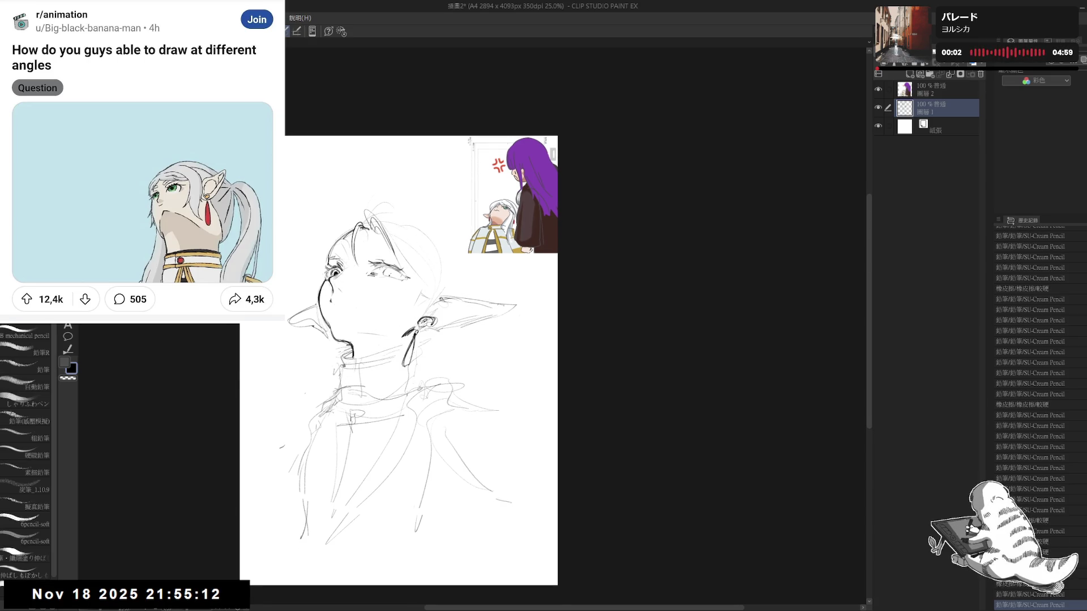
pyautogui.click(405, 260)
pyautogui.click(454, 327)
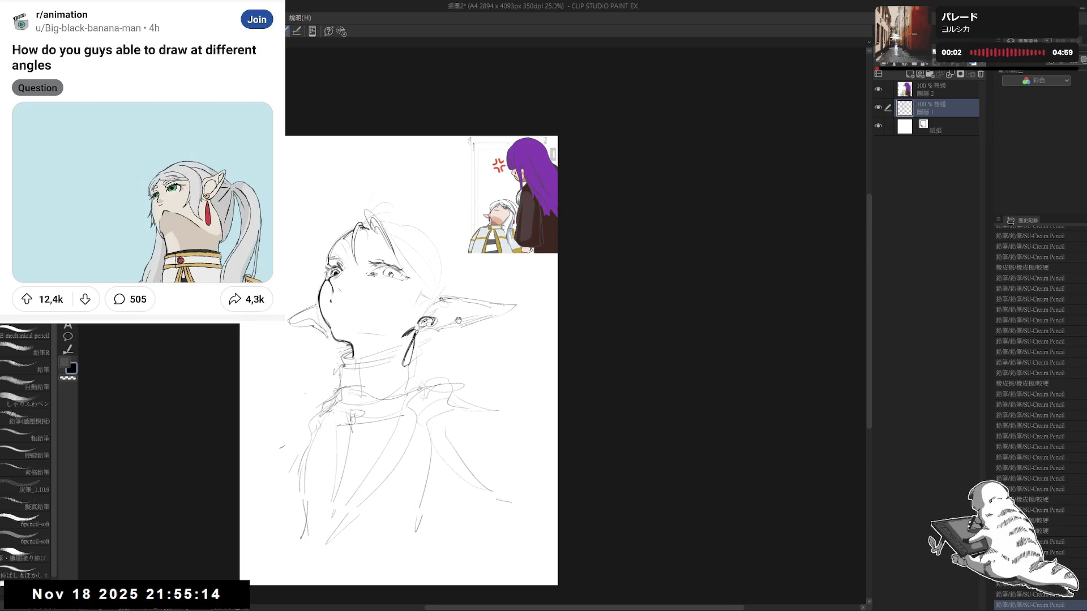
pyautogui.press('e')
pyautogui.click(353, 308)
pyautogui.press('p')
pyautogui.scroll(-1, 353, 309)
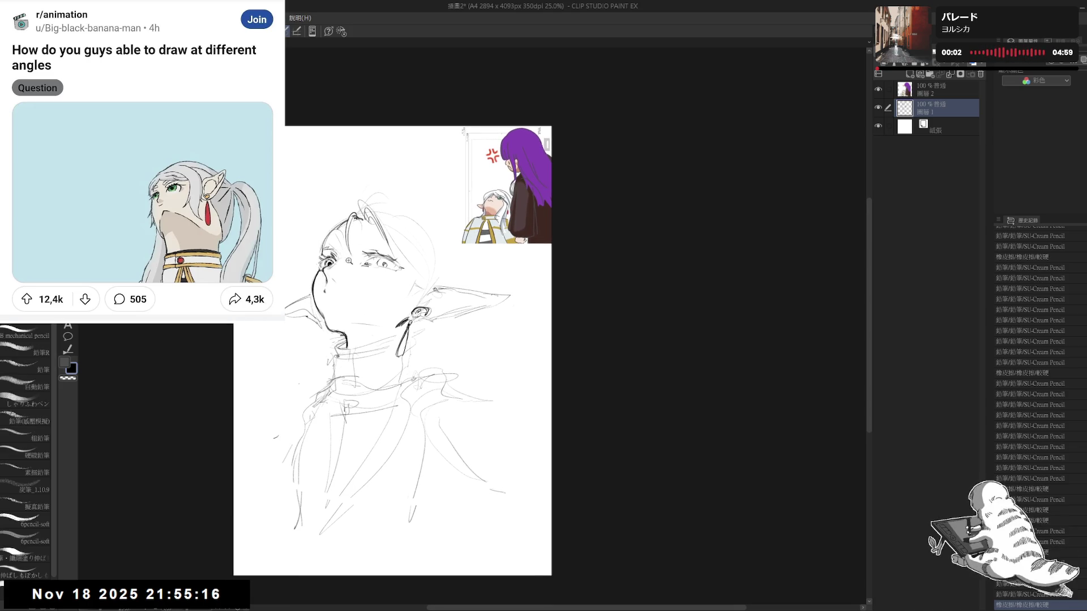
pyautogui.scroll(1, 362, 235)
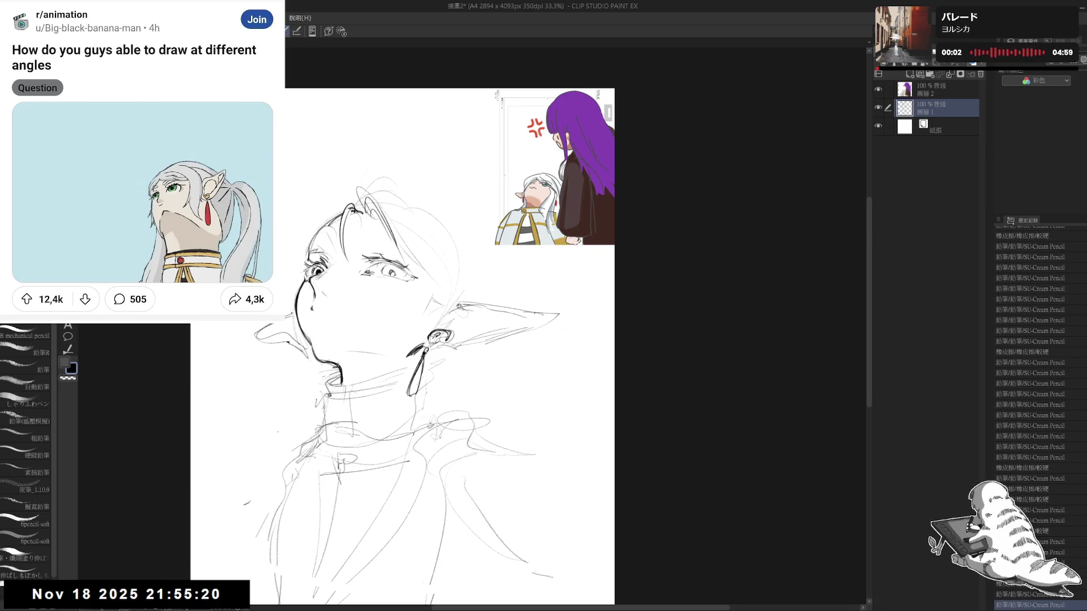
# - Erase around the eyes and redraw the eye on the right rounder, trimming the left eye and mirror-checking
pyautogui.press('e')
pyautogui.moveTo(400, 280); pyautogui.dragTo(316, 274)
pyautogui.press('p')
pyautogui.press('e')
pyautogui.press('p')
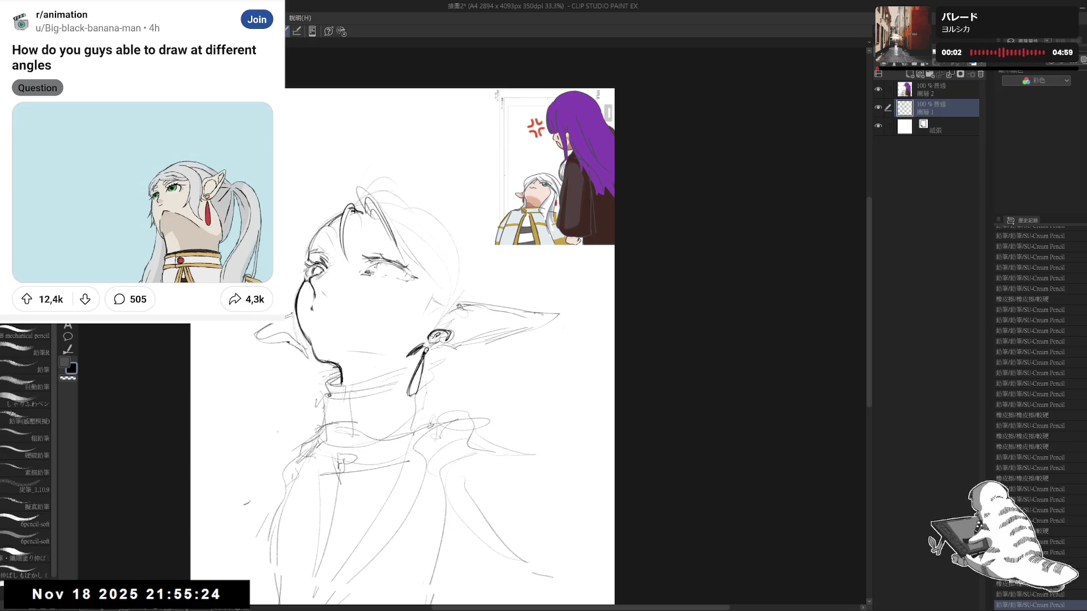
pyautogui.moveTo(377, 269); pyautogui.dragTo(397, 270)
pyautogui.press('e')
pyautogui.moveTo(310, 265); pyautogui.dragTo(322, 279)
pyautogui.press('p')
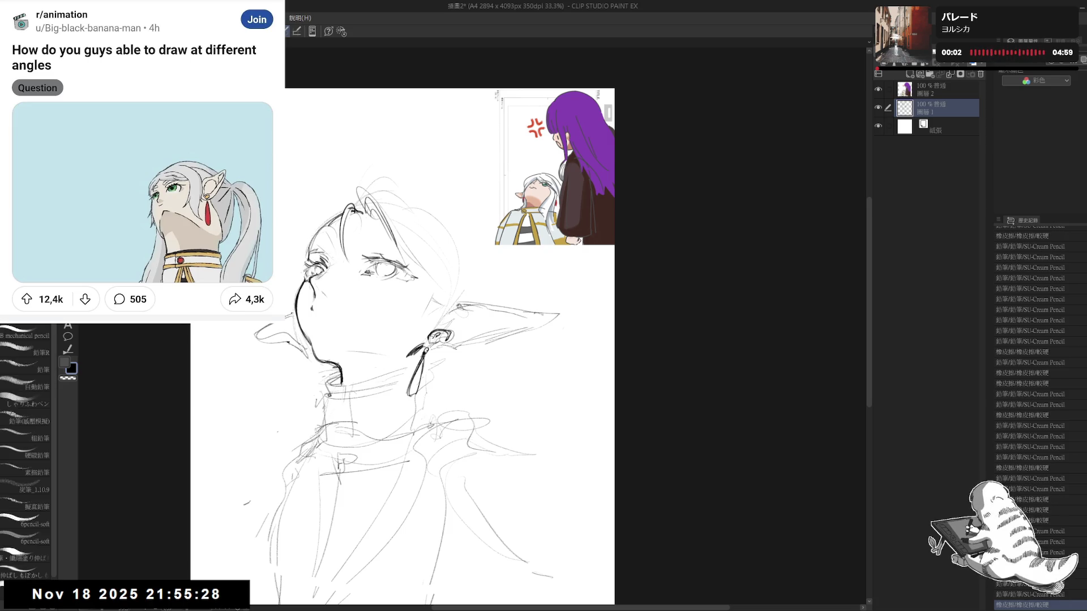
pyautogui.press('h')
pyautogui.press('h')
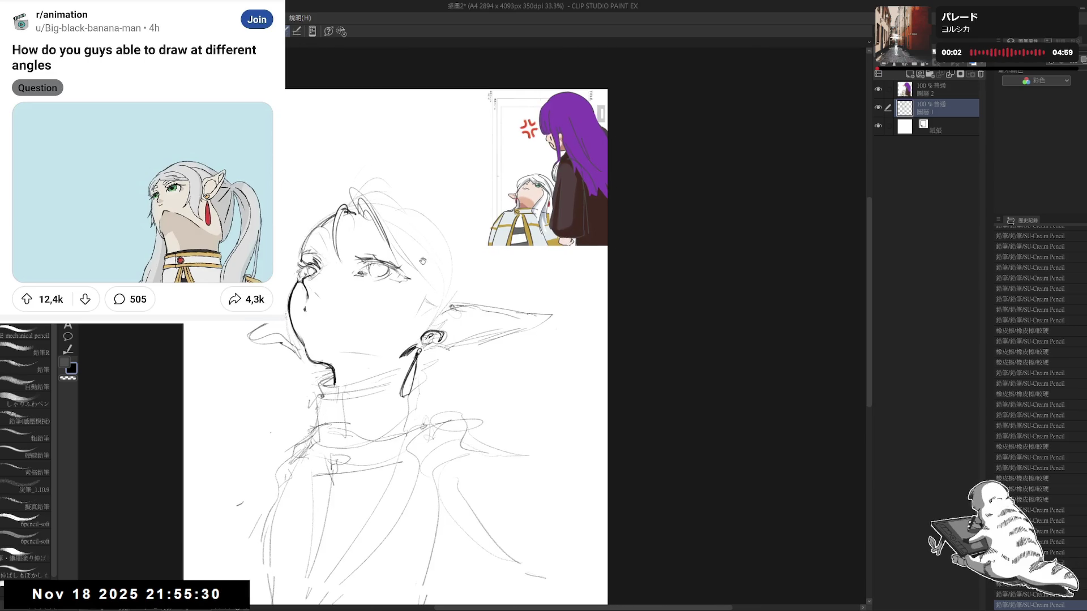
pyautogui.moveTo(381, 276); pyautogui.dragTo(377, 273)
pyautogui.press('p')
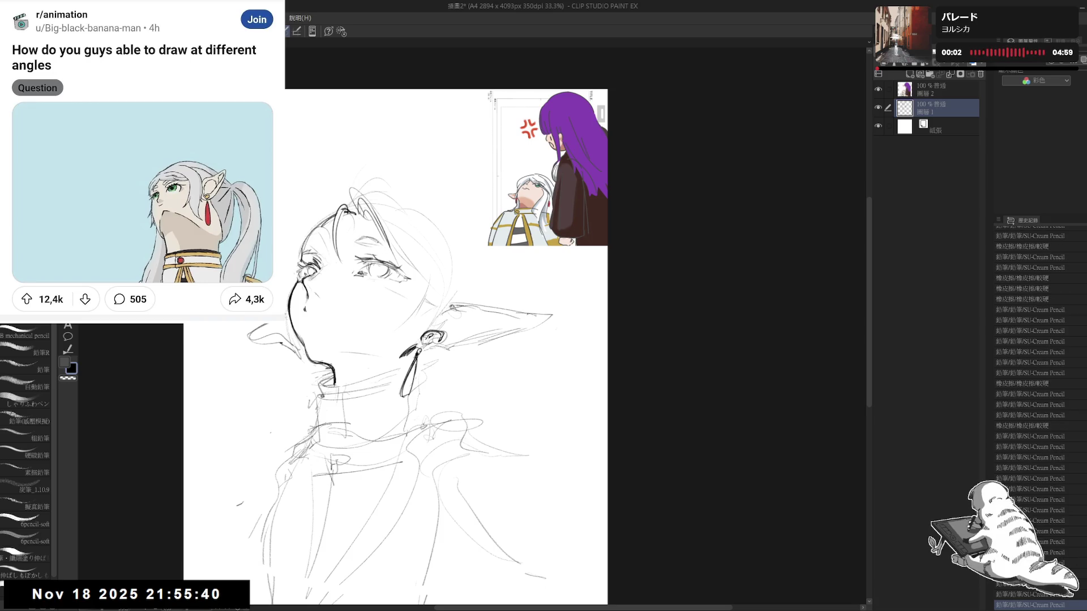
pyautogui.press('h')
pyautogui.moveTo(459, 288); pyautogui.dragTo(443, 284)
pyautogui.press('h')
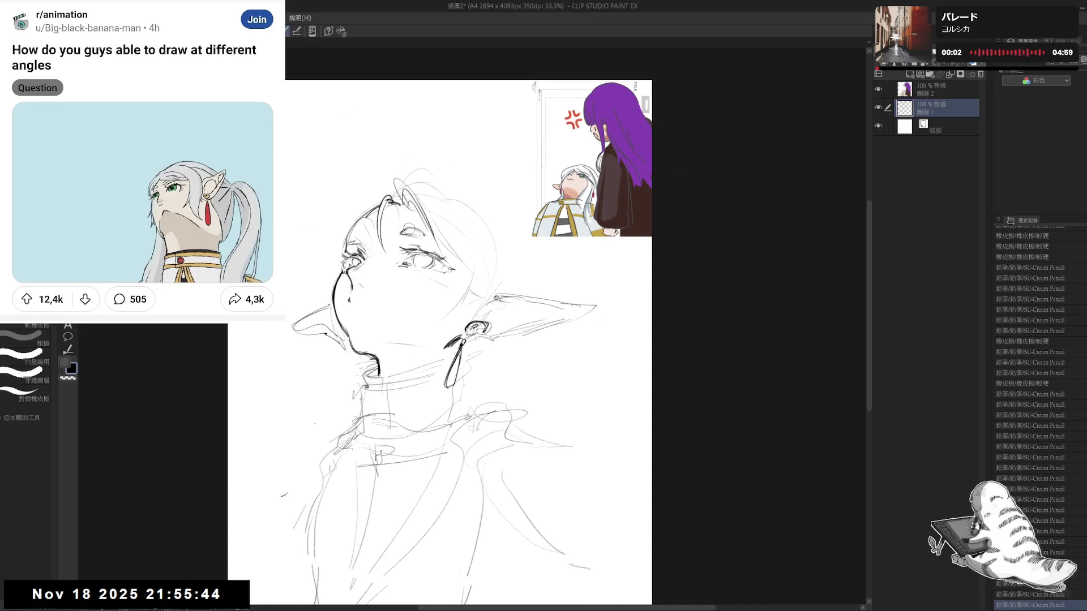
# - Touch up small marks in the hair and face, toggling pencil and eraser and mirror-checking the view
pyautogui.moveTo(468, 340); pyautogui.dragTo(443, 345)
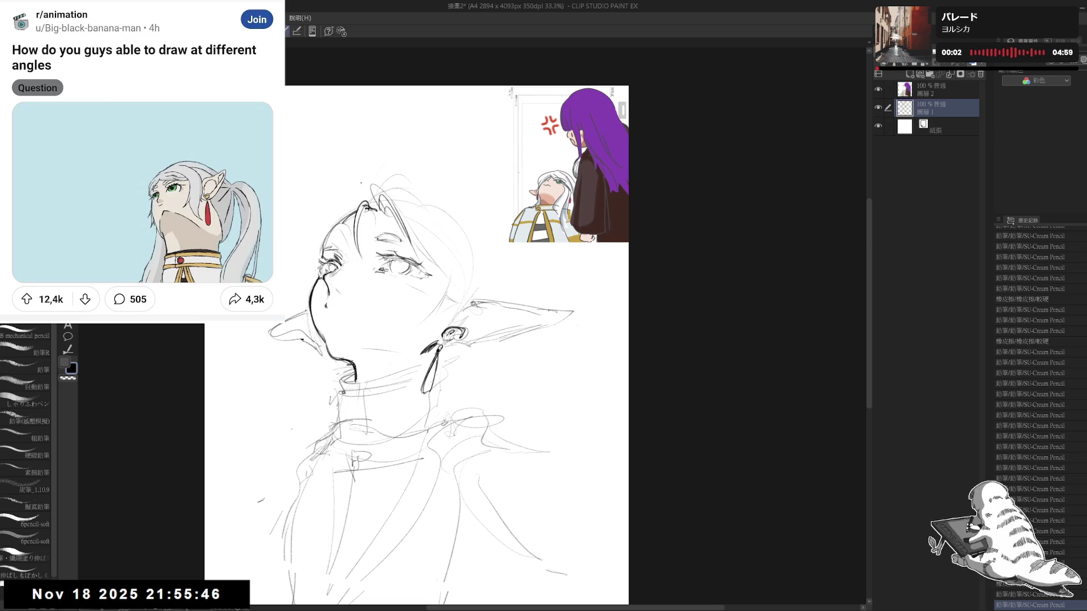
pyautogui.click(292, 428)
pyautogui.moveTo(338, 203); pyautogui.dragTo(318, 228)
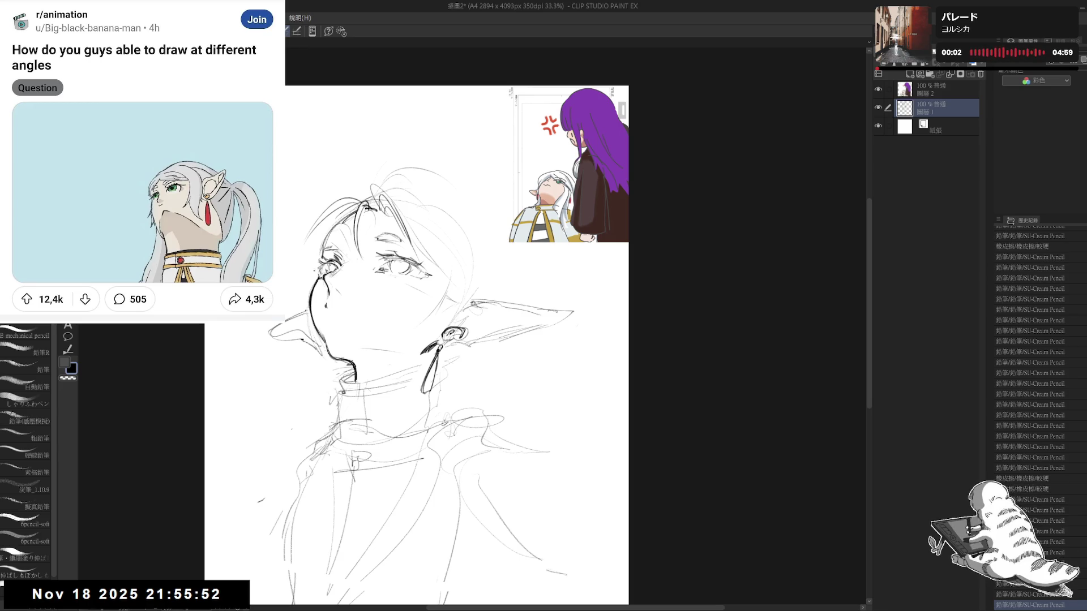
pyautogui.scroll(1, 331, 250)
pyautogui.moveTo(328, 225)
pyautogui.mouseDown()
pyautogui.moveTo(299, 280)
pyautogui.moveTo(313, 283)
pyautogui.moveTo(329, 263)
pyautogui.moveTo(328, 244)
pyautogui.moveTo(326, 280)
pyautogui.mouseUp()
pyautogui.press('e')
pyautogui.press('p')
pyautogui.press('e')
pyautogui.press('p')
pyautogui.press('h')
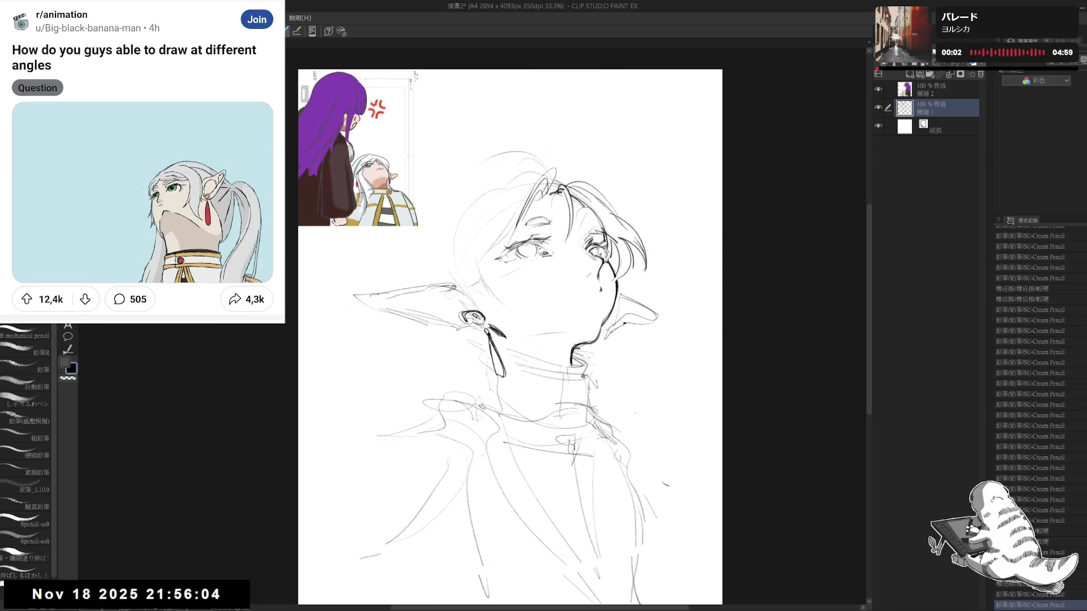
pyautogui.press('h')
pyautogui.moveTo(331, 255); pyautogui.dragTo(326, 274)
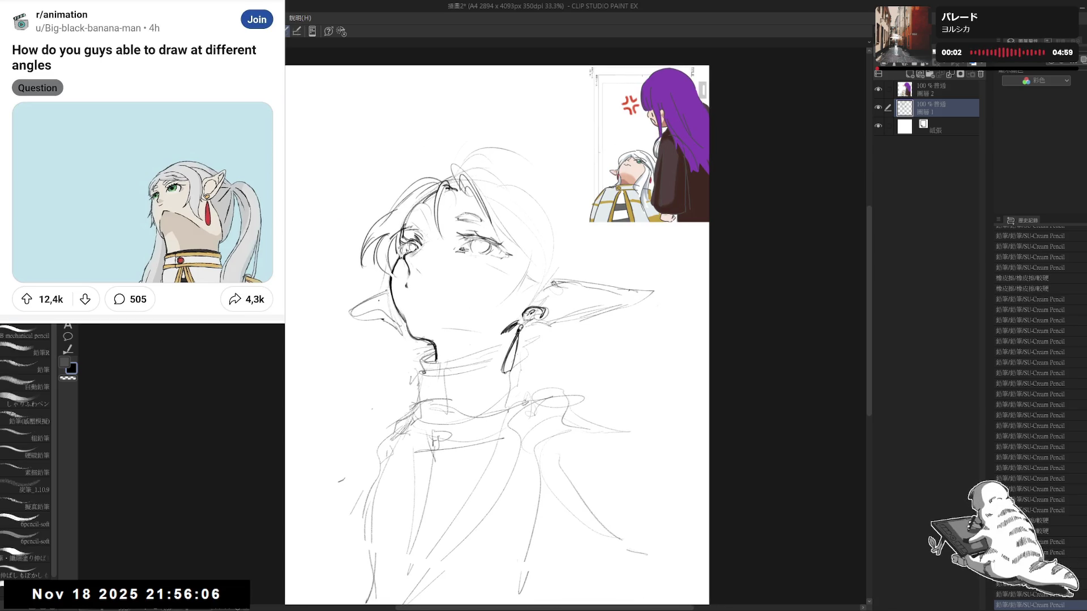
# - Redraw the jaw and neck line after undoing two attempts, then add the left neck line and back of the head
pyautogui.moveTo(438, 364); pyautogui.dragTo(400, 357)
pyautogui.moveTo(363, 323); pyautogui.dragTo(360, 339)
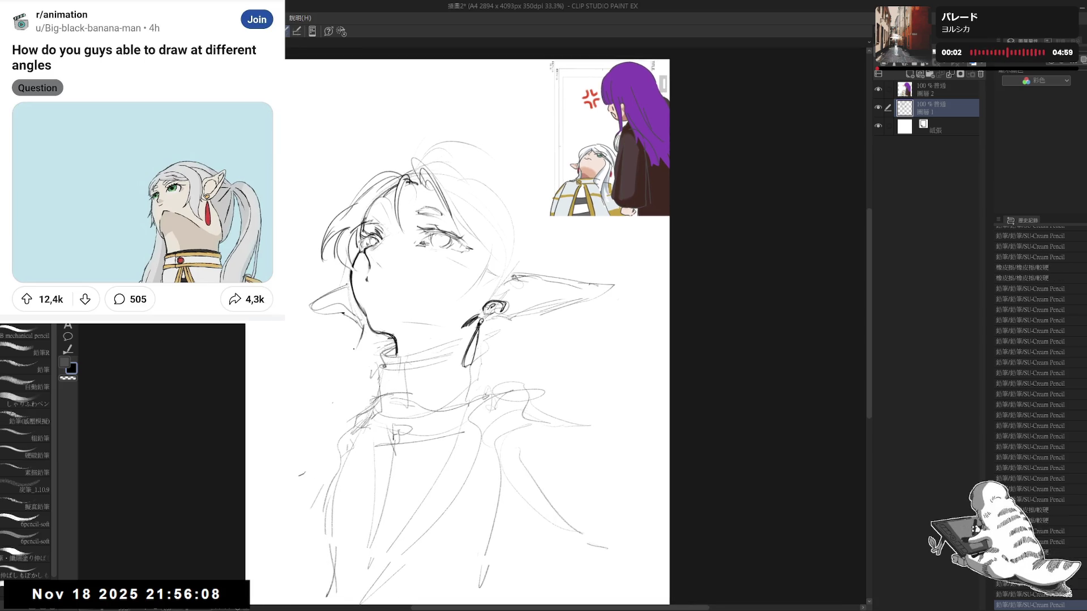
pyautogui.moveTo(325, 393); pyautogui.dragTo(310, 478)
pyautogui.hotkey('ctrl', 'z')
pyautogui.hotkey('ctrl', 'z')
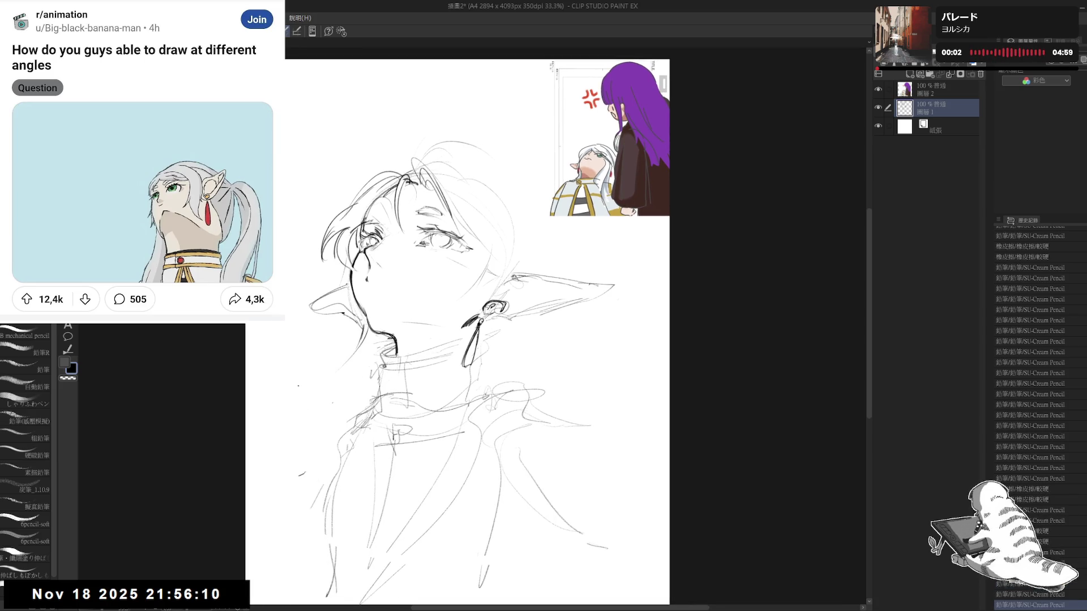
pyautogui.moveTo(367, 327)
pyautogui.mouseDown()
pyautogui.moveTo(308, 421)
pyautogui.moveTo(343, 387)
pyautogui.moveTo(306, 476)
pyautogui.mouseUp()
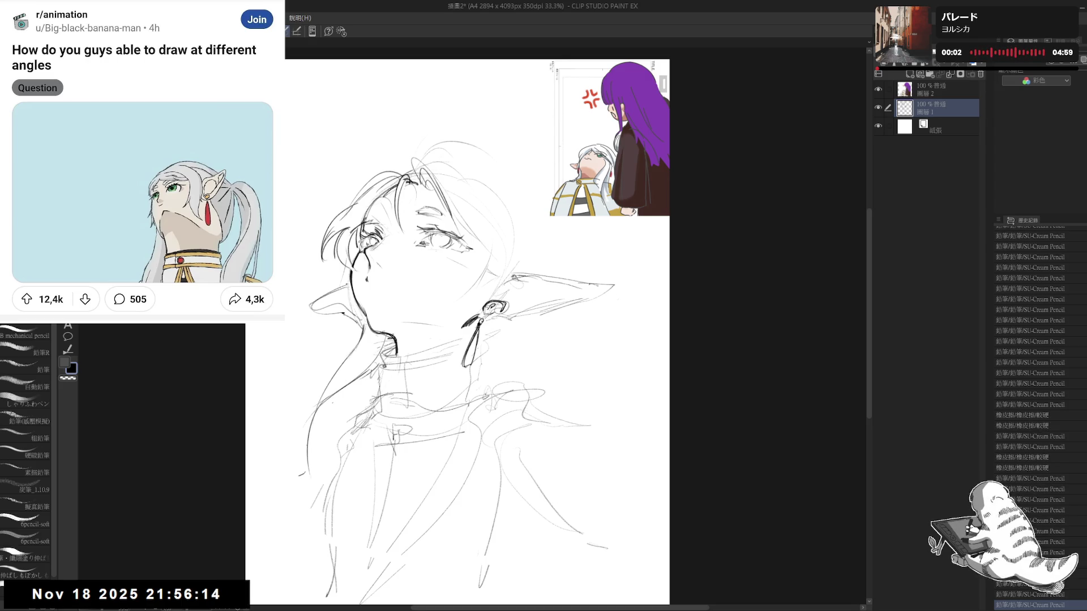
pyautogui.moveTo(476, 340); pyautogui.dragTo(413, 374)
pyautogui.moveTo(432, 212); pyautogui.dragTo(459, 285)
# - Sketch the back-of-head outline and hair strokes behind the head, tilting the canvas to work
pyautogui.moveTo(400, 204); pyautogui.dragTo(463, 297)
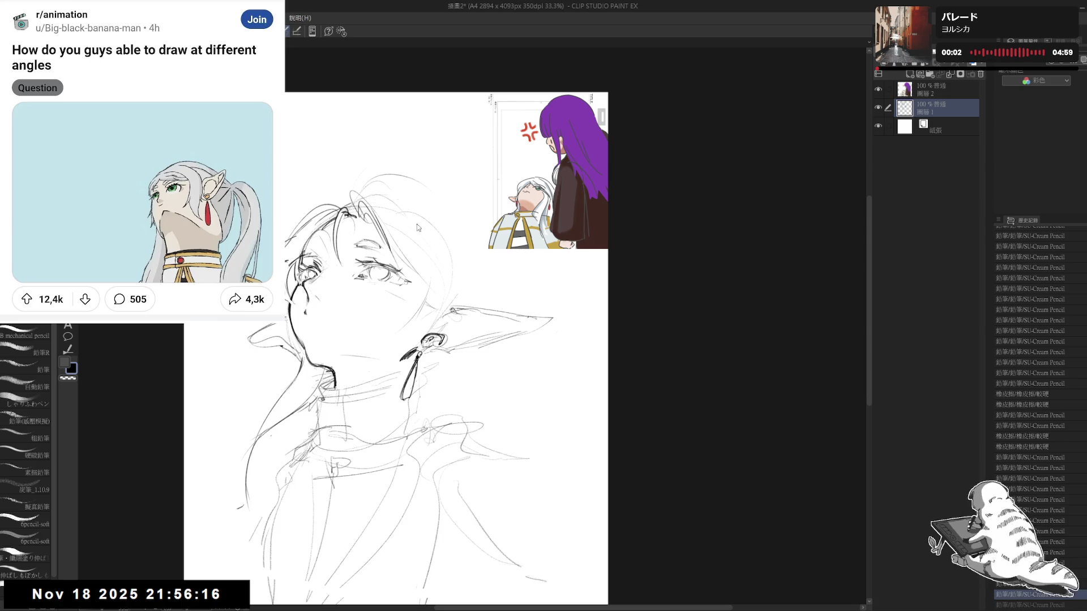
pyautogui.moveTo(438, 226); pyautogui.dragTo(458, 302)
pyautogui.moveTo(417, 210)
pyautogui.mouseDown()
pyautogui.moveTo(391, 202)
pyautogui.moveTo(436, 297)
pyautogui.mouseUp()
pyautogui.moveTo(396, 223); pyautogui.dragTo(430, 289)
pyautogui.moveTo(400, 376); pyautogui.dragTo(424, 365)
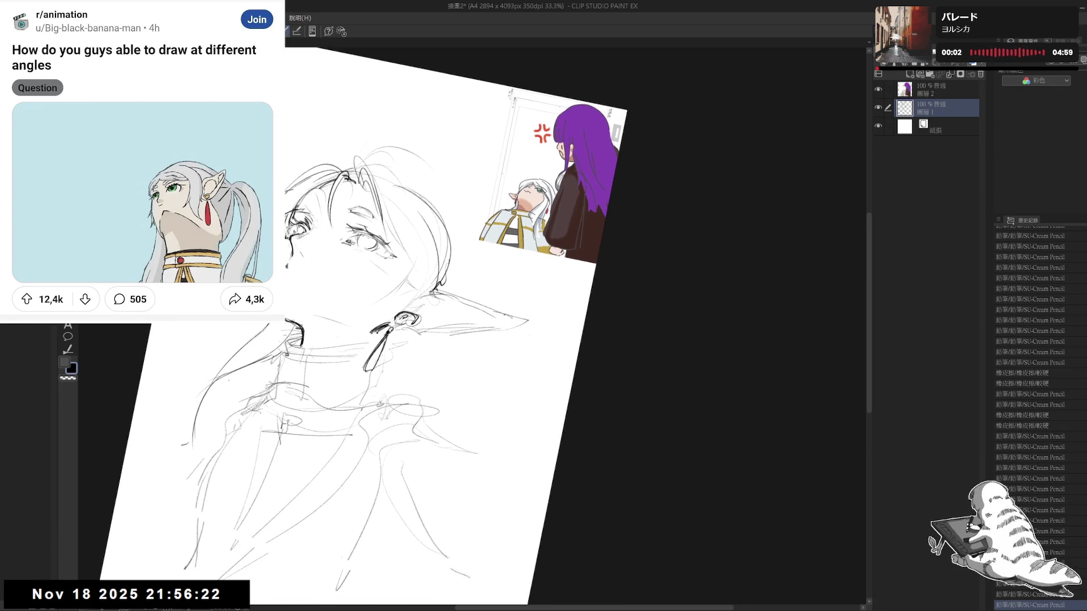
pyautogui.moveTo(382, 201); pyautogui.dragTo(395, 293)
pyautogui.moveTo(403, 250); pyautogui.dragTo(408, 268)
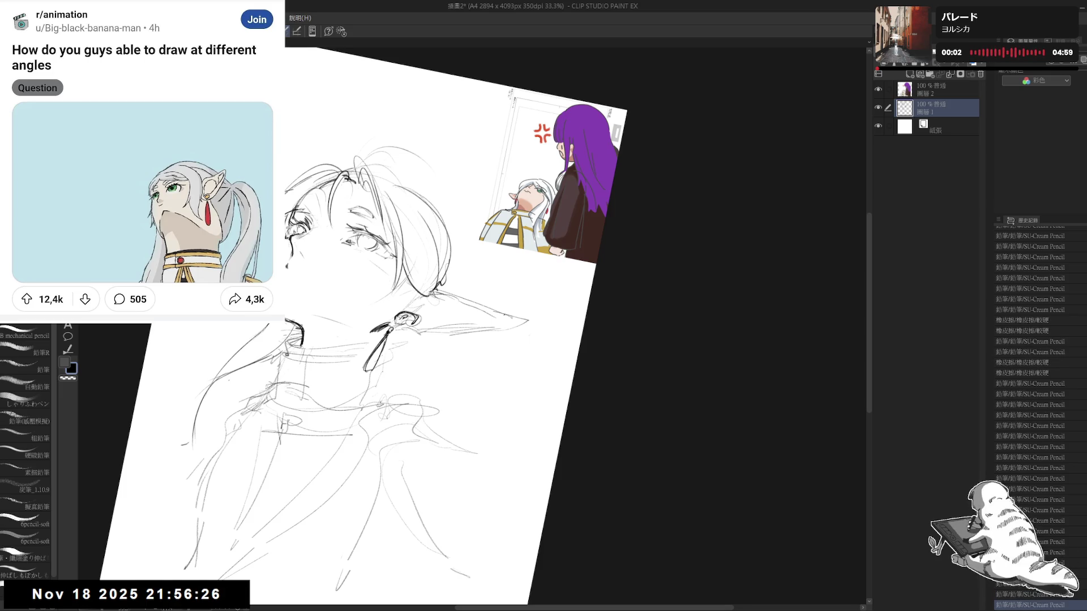
pyautogui.moveTo(425, 365); pyautogui.dragTo(400, 376)
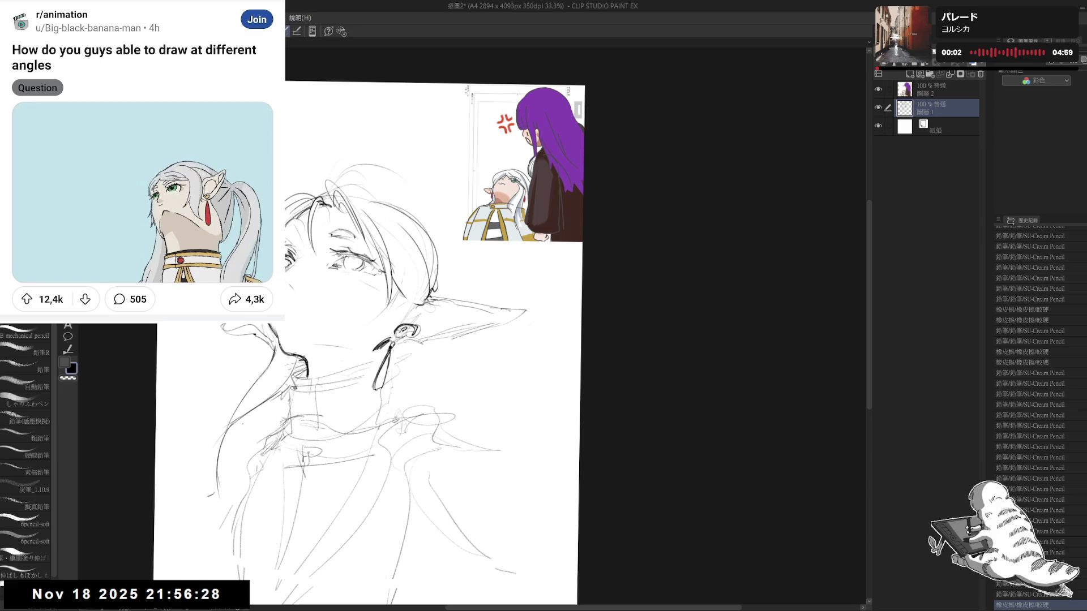
pyautogui.scroll(-1, 425, 368)
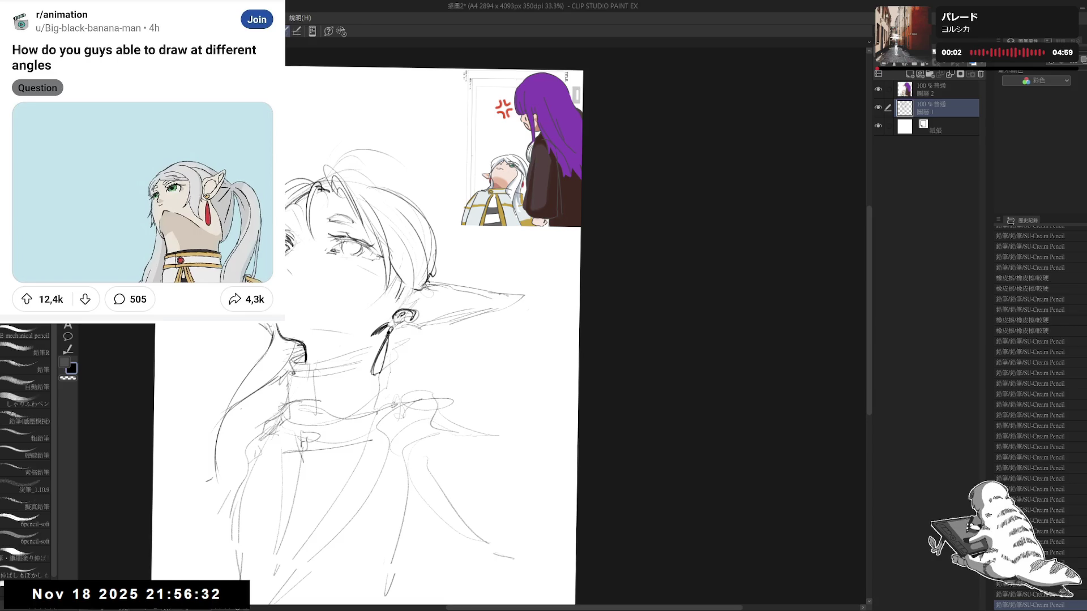
pyautogui.moveTo(388, 298)
pyautogui.mouseDown()
pyautogui.moveTo(401, 308)
pyautogui.moveTo(408, 357)
pyautogui.mouseUp()
pyautogui.press('h')
pyautogui.press('h')
# - Rework the hair stroke beside the face near the ear, then reset rotation and mirror-check proportions
pyautogui.moveTo(407, 273); pyautogui.dragTo(416, 293)
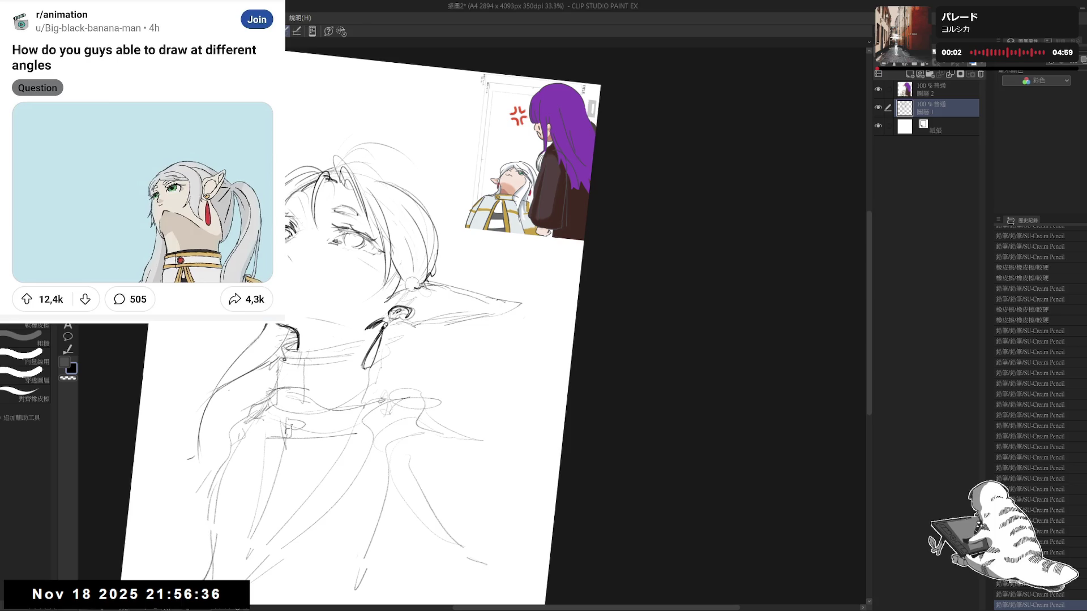
pyautogui.moveTo(416, 252); pyautogui.dragTo(408, 265)
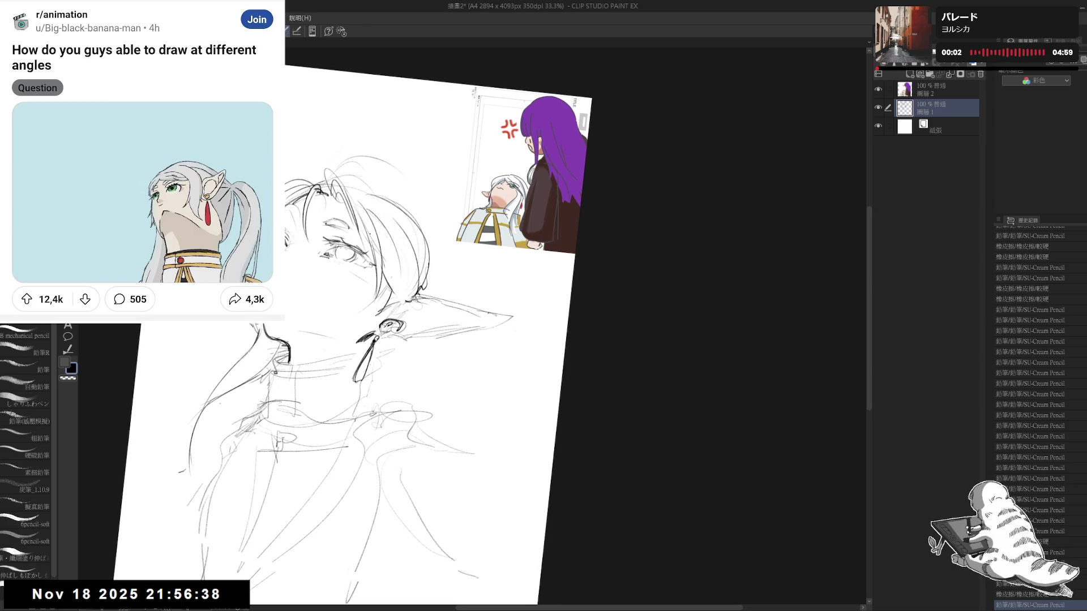
pyautogui.moveTo(374, 212)
pyautogui.mouseDown()
pyautogui.moveTo(395, 319)
pyautogui.moveTo(400, 310)
pyautogui.mouseUp()
pyautogui.hotkey('ctrl', 'z')
pyautogui.hotkey('ctrl', 'z')
pyautogui.moveTo(381, 235)
pyautogui.mouseDown()
pyautogui.moveTo(408, 315)
pyautogui.moveTo(419, 317)
pyautogui.mouseUp()
pyautogui.press('e')
pyautogui.moveTo(406, 277); pyautogui.dragTo(421, 313)
pyautogui.press('p')
pyautogui.moveTo(394, 227); pyautogui.dragTo(416, 311)
pyautogui.hotkey('ctrl', '@')
pyautogui.press('h')
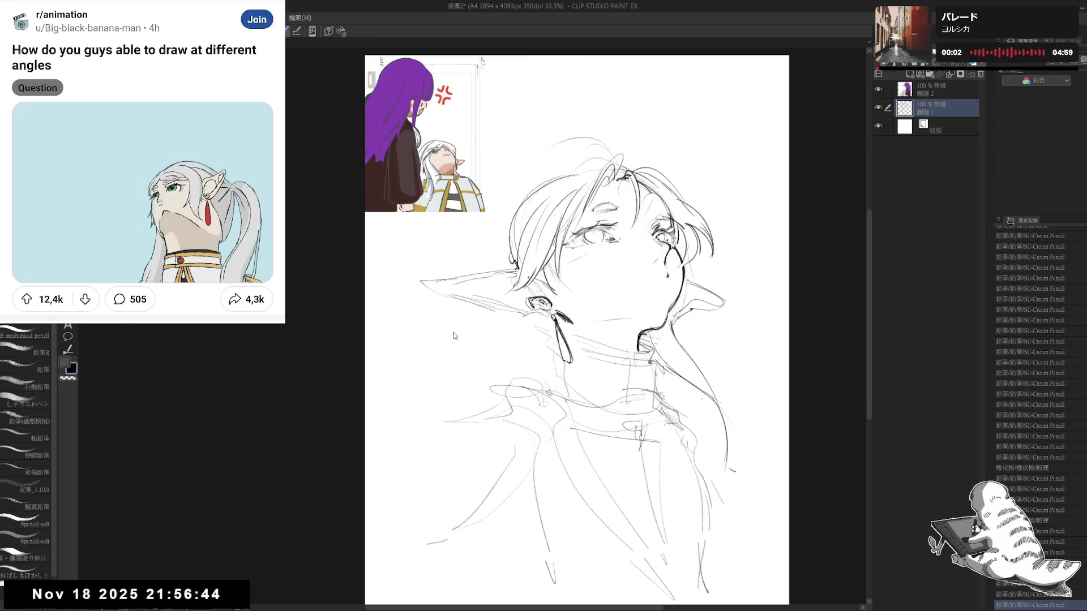
pyautogui.press('h')
# - Fill the inner ear beside the earring with solid black and add pencil marks near the ear tip
pyautogui.moveTo(499, 447); pyautogui.dragTo(442, 510)
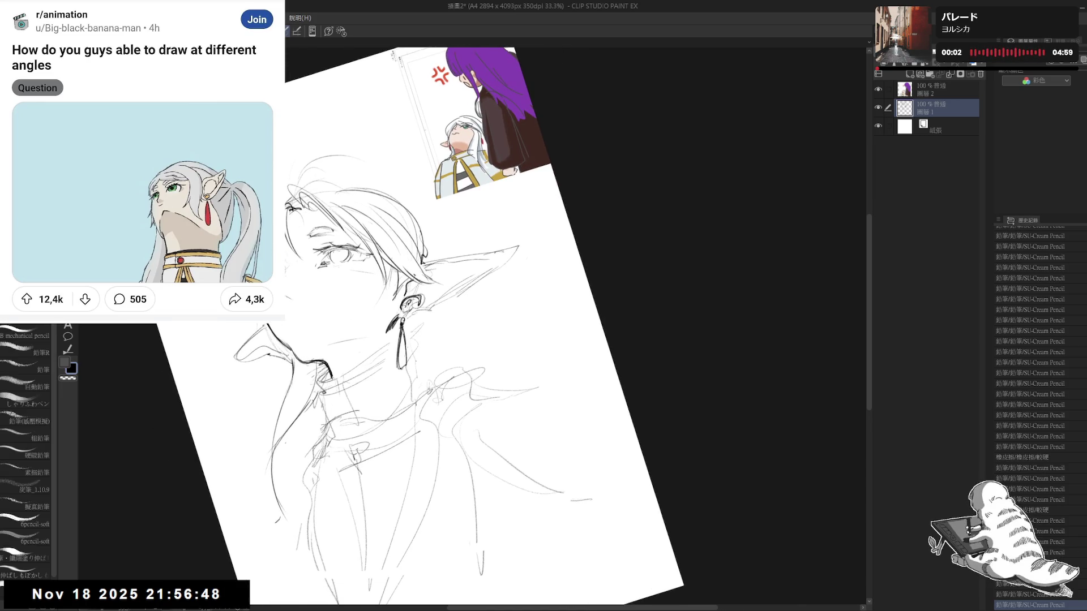
pyautogui.press('g')
pyautogui.click(413, 287)
pyautogui.press('p')
pyautogui.moveTo(468, 263); pyautogui.dragTo(489, 259)
# - Fill the right ear tip and the left ear's inner shadow black, undoing and refilling the left one
pyautogui.click(470, 272)
pyautogui.moveTo(426, 301); pyautogui.dragTo(440, 293)
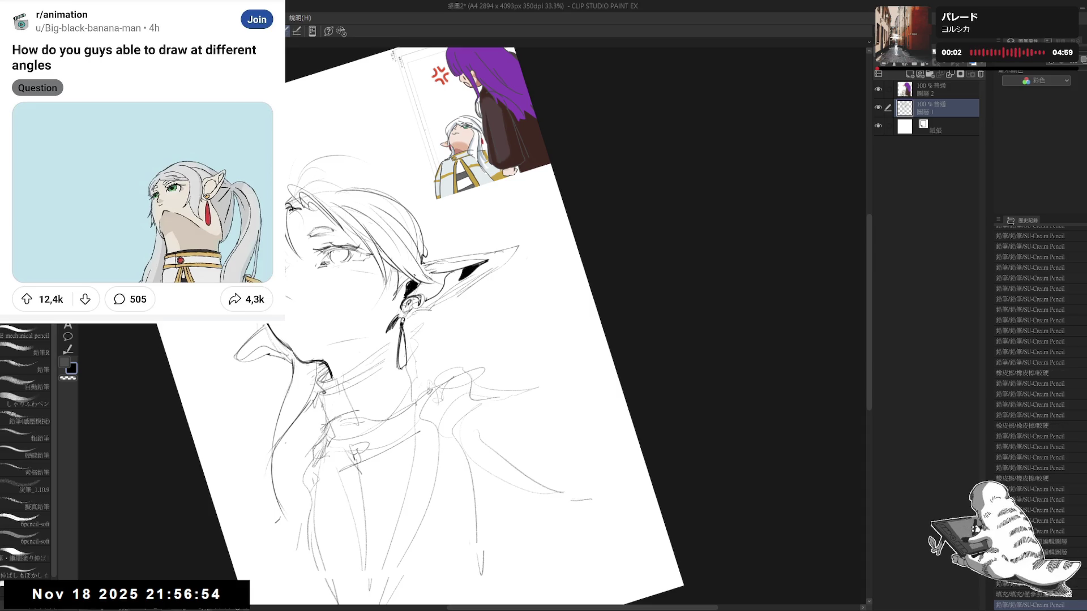
pyautogui.hotkey('ctrl', '0')
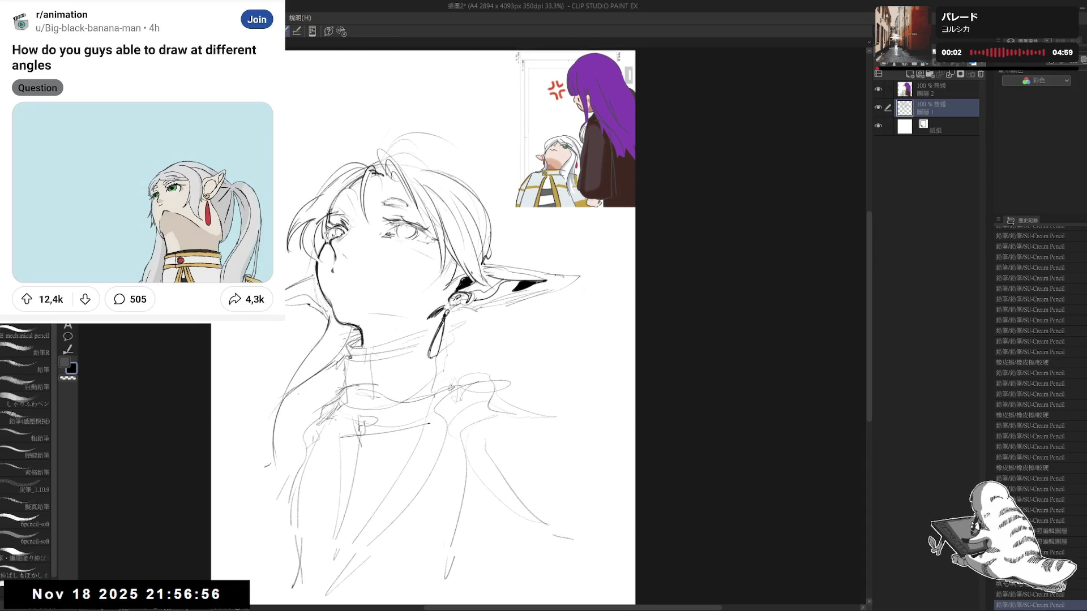
pyautogui.press('g')
pyautogui.click(320, 298)
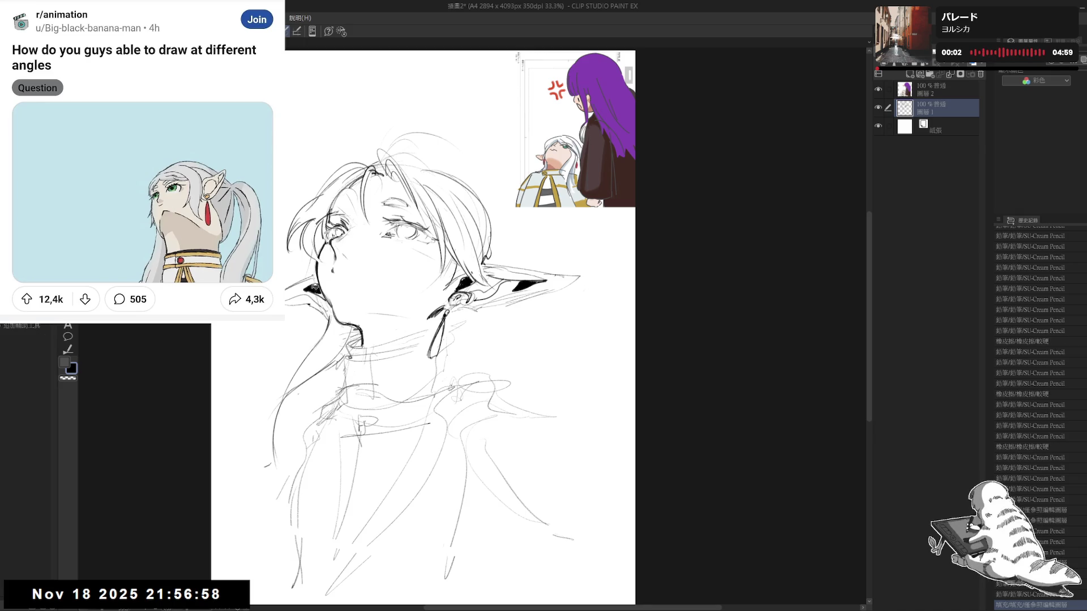
pyautogui.click(321, 291)
pyautogui.press('p')
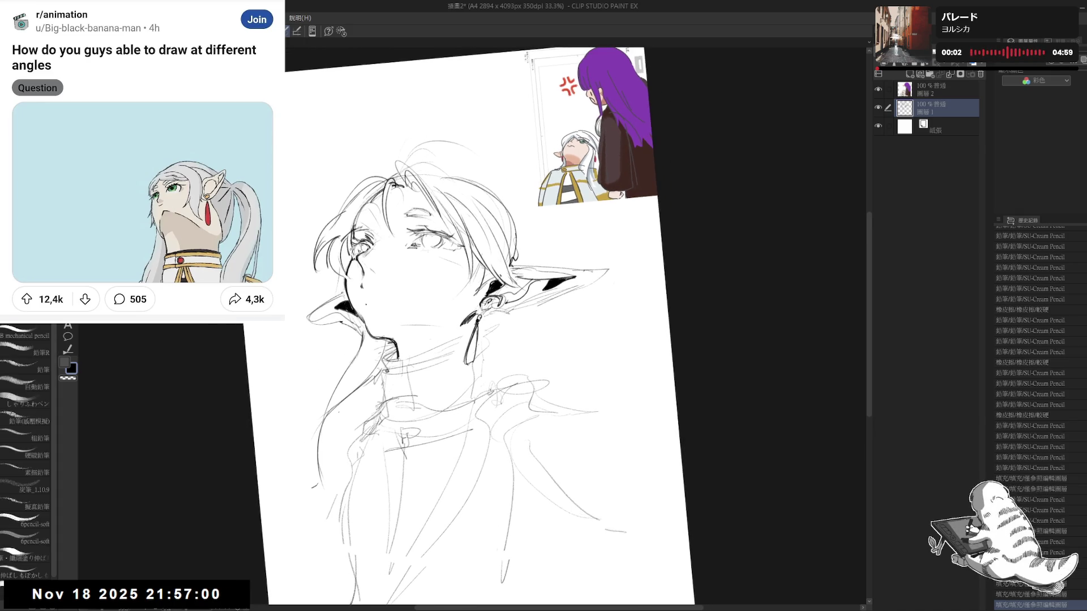
pyautogui.hotkey('ctrl', 'z')
pyautogui.hotkey('ctrl', 'z')
pyautogui.hotkey('ctrl', 'z')
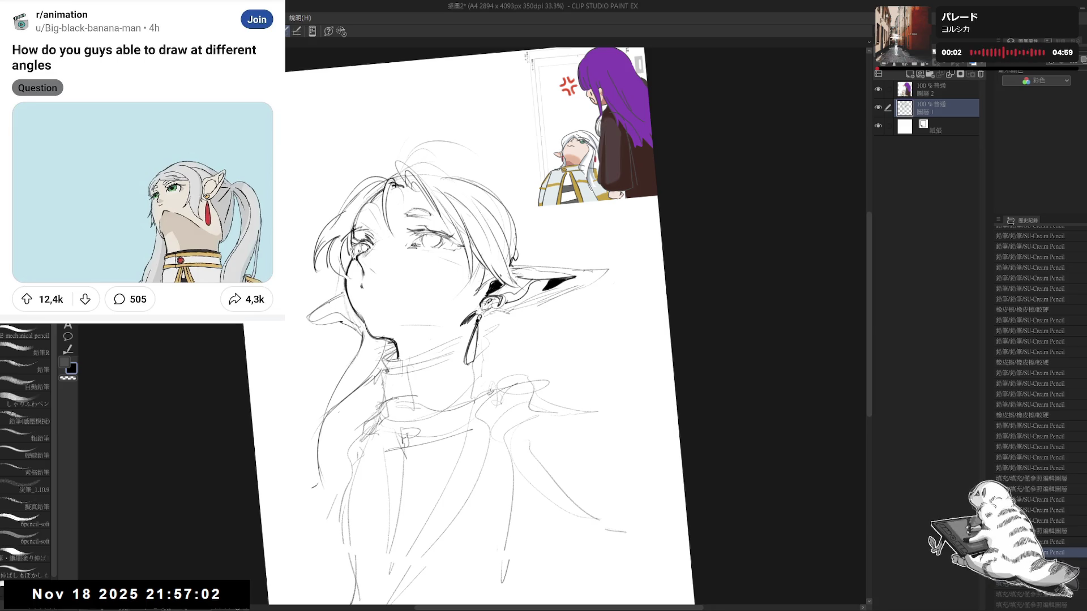
pyautogui.press('g')
pyautogui.click(344, 308)
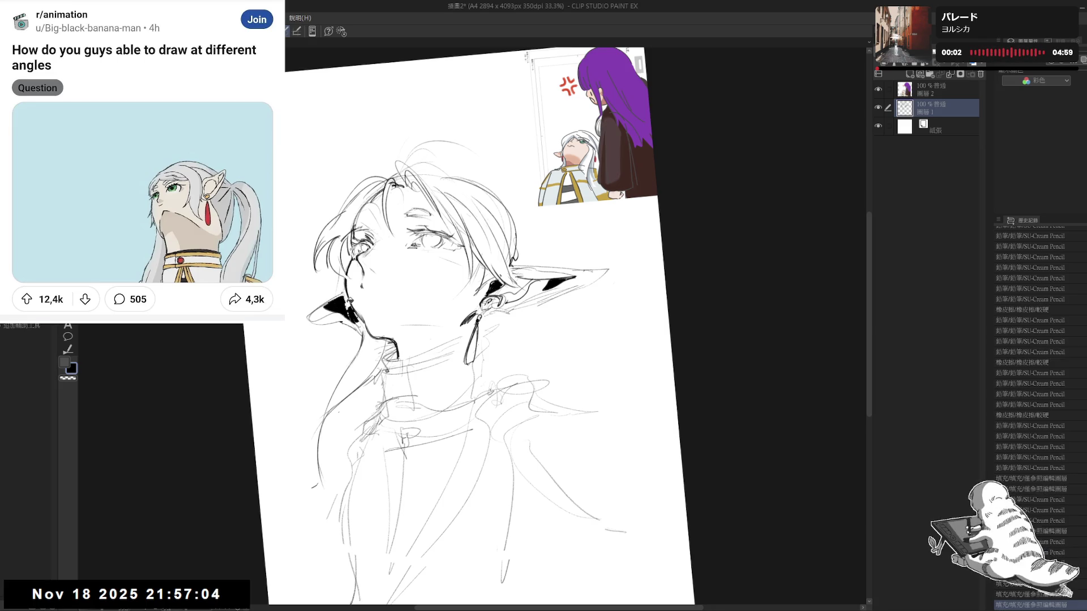
pyautogui.press('p')
# - Touch up and erase small marks around the left ear with pencil and eraser, tilting the view as needed
pyautogui.moveTo(339, 301); pyautogui.dragTo(348, 314)
pyautogui.moveTo(488, 392); pyautogui.dragTo(501, 383)
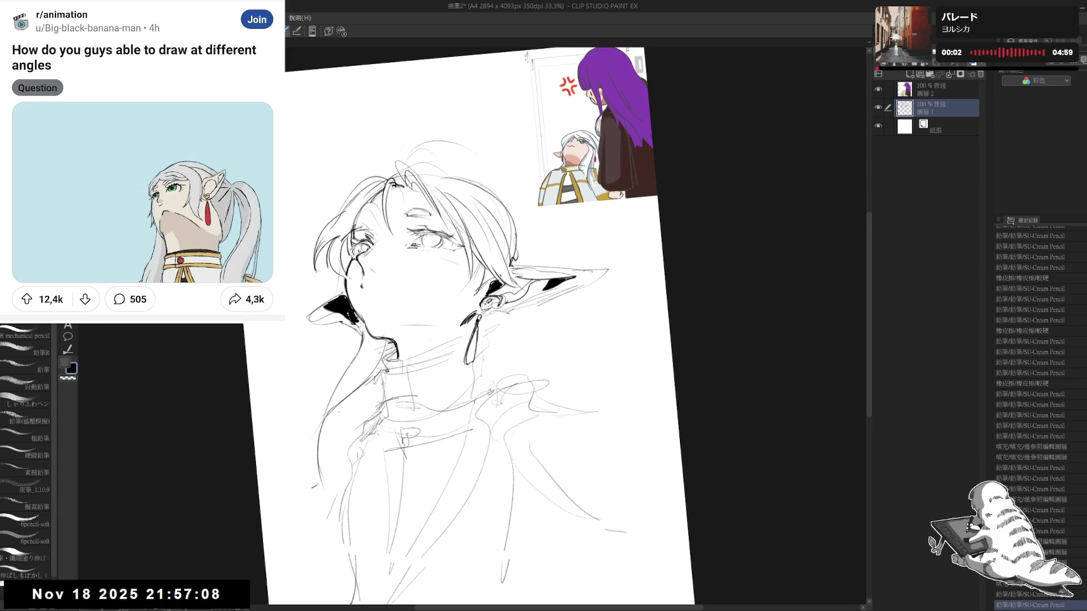
pyautogui.press('^')
pyautogui.press('e')
pyautogui.press('p')
pyautogui.moveTo(318, 274)
pyautogui.mouseDown()
pyautogui.moveTo(345, 278)
pyautogui.moveTo(369, 304)
pyautogui.mouseUp()
pyautogui.press('-')
pyautogui.moveTo(326, 231)
pyautogui.mouseDown()
pyautogui.moveTo(336, 290)
pyautogui.moveTo(344, 257)
pyautogui.moveTo(338, 277)
pyautogui.mouseUp()
pyautogui.press('e')
pyautogui.press('p')
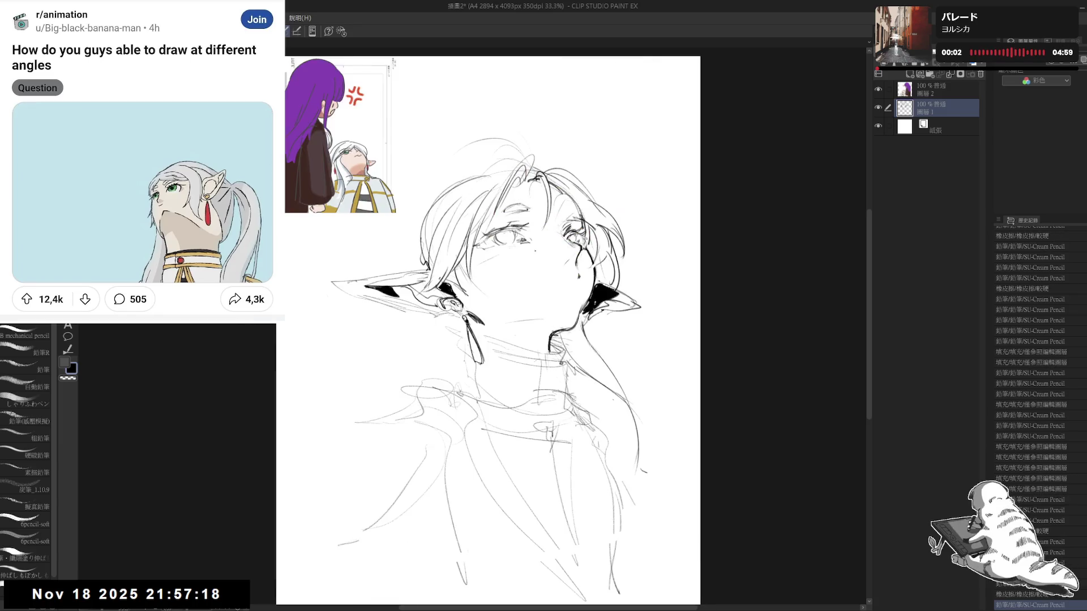
pyautogui.moveTo(508, 265); pyautogui.dragTo(435, 277)
pyautogui.press('e')
pyautogui.moveTo(336, 268); pyautogui.dragTo(356, 327)
pyautogui.press('p')
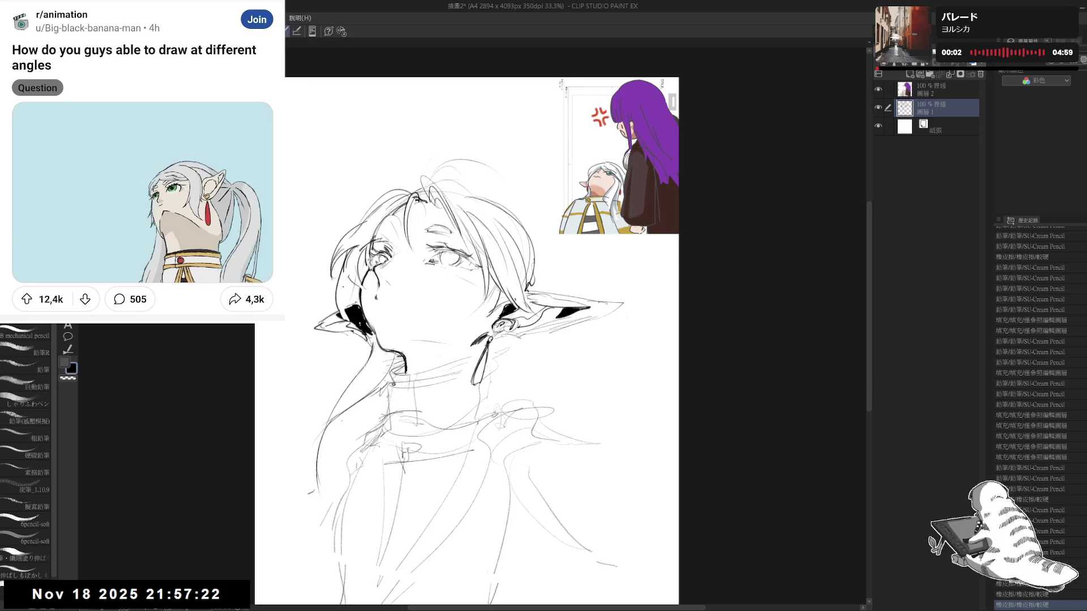
pyautogui.moveTo(344, 279); pyautogui.dragTo(348, 323)
# - Erase a stray line, then draw hair strokes beside the ear, ending with a long curled strand right of it
pyautogui.moveTo(492, 325); pyautogui.dragTo(418, 335)
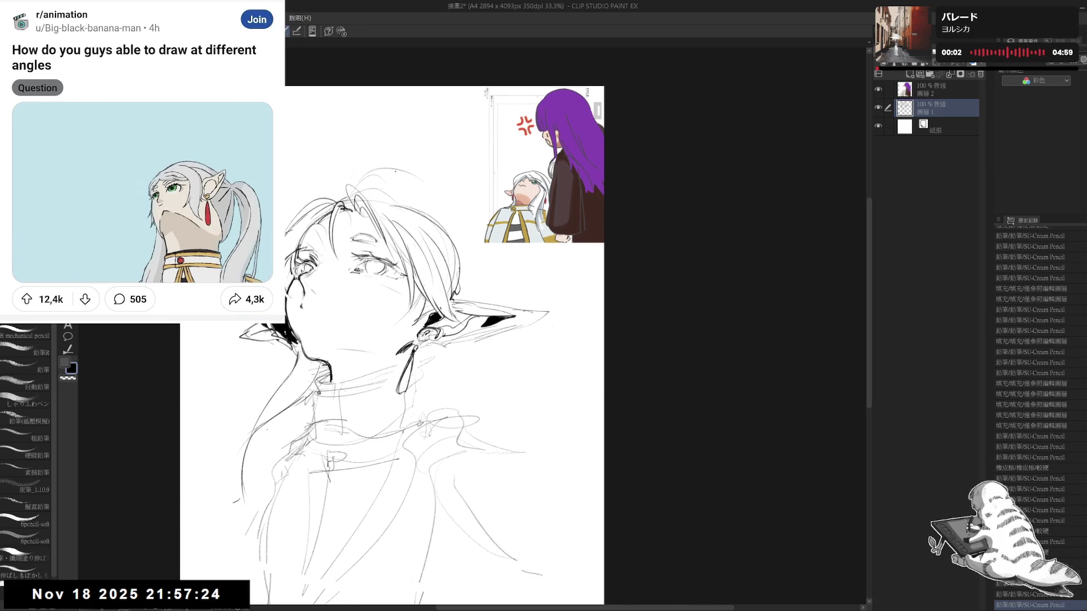
pyautogui.press('e')
pyautogui.moveTo(355, 172); pyautogui.dragTo(372, 183)
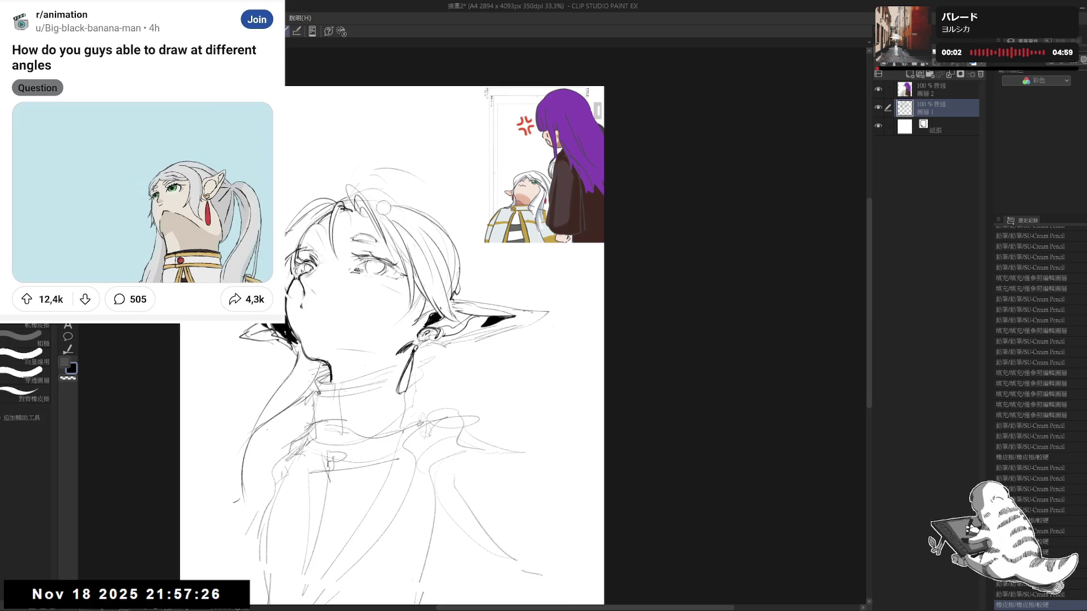
pyautogui.press('p')
pyautogui.moveTo(484, 253); pyautogui.dragTo(451, 247)
pyautogui.moveTo(400, 214)
pyautogui.mouseDown()
pyautogui.moveTo(429, 246)
pyautogui.moveTo(414, 280)
pyautogui.moveTo(434, 288)
pyautogui.mouseUp()
pyautogui.hotkey('ctrl', 'z')
pyautogui.moveTo(442, 289)
pyautogui.mouseDown()
pyautogui.moveTo(430, 260)
pyautogui.moveTo(423, 287)
pyautogui.mouseUp()
pyautogui.press('e')
pyautogui.moveTo(420, 248)
pyautogui.mouseDown()
pyautogui.moveTo(425, 292)
pyautogui.moveTo(435, 268)
pyautogui.moveTo(469, 257)
pyautogui.moveTo(519, 289)
pyautogui.mouseUp()
pyautogui.press('p')
pyautogui.press('e')
pyautogui.press('p')
pyautogui.hotkey('ctrl', 'z')
pyautogui.moveTo(478, 371); pyautogui.dragTo(471, 361)
# - Sketch several long curved hair strands down the right side below the ear
pyautogui.click(487, 344)
pyautogui.moveTo(445, 313); pyautogui.dragTo(483, 448)
pyautogui.moveTo(449, 313); pyautogui.dragTo(521, 442)
pyautogui.moveTo(452, 312); pyautogui.dragTo(540, 433)
pyautogui.moveTo(472, 325); pyautogui.dragTo(548, 411)
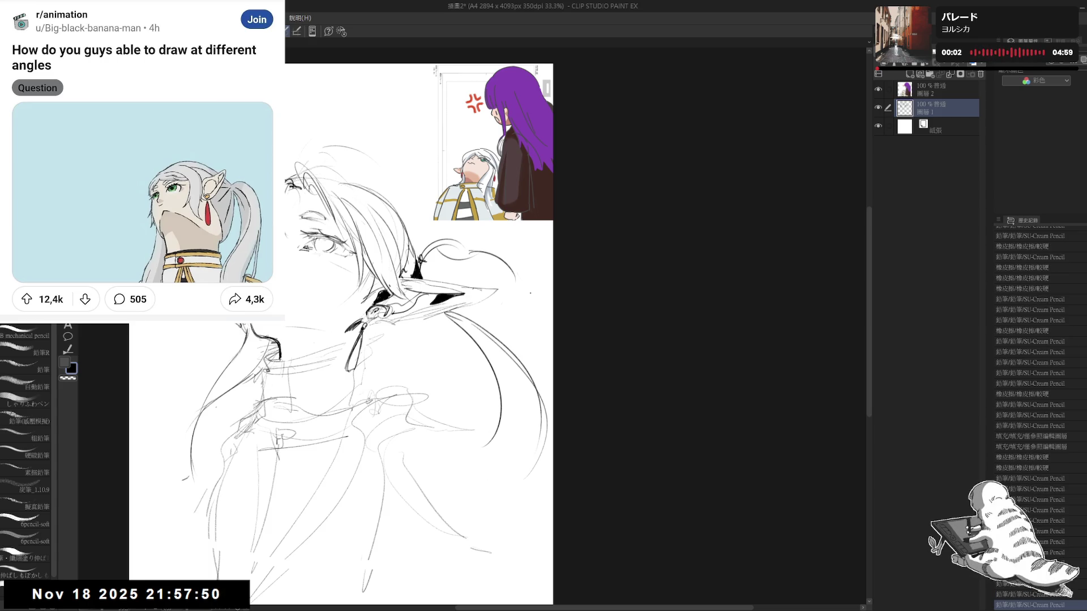
# - Delete the reference image layer and rotate the view around the ear
pyautogui.hotkey('ctrl', '-')
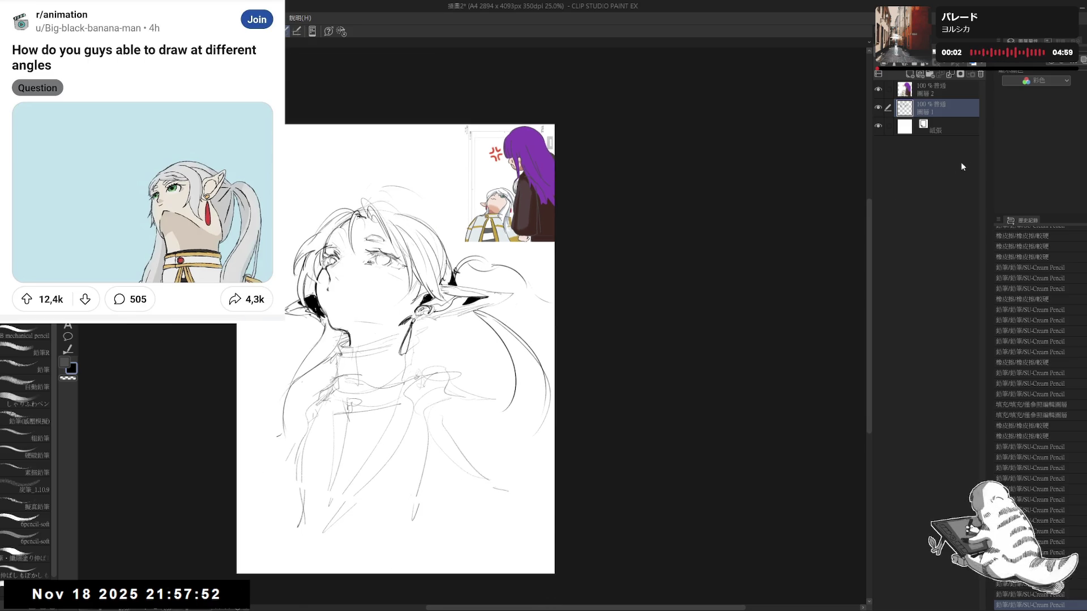
pyautogui.moveTo(939, 93); pyautogui.dragTo(980, 75)
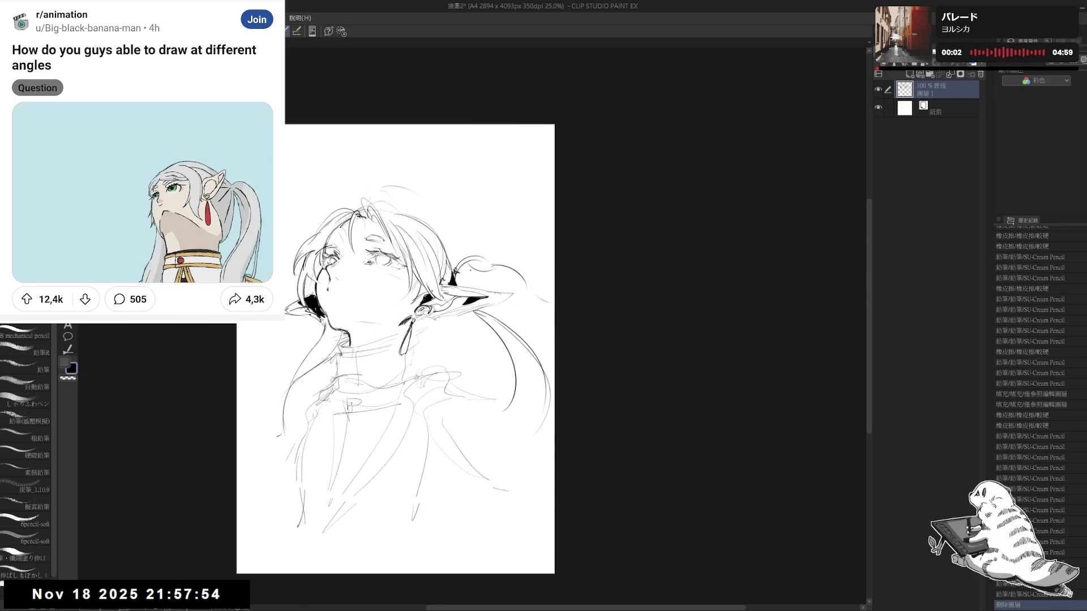
pyautogui.moveTo(400, 348); pyautogui.dragTo(403, 351)
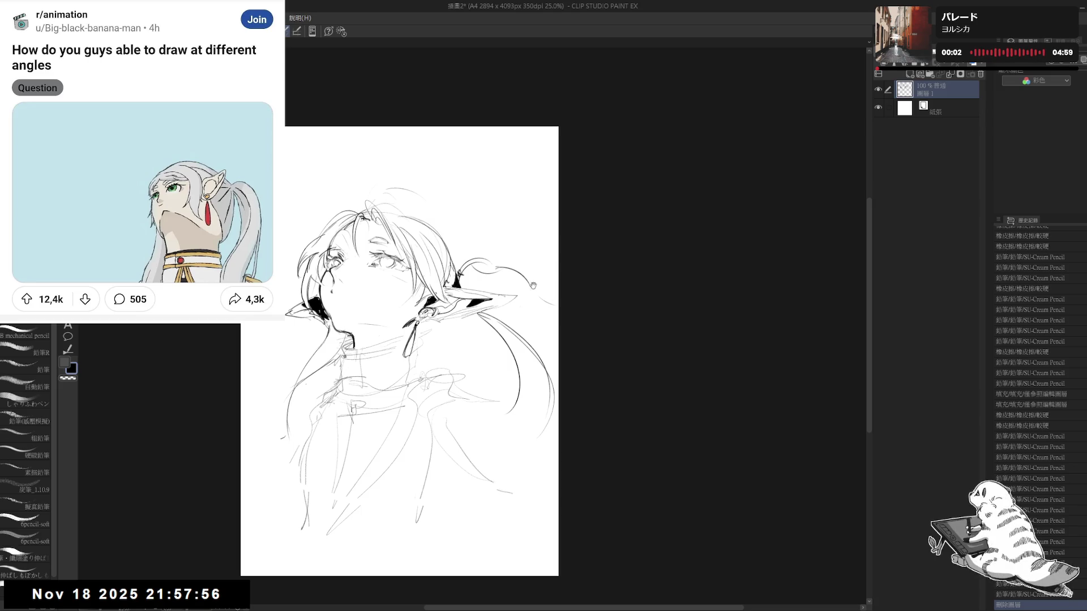
pyautogui.moveTo(532, 285); pyautogui.dragTo(551, 314)
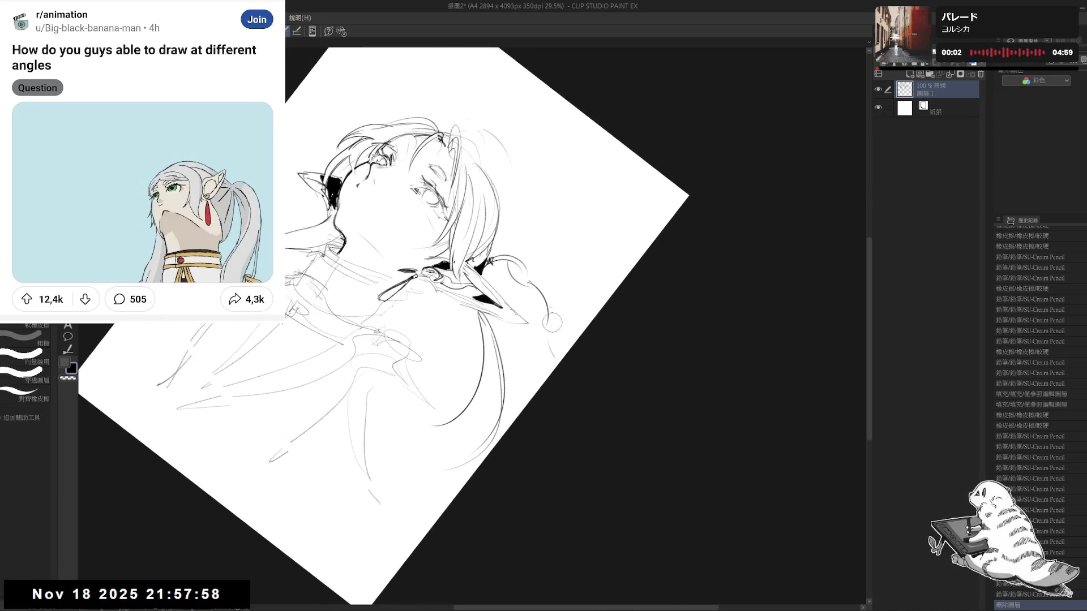
pyautogui.moveTo(546, 364); pyautogui.dragTo(517, 274)
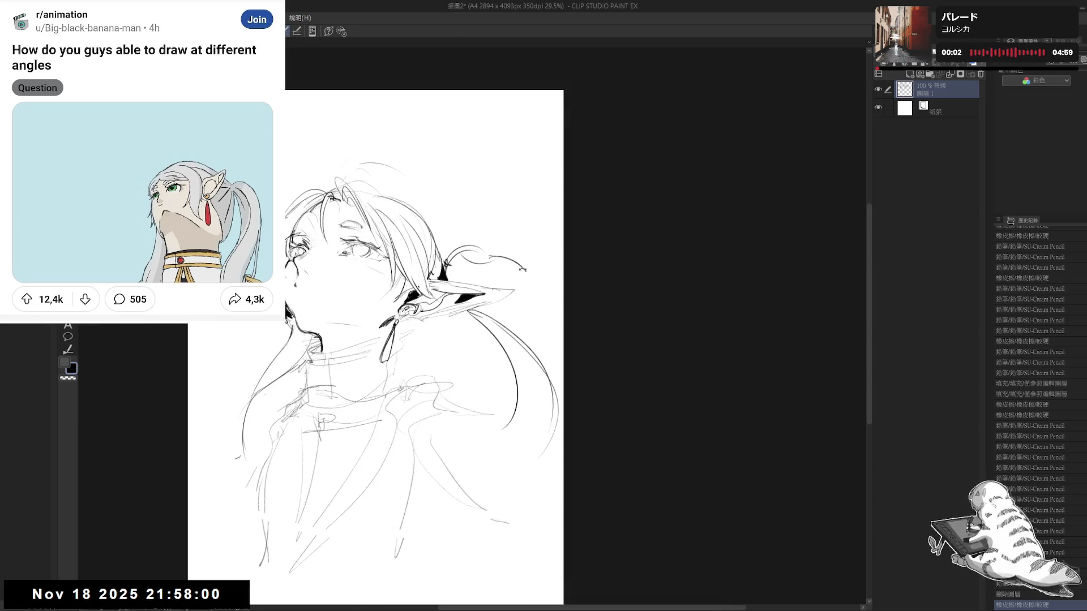
pyautogui.moveTo(539, 487); pyautogui.dragTo(421, 269)
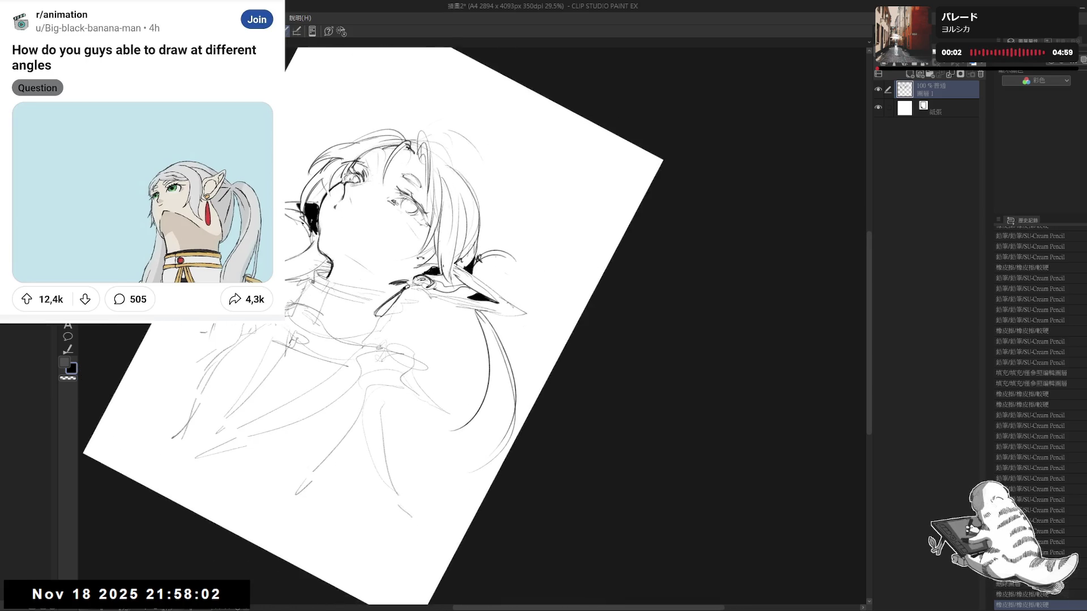
# - Add small pencil marks around the ear tips and refine the left ear lines
pyautogui.press('p')
pyautogui.moveTo(515, 244)
pyautogui.mouseDown()
pyautogui.moveTo(491, 269)
pyautogui.moveTo(489, 253)
pyautogui.mouseUp()
pyautogui.click(502, 249)
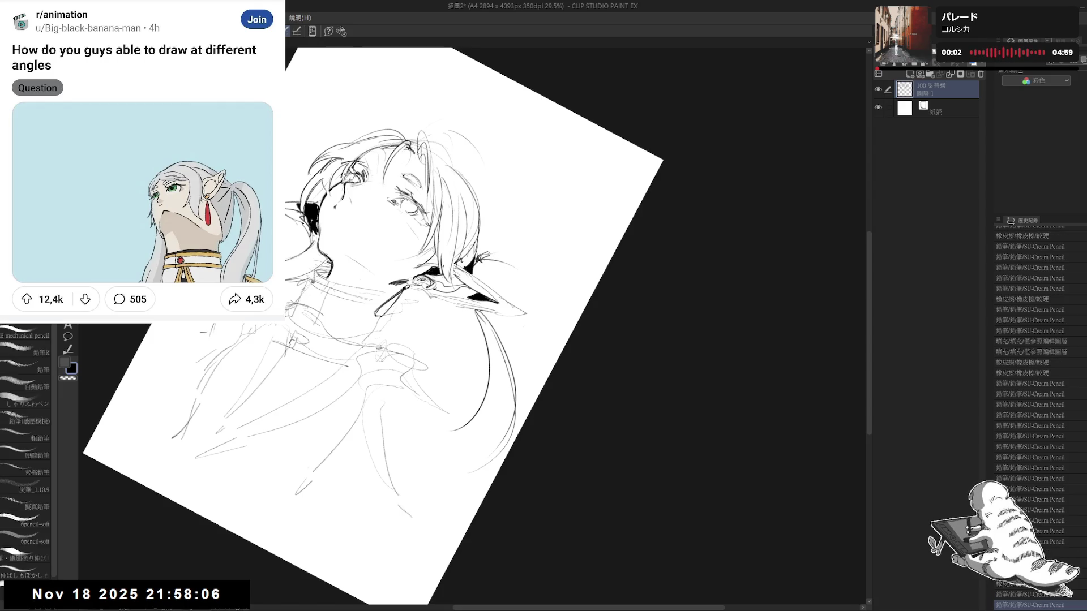
pyautogui.click(506, 268)
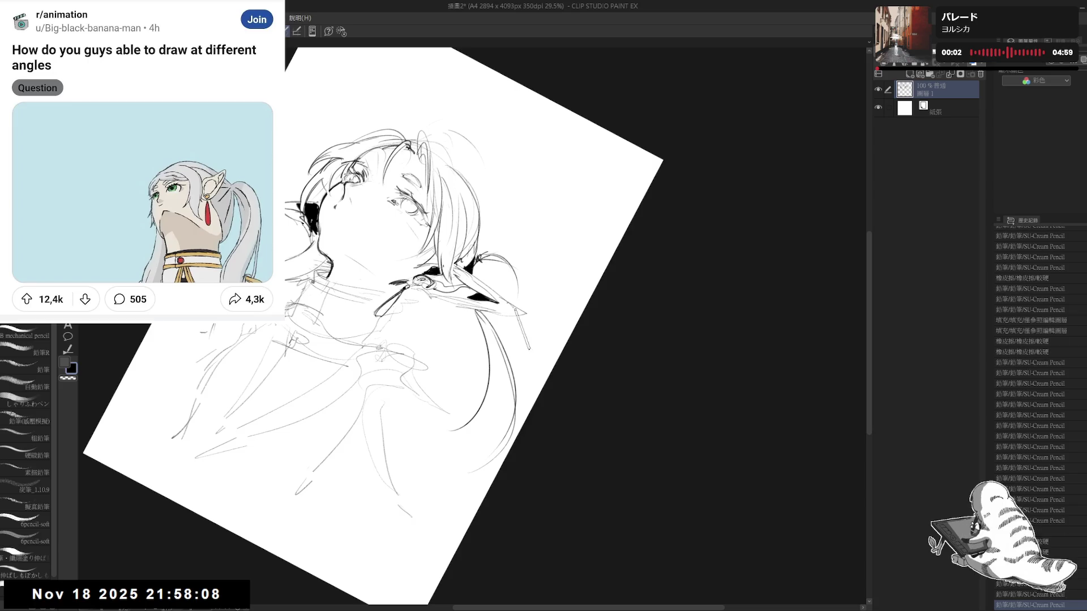
pyautogui.hotkey('ctrl', '0')
pyautogui.moveTo(393, 255); pyautogui.dragTo(399, 264)
pyautogui.moveTo(345, 300); pyautogui.dragTo(377, 284)
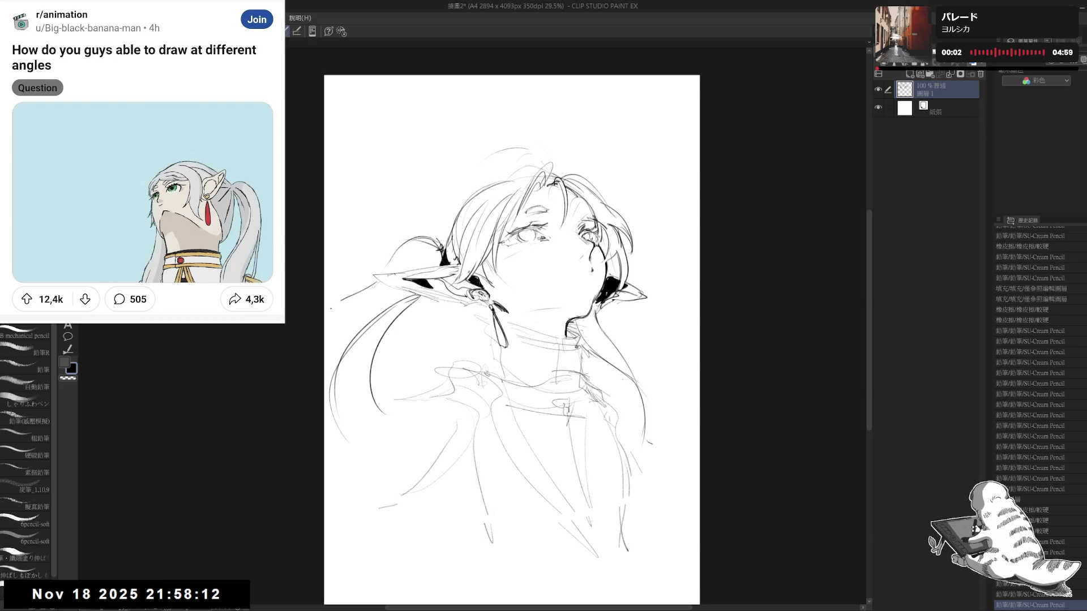
# - Flip the view and touch up the earring lines with pencil and eraser
pyautogui.press('h')
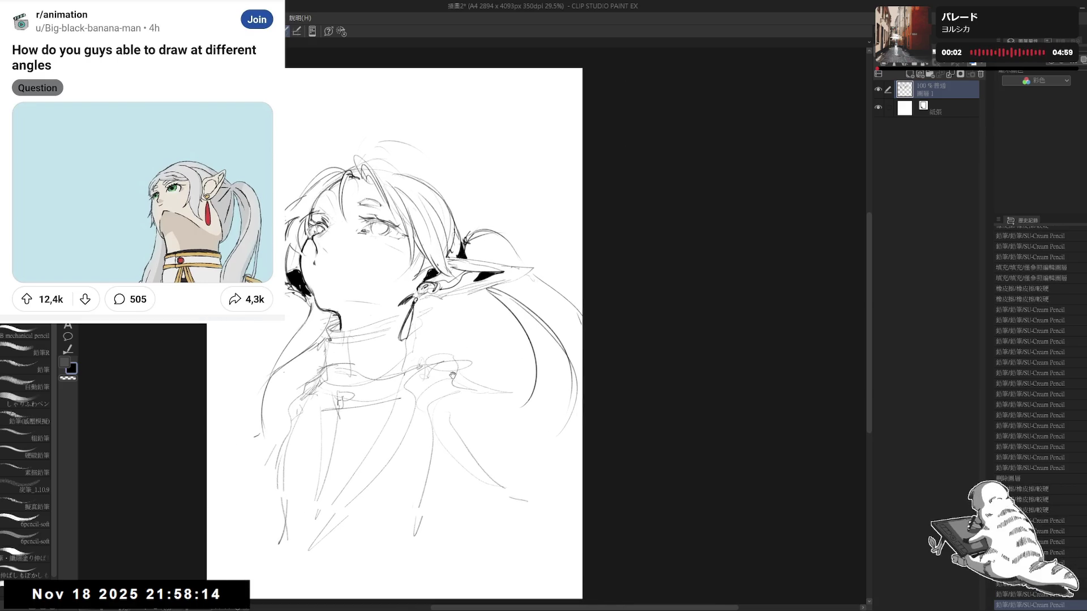
pyautogui.moveTo(393, 443); pyautogui.dragTo(417, 425)
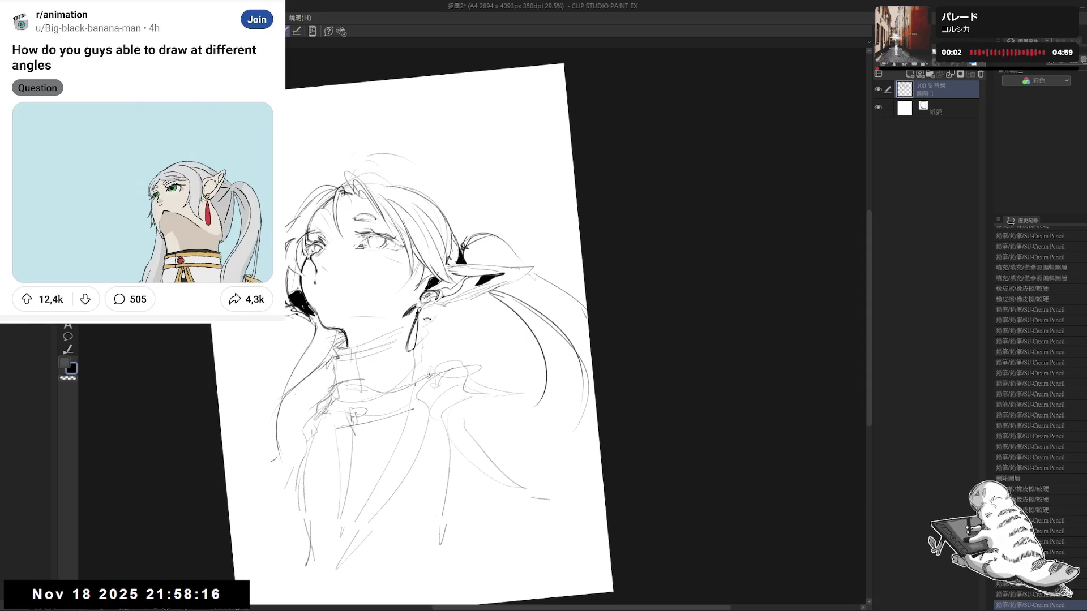
pyautogui.moveTo(429, 313); pyautogui.dragTo(423, 338)
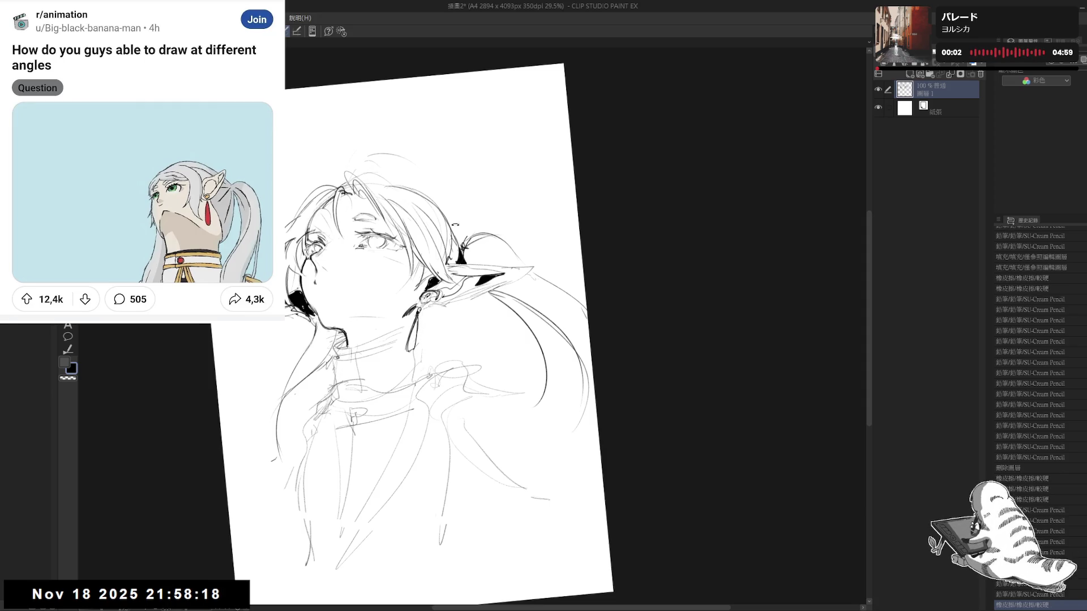
pyautogui.press('p')
pyautogui.press('e')
pyautogui.moveTo(450, 252); pyautogui.dragTo(463, 264)
pyautogui.press('p')
pyautogui.moveTo(424, 302); pyautogui.dragTo(429, 309)
pyautogui.moveTo(425, 302)
pyautogui.mouseDown()
pyautogui.moveTo(458, 320)
pyautogui.moveTo(441, 314)
pyautogui.mouseUp()
pyautogui.press('e')
pyautogui.press('p')
pyautogui.moveTo(426, 308); pyautogui.dragTo(442, 314)
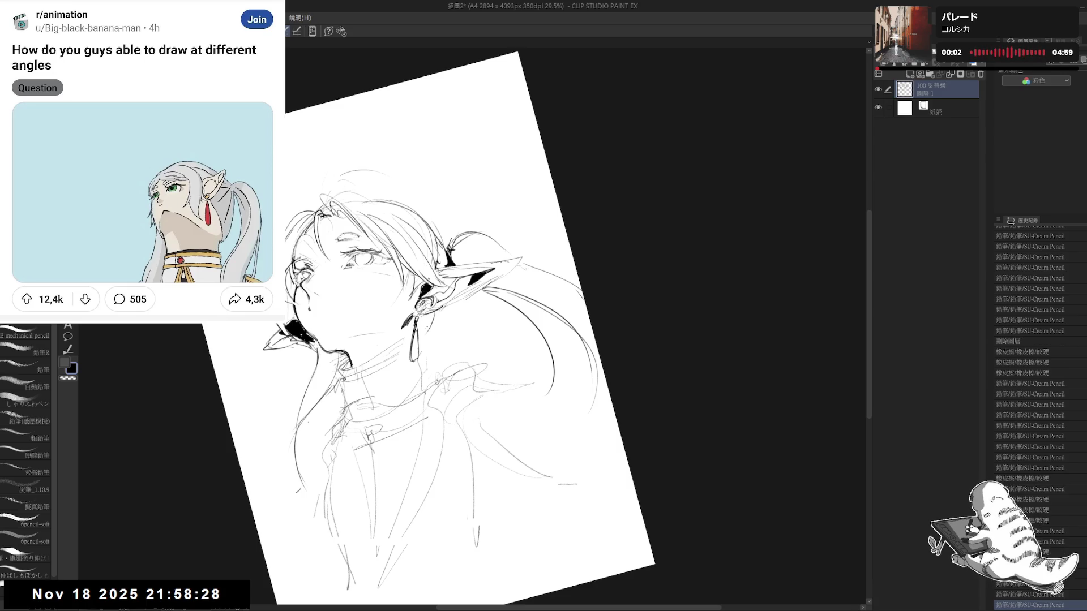
pyautogui.hotkey('ctrl', 'shift', 'r')
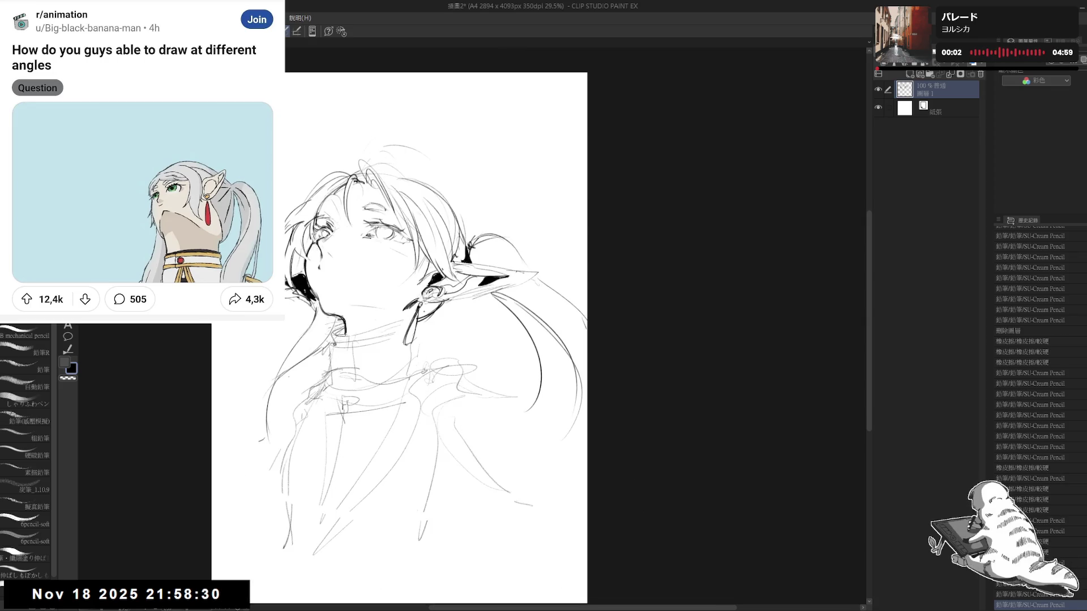
# - Ink a darker contour along the underside of the chin and neck
pyautogui.moveTo(418, 303)
pyautogui.mouseDown()
pyautogui.moveTo(441, 321)
pyautogui.moveTo(432, 318)
pyautogui.mouseUp()
pyautogui.press('e')
pyautogui.press('p')
pyautogui.moveTo(424, 309); pyautogui.dragTo(433, 319)
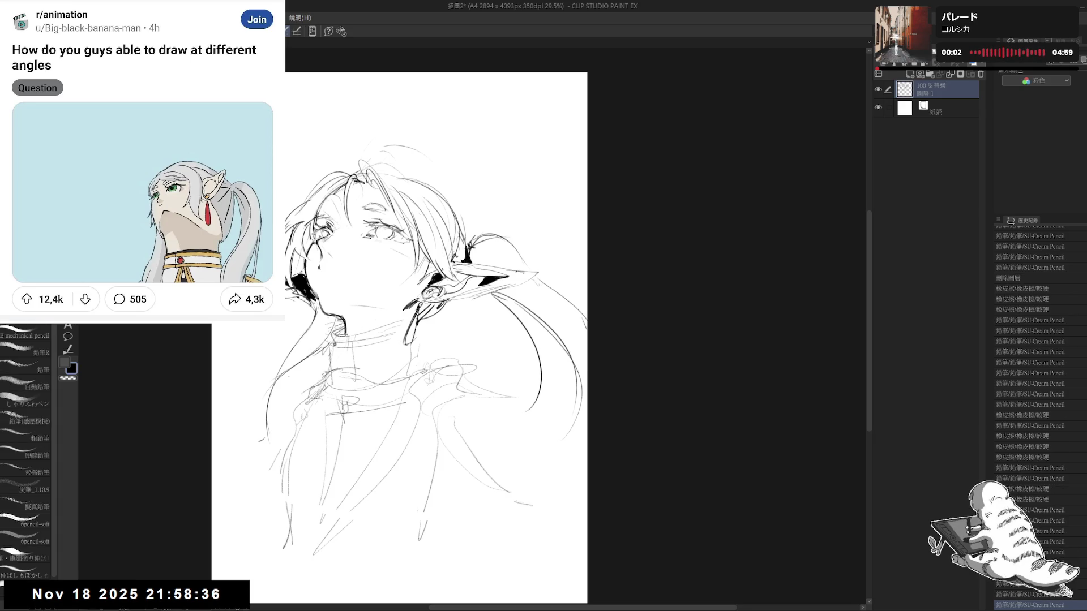
pyautogui.moveTo(333, 329); pyautogui.dragTo(346, 340)
pyautogui.moveTo(337, 333)
pyautogui.mouseDown()
pyautogui.moveTo(345, 352)
pyautogui.moveTo(353, 332)
pyautogui.moveTo(404, 317)
pyautogui.mouseUp()
pyautogui.press('e')
pyautogui.press('p')
pyautogui.hotkey('ctrl', 'z')
pyautogui.moveTo(341, 333); pyautogui.dragTo(408, 322)
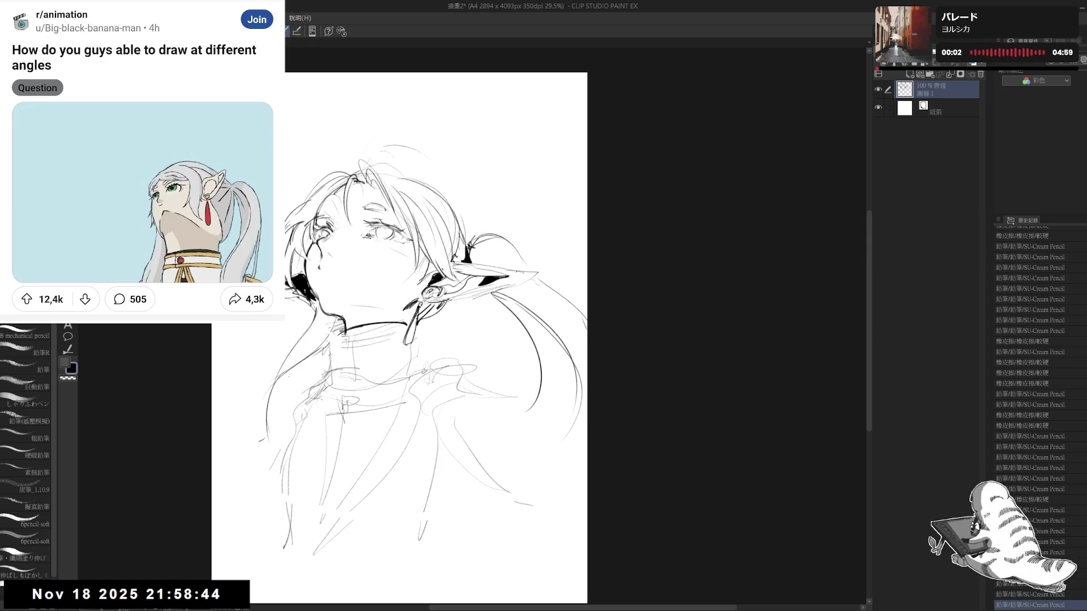
# - Erase parts of the neck stroke to shape the choker band area
pyautogui.hotkey('ctrl', 'z')
pyautogui.hotkey('ctrl', 'y')
pyautogui.press('e')
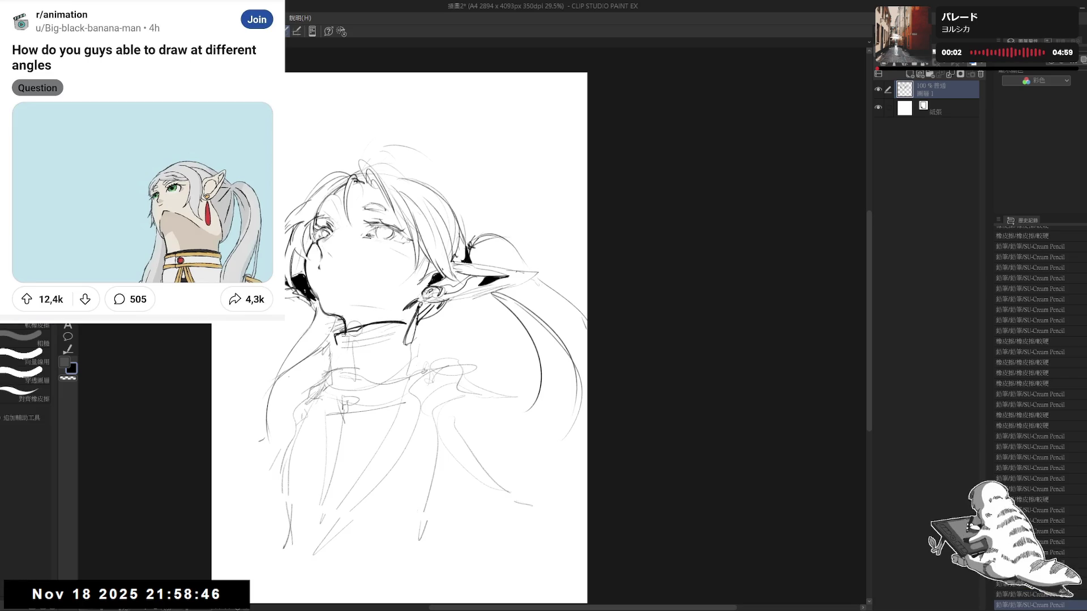
pyautogui.moveTo(370, 319); pyautogui.dragTo(343, 335)
pyautogui.moveTo(406, 323)
pyautogui.mouseDown()
pyautogui.moveTo(357, 327)
pyautogui.moveTo(382, 327)
pyautogui.mouseUp()
pyautogui.press('p')
pyautogui.press('e')
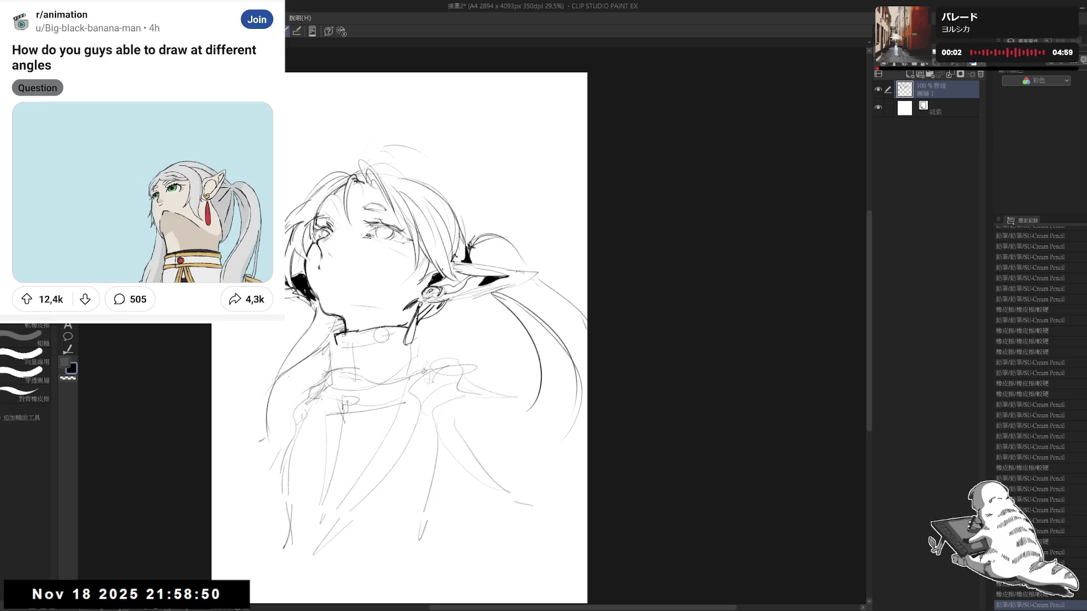
pyautogui.press('p')
pyautogui.press('e')
pyautogui.moveTo(392, 328); pyautogui.dragTo(416, 314)
pyautogui.press('p')
# - Outline the choker band and fill it solid black, cleaning stray lines beside it
pyautogui.moveTo(364, 339)
pyautogui.mouseDown()
pyautogui.moveTo(407, 339)
pyautogui.moveTo(349, 343)
pyautogui.moveTo(399, 300)
pyautogui.mouseUp()
pyautogui.press('g')
pyautogui.click(374, 336)
pyautogui.press('p')
pyautogui.press('e')
pyautogui.moveTo(399, 299); pyautogui.dragTo(406, 308)
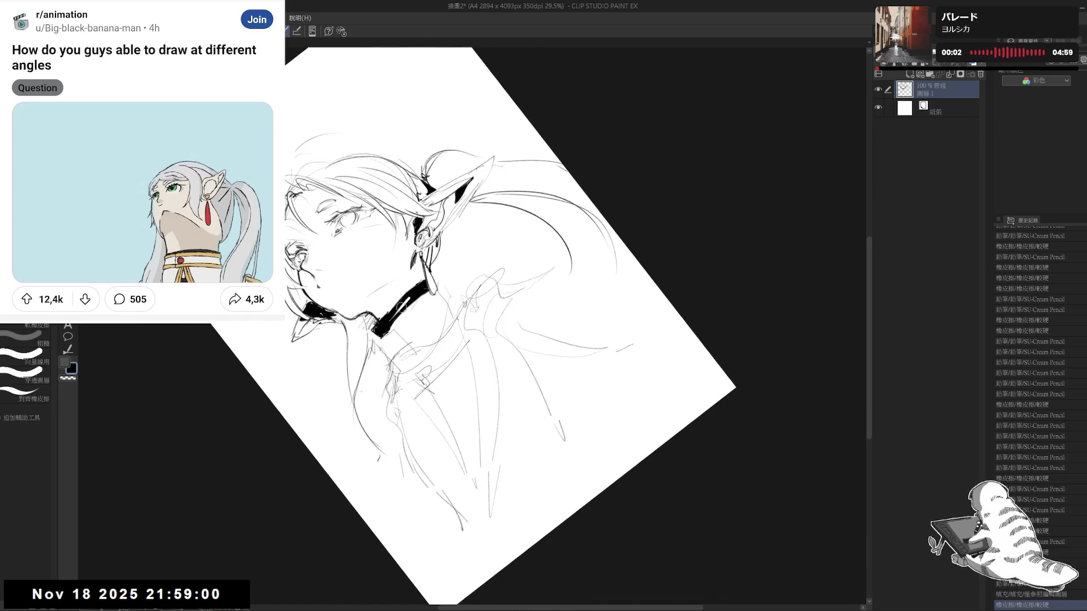
pyautogui.press('p')
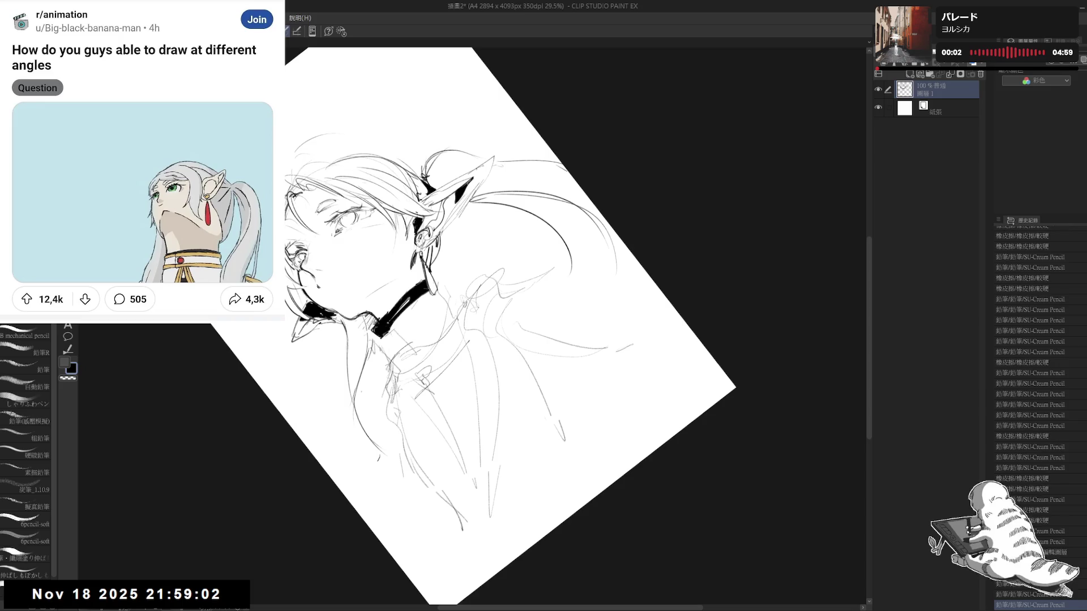
pyautogui.hotkey('ctrl', '0')
pyautogui.press('e')
pyautogui.moveTo(407, 270); pyautogui.dragTo(414, 279)
pyautogui.press('p')
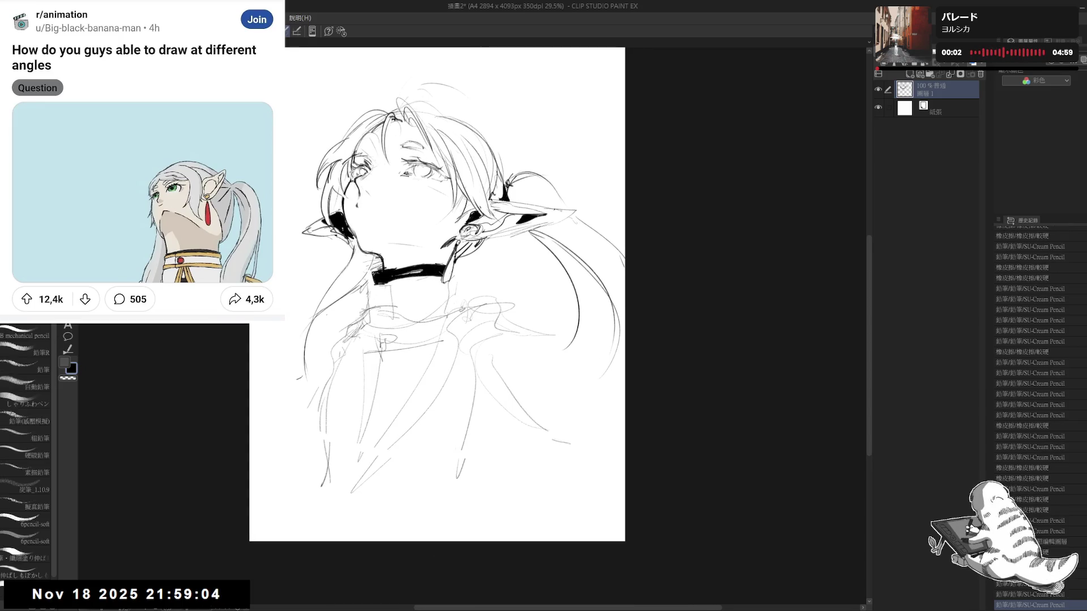
# - Sketch the strap hanging below the choker and clean lines under it
pyautogui.click(409, 290)
pyautogui.click(410, 291)
pyautogui.click(413, 294)
pyautogui.click(411, 292)
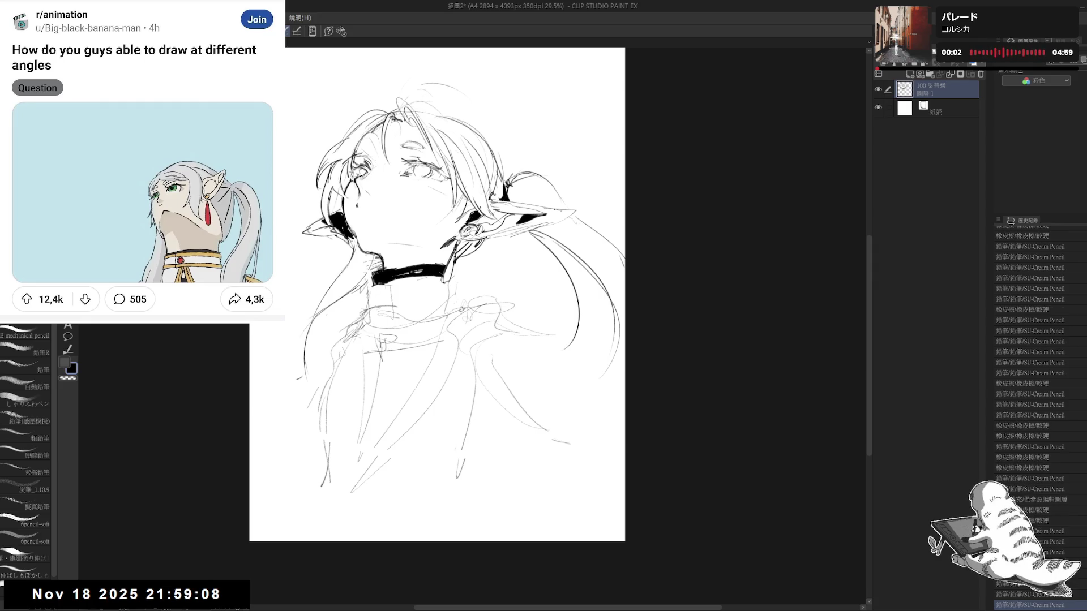
pyautogui.press('e')
pyautogui.moveTo(374, 321); pyautogui.dragTo(388, 297)
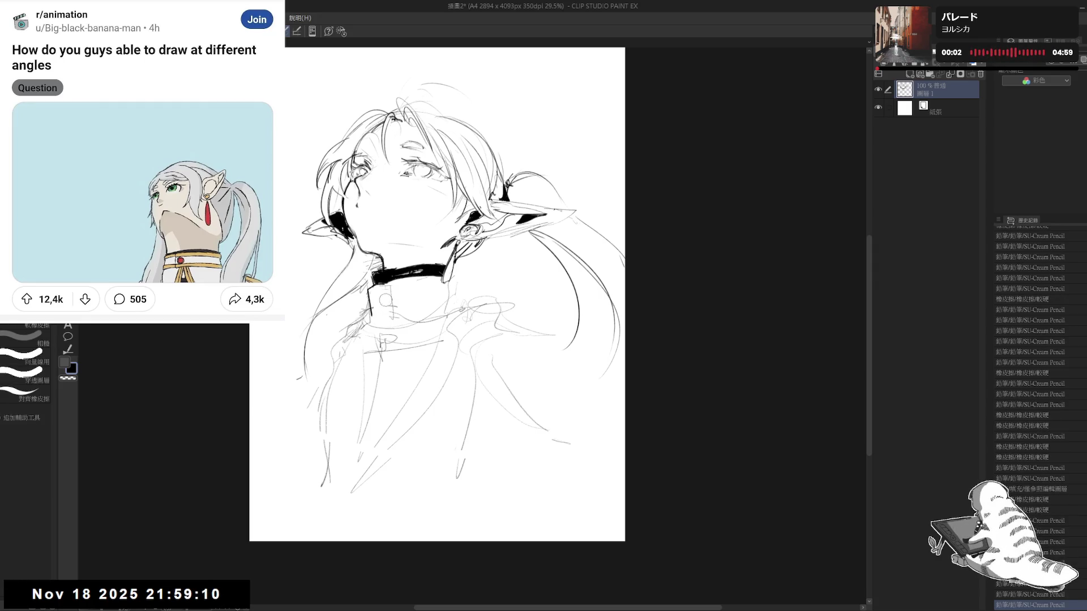
pyautogui.press('p')
pyautogui.moveTo(509, 391); pyautogui.dragTo(493, 401)
# - Erase stray circle lines near the collar and draw the strap edge
pyautogui.press('e')
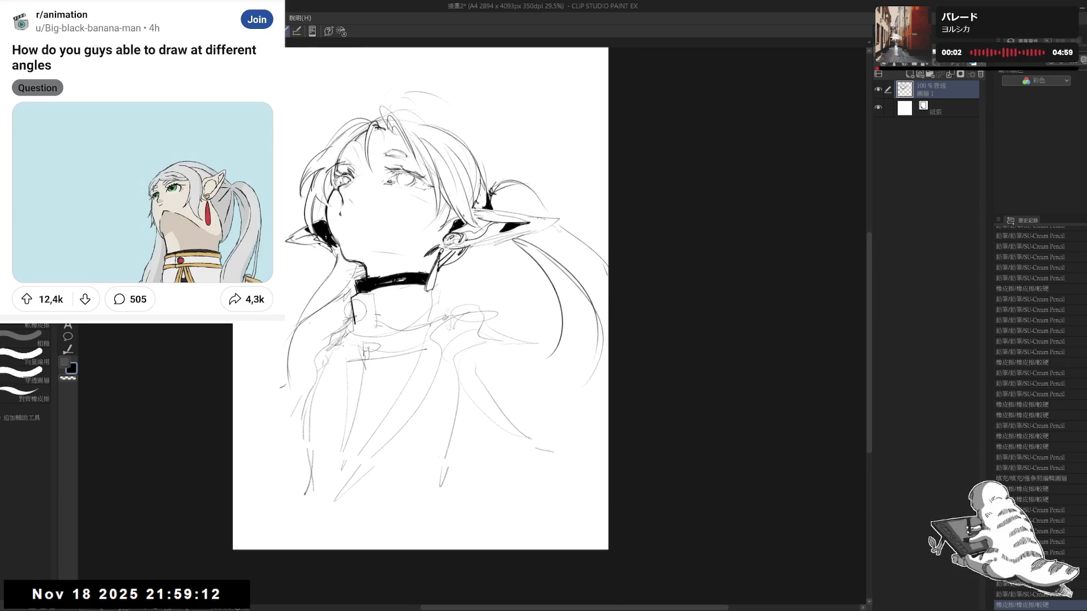
pyautogui.moveTo(382, 310)
pyautogui.mouseDown()
pyautogui.moveTo(362, 287)
pyautogui.moveTo(368, 340)
pyautogui.mouseUp()
pyautogui.press('p')
pyautogui.press('e')
pyautogui.press('p')
pyautogui.moveTo(367, 293); pyautogui.dragTo(368, 318)
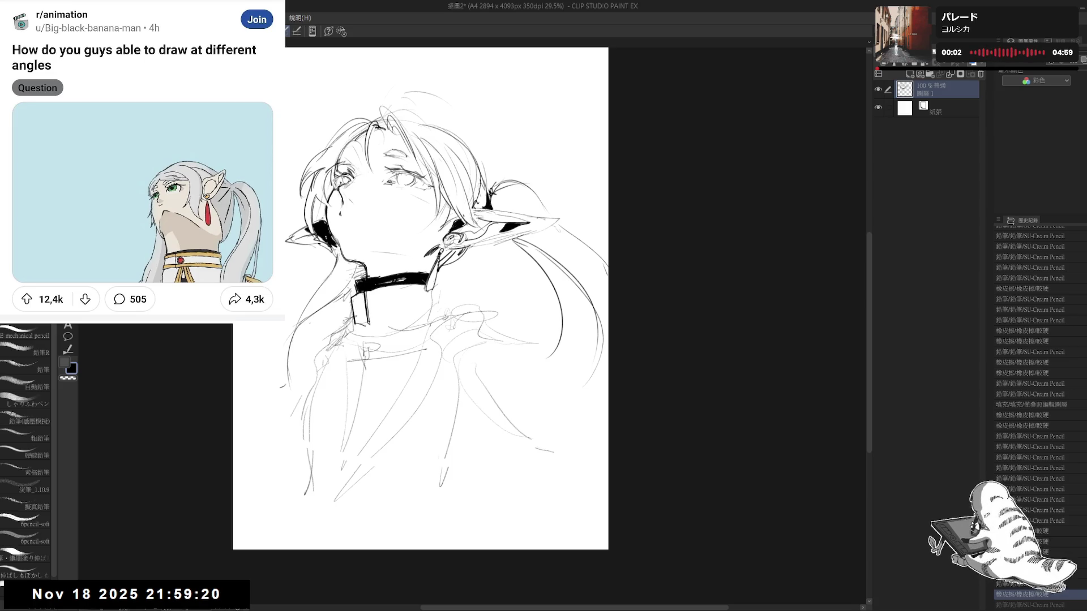
# - Draw the buckle on the strap, fill its dark part and refine the strap lines
pyautogui.moveTo(434, 295); pyautogui.dragTo(428, 316)
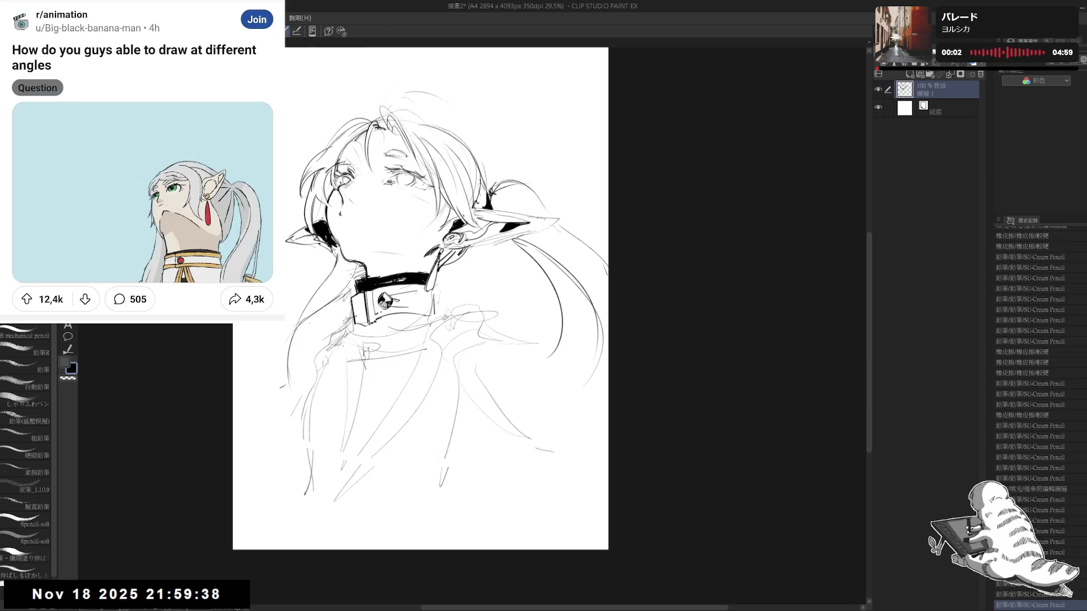
pyautogui.moveTo(318, 333); pyautogui.dragTo(321, 341)
pyautogui.press('e')
pyautogui.press('p')
pyautogui.moveTo(358, 372); pyautogui.dragTo(336, 372)
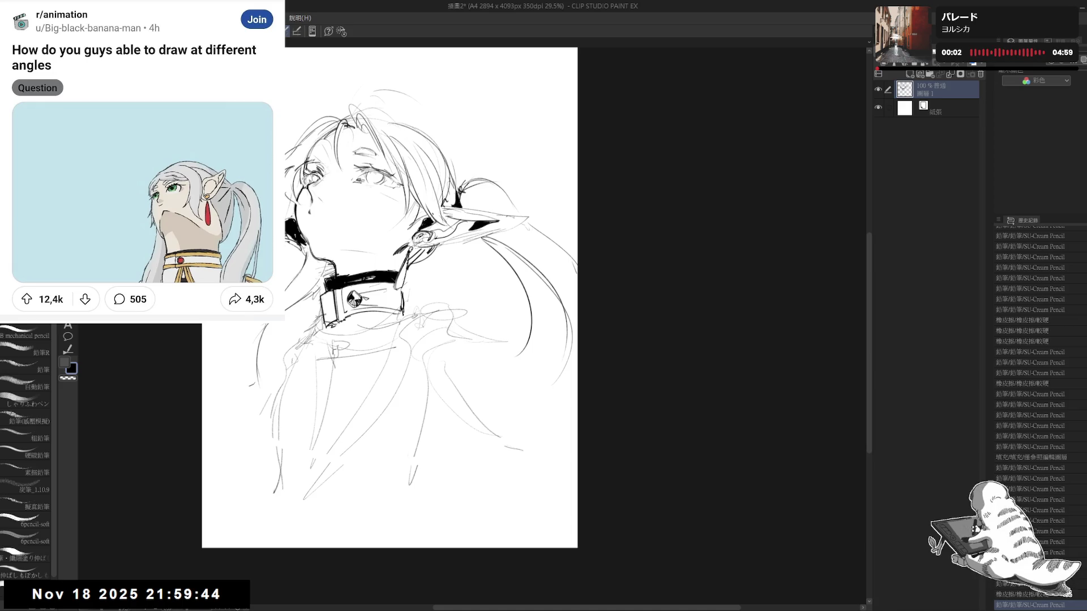
pyautogui.click(354, 327)
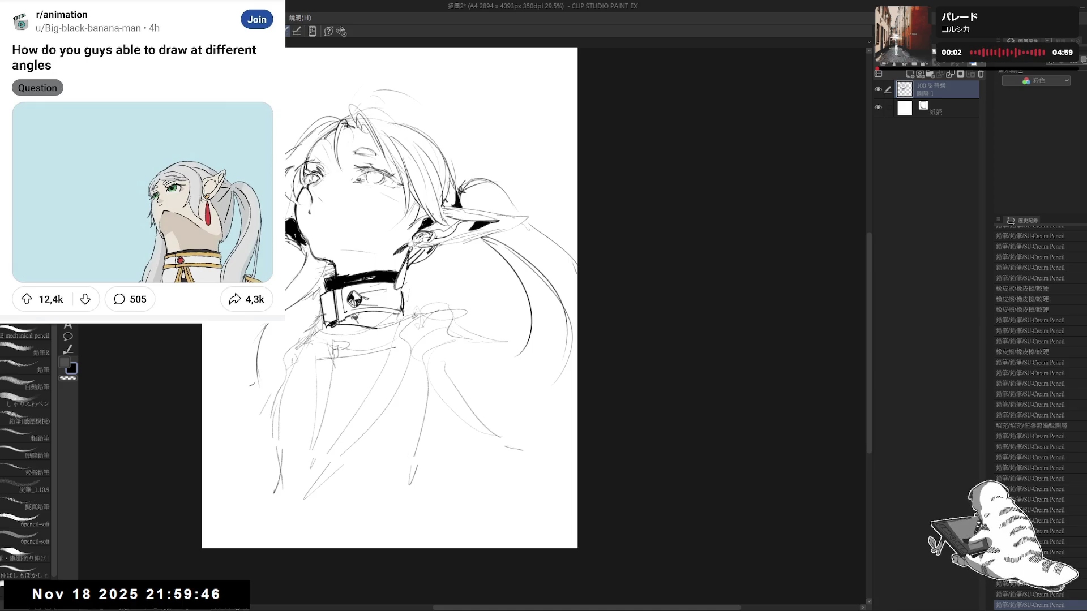
pyautogui.moveTo(375, 327); pyautogui.dragTo(340, 361)
pyautogui.moveTo(427, 349); pyautogui.dragTo(403, 350)
# - Erase stray collar and shoulder lines and ink a second line below the collar
pyautogui.moveTo(399, 297); pyautogui.dragTo(340, 348)
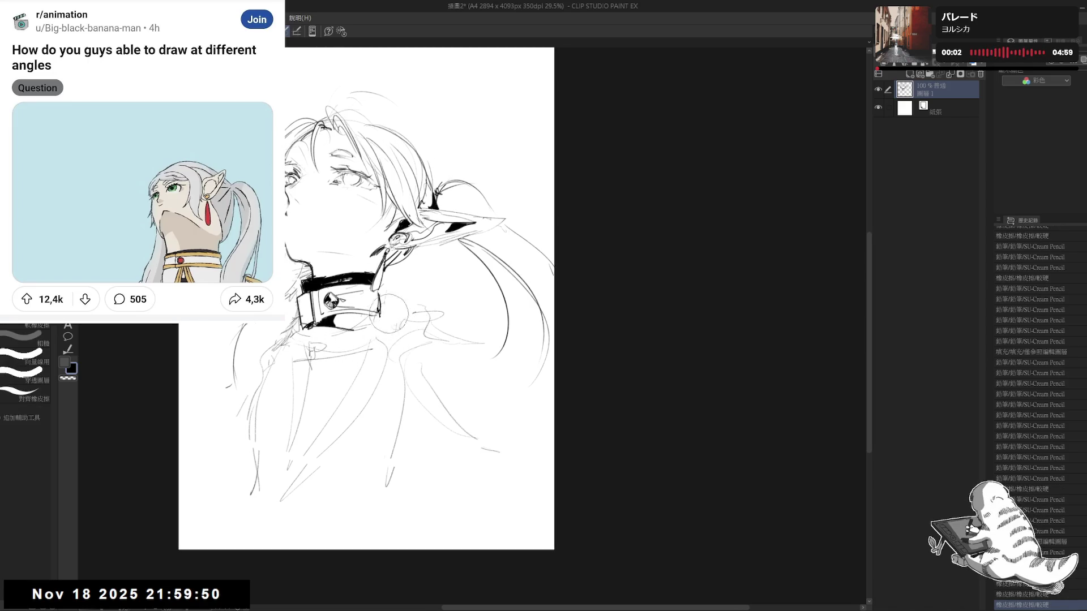
pyautogui.moveTo(378, 304)
pyautogui.mouseDown()
pyautogui.moveTo(386, 307)
pyautogui.moveTo(360, 349)
pyautogui.moveTo(304, 402)
pyautogui.moveTo(331, 378)
pyautogui.mouseUp()
pyautogui.press('e')
pyautogui.press('p')
pyautogui.moveTo(393, 351)
pyautogui.mouseDown()
pyautogui.moveTo(328, 363)
pyautogui.moveTo(323, 427)
pyautogui.mouseUp()
pyautogui.moveTo(303, 328); pyautogui.dragTo(319, 425)
# - Ink the coat front edge left of the collar and clean stray lines around it
pyautogui.moveTo(299, 331)
pyautogui.mouseDown()
pyautogui.moveTo(267, 377)
pyautogui.moveTo(272, 367)
pyautogui.mouseUp()
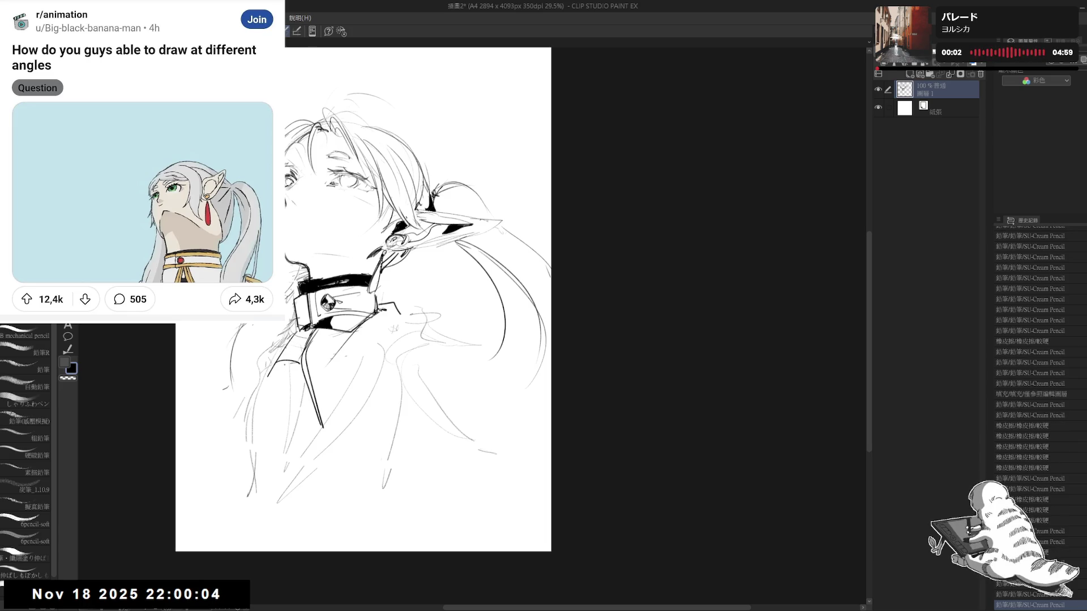
pyautogui.press('e')
pyautogui.press('p')
pyautogui.moveTo(297, 351)
pyautogui.mouseDown()
pyautogui.moveTo(274, 379)
pyautogui.moveTo(254, 494)
pyautogui.moveTo(266, 534)
pyautogui.mouseUp()
pyautogui.press('e')
pyautogui.moveTo(254, 491); pyautogui.dragTo(258, 513)
pyautogui.press('p')
pyautogui.moveTo(272, 366); pyautogui.dragTo(293, 370)
pyautogui.moveTo(294, 363)
pyautogui.mouseDown()
pyautogui.moveTo(308, 365)
pyautogui.moveTo(262, 375)
pyautogui.mouseUp()
pyautogui.press('e')
pyautogui.press('p')
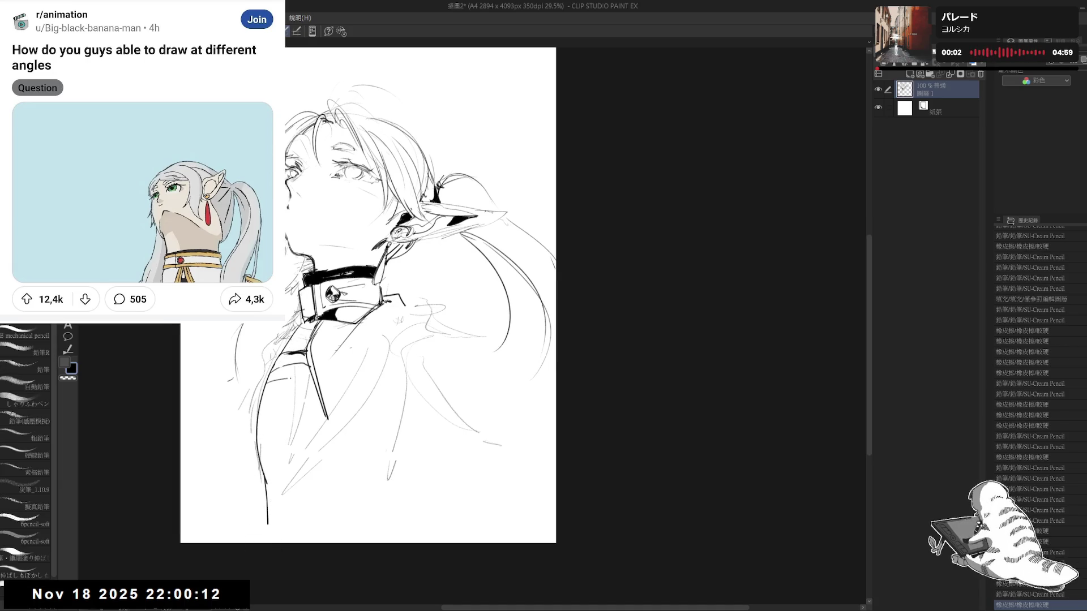
# - Outline and fill bold black stripes on the coat front, then reset the view upright
pyautogui.press('g')
pyautogui.click(280, 375)
pyautogui.press('p')
pyautogui.moveTo(259, 406)
pyautogui.mouseDown()
pyautogui.moveTo(306, 394)
pyautogui.moveTo(267, 424)
pyautogui.moveTo(292, 413)
pyautogui.mouseUp()
pyautogui.press('e')
pyautogui.press('p')
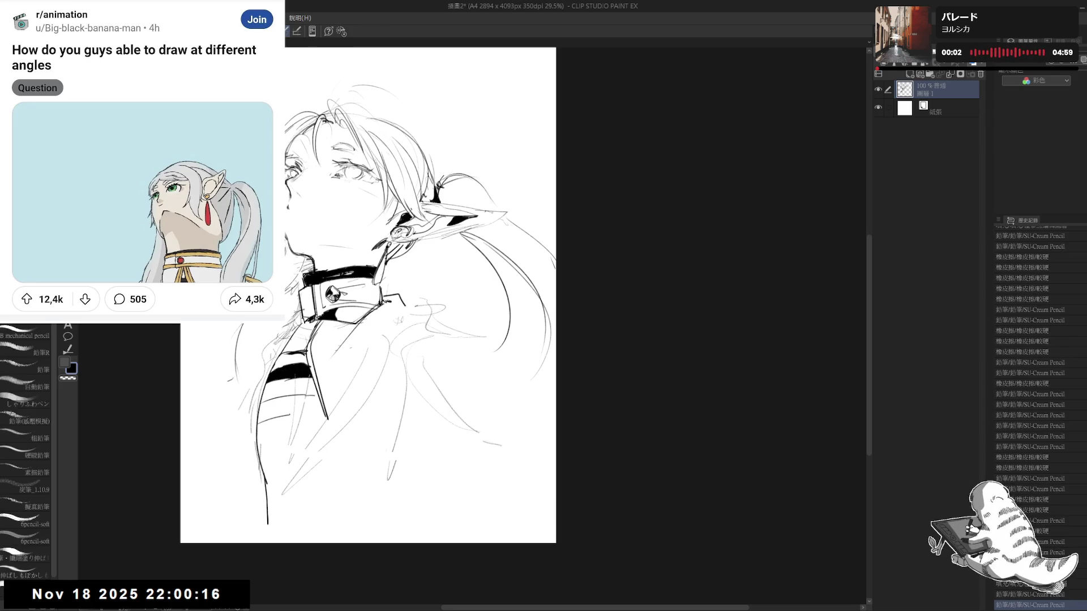
pyautogui.press('g')
pyautogui.click(280, 408)
pyautogui.press('p')
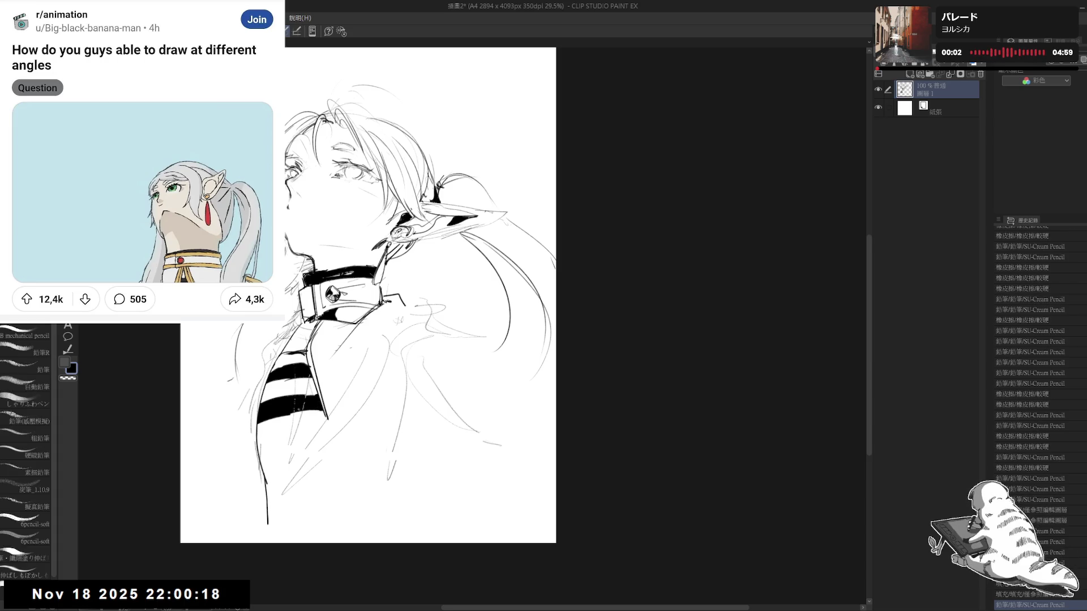
pyautogui.moveTo(255, 435); pyautogui.dragTo(322, 417)
pyautogui.moveTo(403, 328)
pyautogui.mouseDown()
pyautogui.moveTo(325, 402)
pyautogui.moveTo(307, 386)
pyautogui.mouseUp()
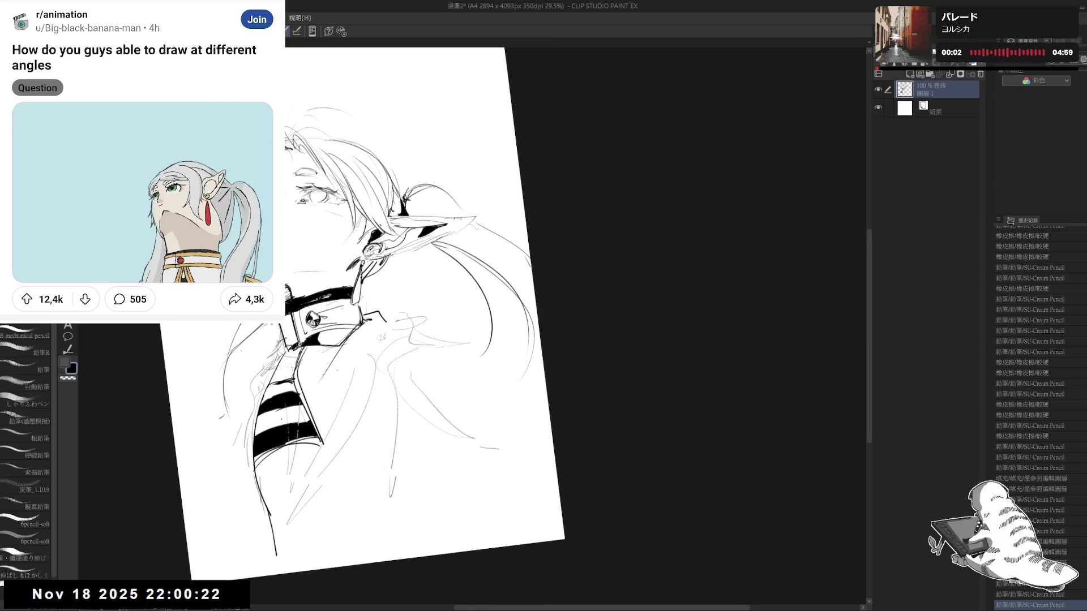
pyautogui.hotkey('ctrl', '@')
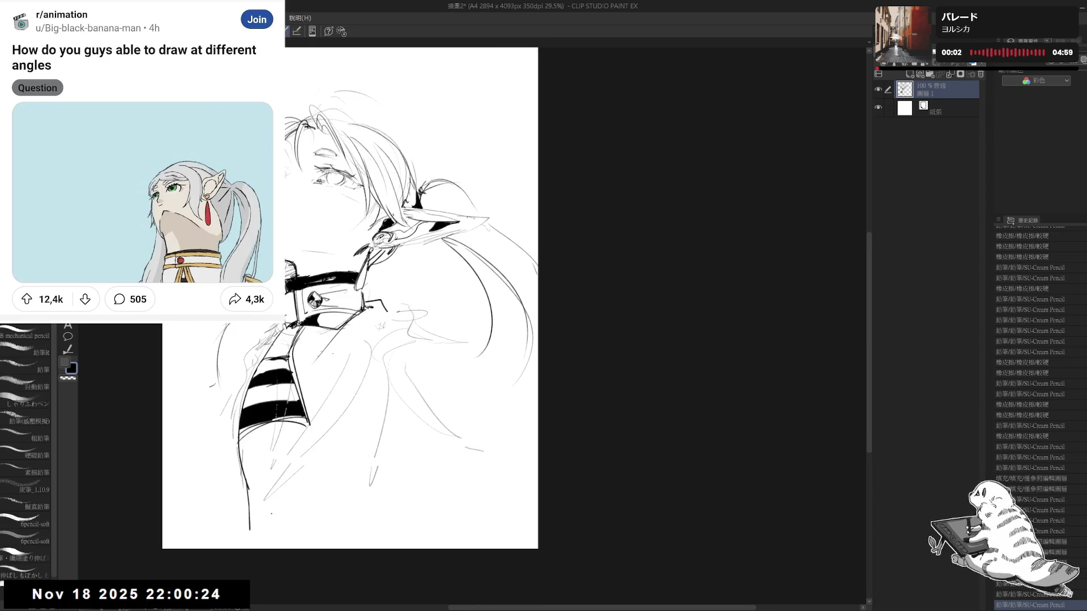
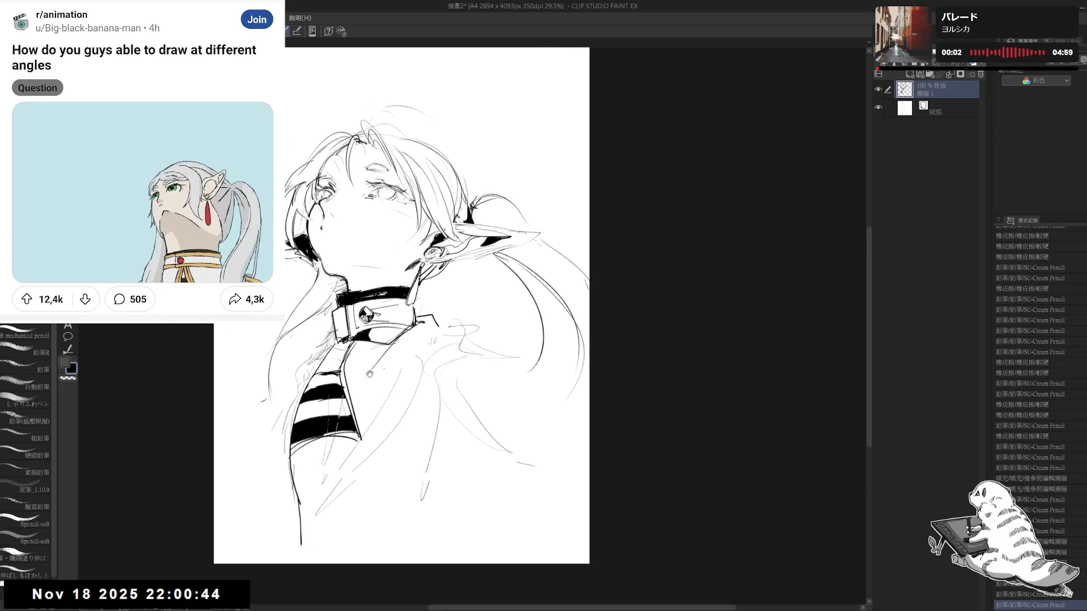
# - Add small pencil strokes near the collar and erase stray marks on the collar and jacket
pyautogui.press('-')
pyautogui.press('e')
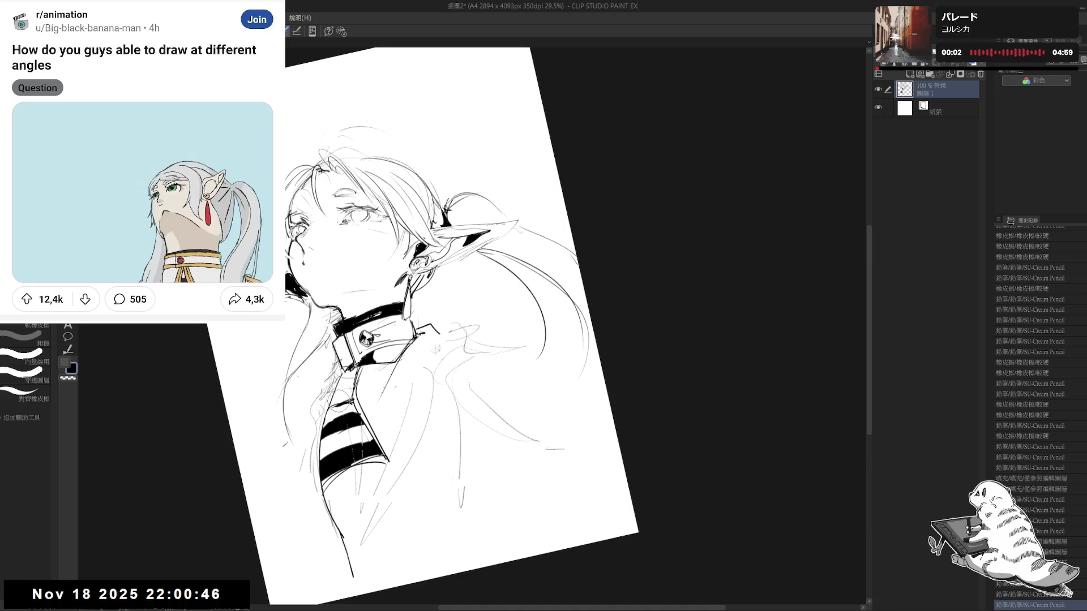
pyautogui.press('p')
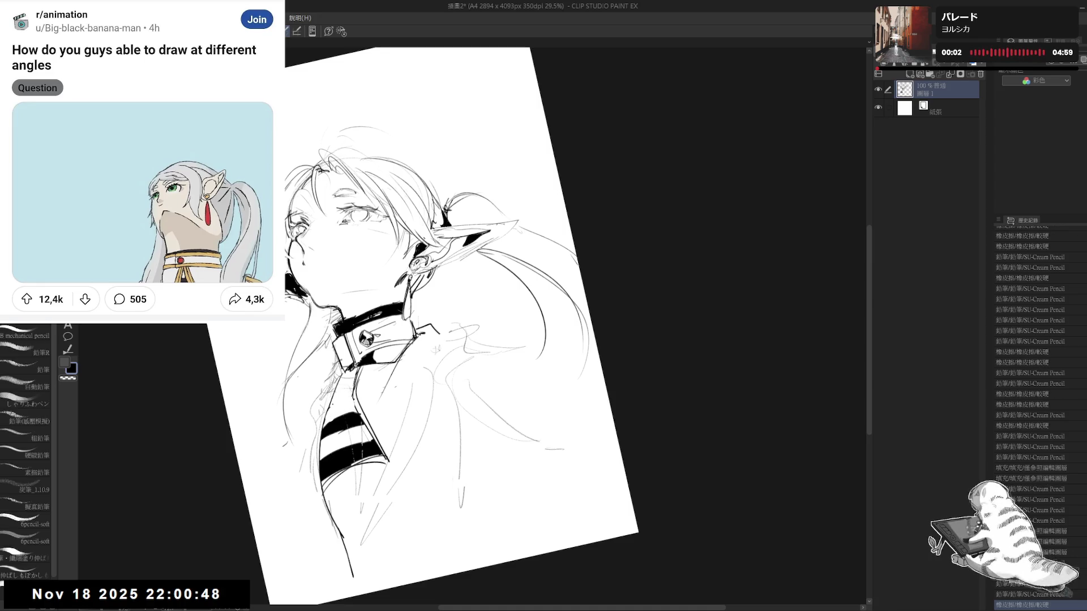
pyautogui.moveTo(324, 411); pyautogui.dragTo(354, 396)
pyautogui.hotkey('ctrl', '0')
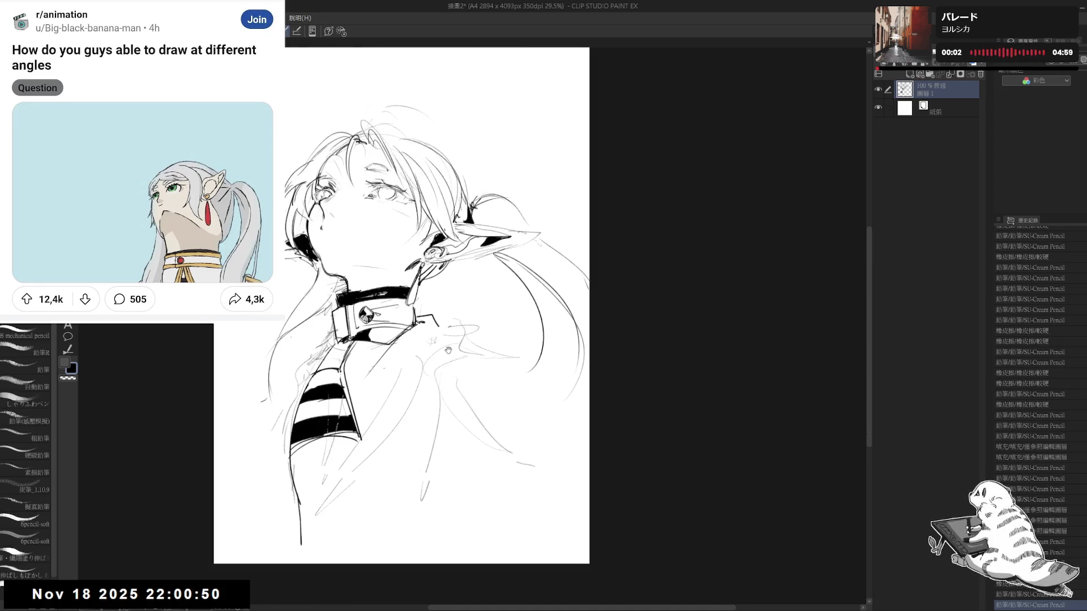
pyautogui.moveTo(430, 393); pyautogui.dragTo(404, 398)
pyautogui.press('-')
pyautogui.press('-')
pyautogui.press('-')
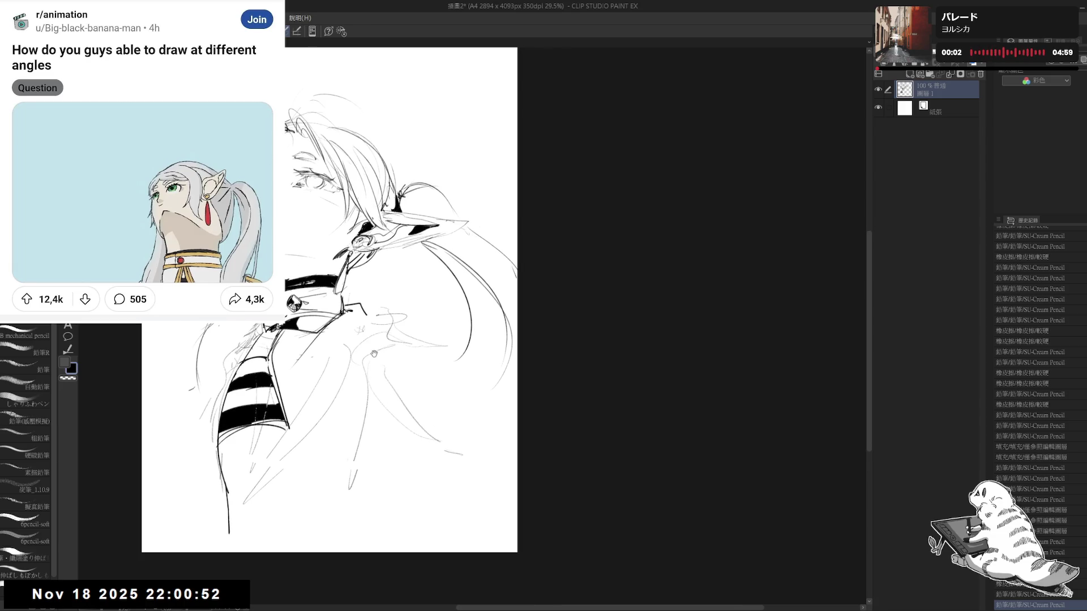
pyautogui.press('-')
pyautogui.press('e')
pyautogui.moveTo(323, 356); pyautogui.dragTo(299, 387)
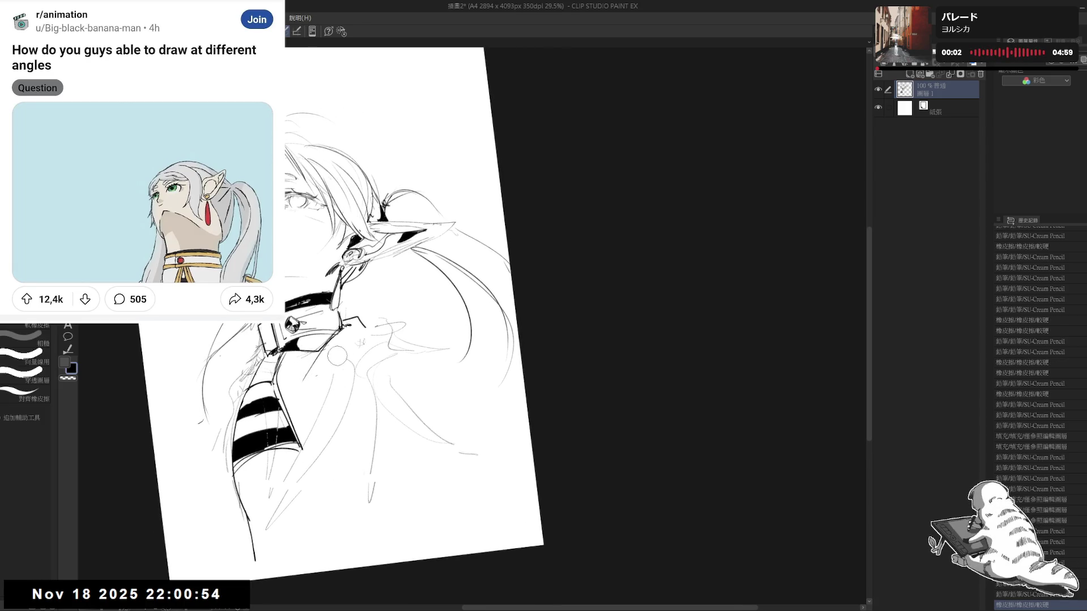
pyautogui.moveTo(359, 338); pyautogui.dragTo(332, 379)
pyautogui.press('p')
pyautogui.press('^')
pyautogui.press('^')
pyautogui.press('^')
pyautogui.press('^')
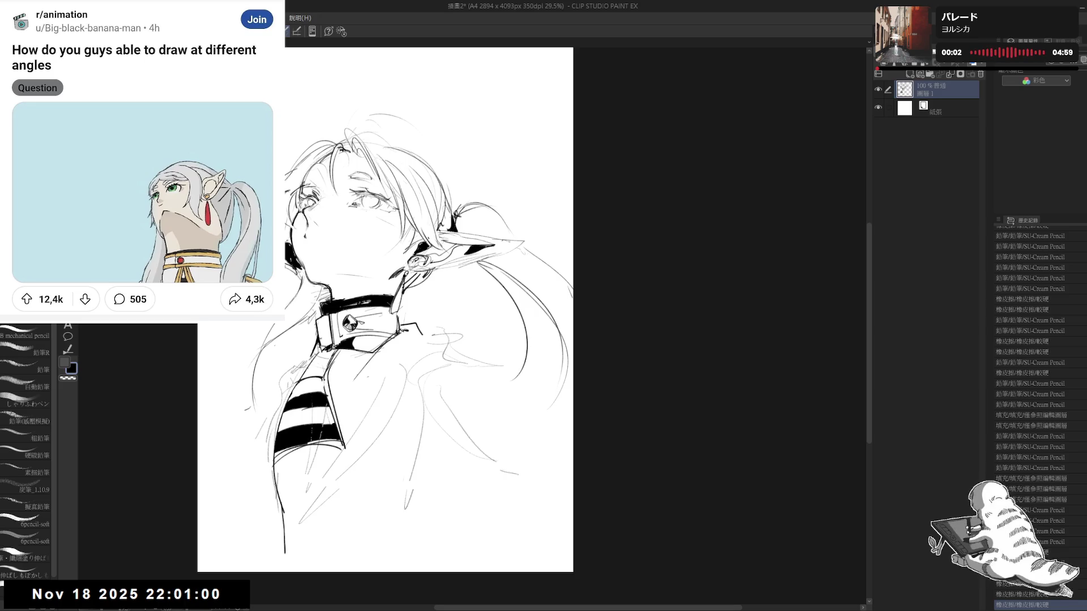
# - Draw pencil strokes at the left of the face and into the hair beside the jacket, checking mirrored
pyautogui.moveTo(461, 328); pyautogui.dragTo(424, 334)
pyautogui.moveTo(377, 380)
pyautogui.mouseDown()
pyautogui.moveTo(441, 356)
pyautogui.moveTo(428, 333)
pyautogui.mouseUp()
pyautogui.press('e')
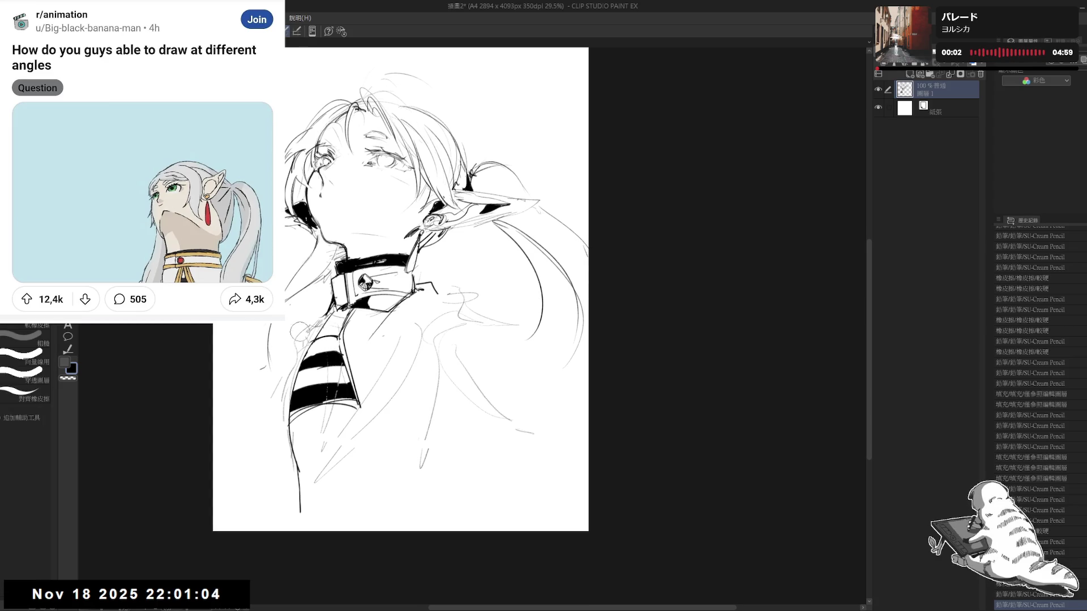
pyautogui.press('p')
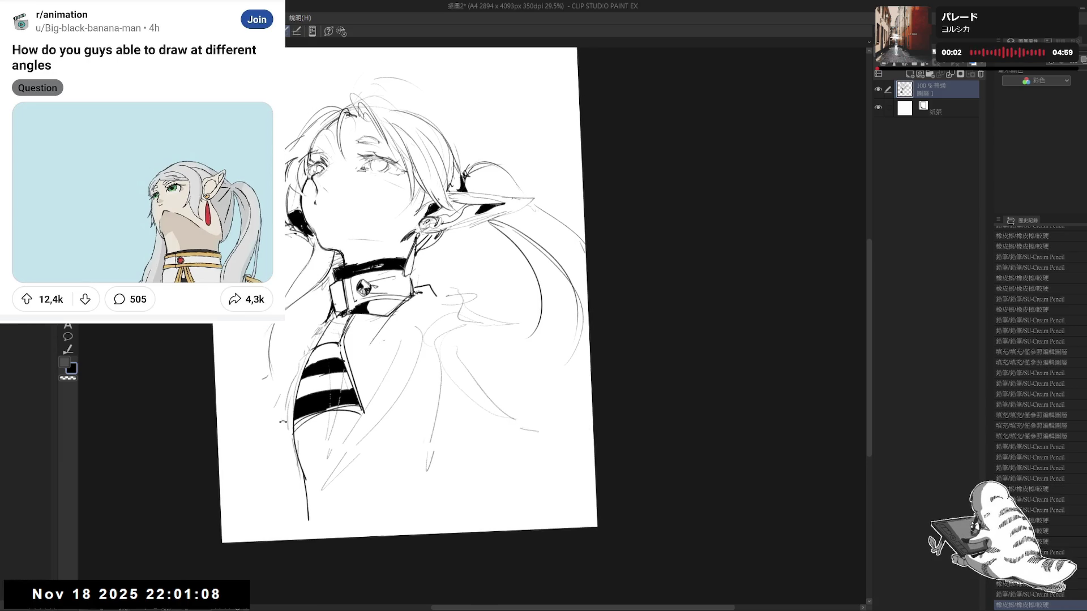
pyautogui.moveTo(328, 254); pyautogui.dragTo(356, 281)
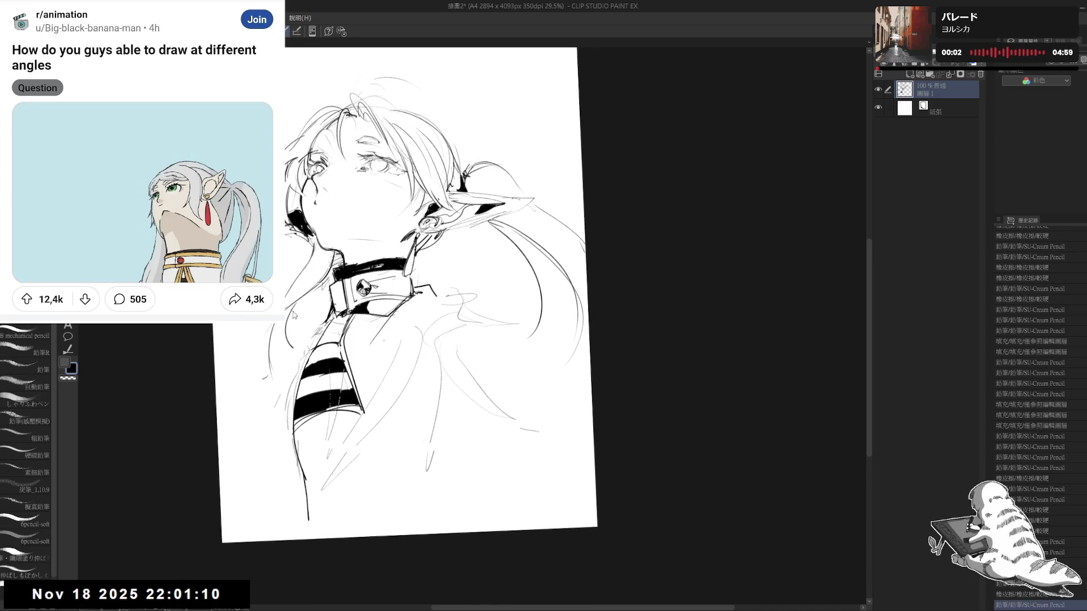
pyautogui.moveTo(296, 302)
pyautogui.mouseDown()
pyautogui.moveTo(304, 342)
pyautogui.moveTo(287, 361)
pyautogui.mouseUp()
pyautogui.moveTo(327, 312); pyautogui.dragTo(296, 355)
pyautogui.hotkey('ctrl', 'shift', 'r')
pyautogui.press('h')
pyautogui.moveTo(632, 335)
pyautogui.mouseDown()
pyautogui.moveTo(390, 353)
pyautogui.moveTo(446, 429)
pyautogui.mouseUp()
pyautogui.moveTo(473, 478)
pyautogui.mouseDown()
pyautogui.moveTo(414, 528)
pyautogui.moveTo(374, 518)
pyautogui.mouseUp()
# - Erase part of the jacket edge and redraw it with cleaner pencil lines
pyautogui.press('e')
pyautogui.moveTo(362, 288); pyautogui.dragTo(374, 386)
pyautogui.moveTo(365, 315); pyautogui.dragTo(357, 349)
pyautogui.press('p')
pyautogui.moveTo(348, 271); pyautogui.dragTo(382, 369)
pyautogui.moveTo(372, 327); pyautogui.dragTo(389, 387)
pyautogui.moveTo(395, 509); pyautogui.dragTo(463, 528)
# - Redraw the jacket edge lines with a bold line down the jacket, erasing stray marks
pyautogui.press('e')
pyautogui.moveTo(407, 391); pyautogui.dragTo(425, 416)
pyautogui.press('p')
pyautogui.moveTo(373, 336)
pyautogui.mouseDown()
pyautogui.moveTo(393, 407)
pyautogui.moveTo(386, 450)
pyautogui.mouseUp()
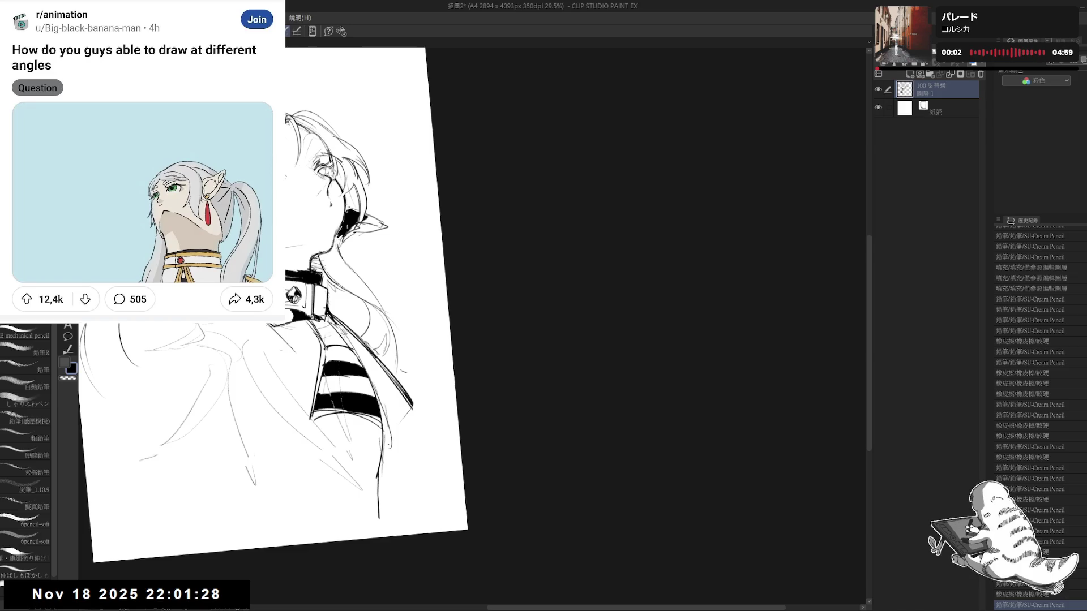
pyautogui.moveTo(378, 357)
pyautogui.mouseDown()
pyautogui.moveTo(391, 433)
pyautogui.moveTo(378, 485)
pyautogui.mouseUp()
pyautogui.moveTo(389, 442); pyautogui.dragTo(369, 530)
pyautogui.hotkey('ctrl', '0')
pyautogui.moveTo(513, 389)
pyautogui.mouseDown()
pyautogui.moveTo(335, 472)
pyautogui.moveTo(344, 424)
pyautogui.moveTo(314, 459)
pyautogui.mouseUp()
pyautogui.press('e')
pyautogui.hotkey('ctrl', '0')
pyautogui.scroll(2, 340, 448)
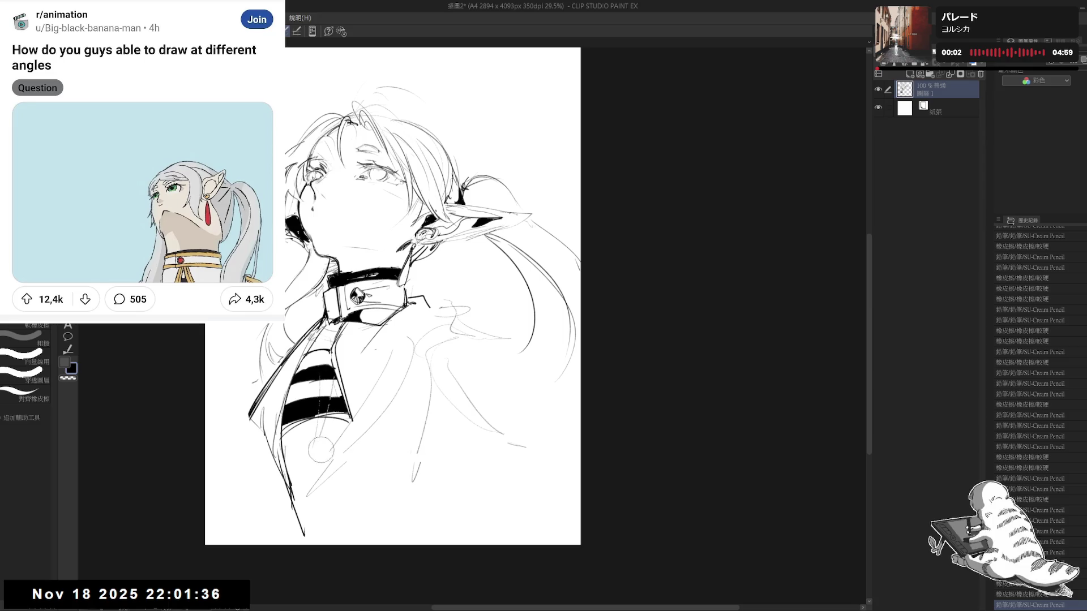
# - Add faint and short pencil strokes along the jacket front with the canvas tilted
pyautogui.press('p')
pyautogui.moveTo(360, 352); pyautogui.dragTo(364, 397)
pyautogui.moveTo(360, 456); pyautogui.dragTo(339, 480)
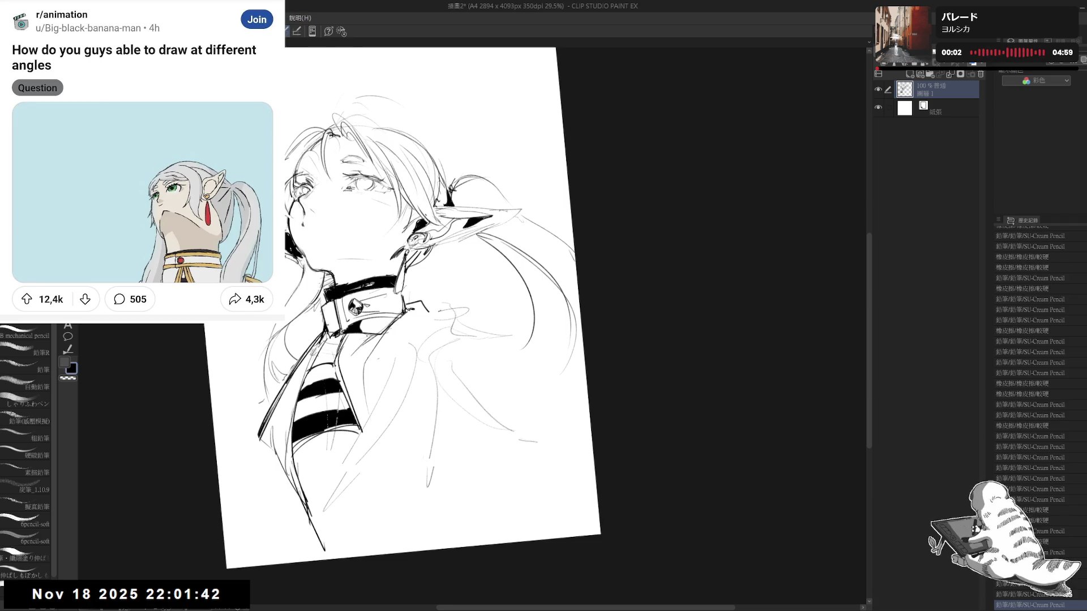
pyautogui.moveTo(429, 463); pyautogui.dragTo(426, 487)
pyautogui.moveTo(368, 382)
pyautogui.mouseDown()
pyautogui.moveTo(384, 406)
pyautogui.moveTo(382, 387)
pyautogui.moveTo(374, 411)
pyautogui.mouseUp()
pyautogui.moveTo(408, 306); pyautogui.dragTo(418, 322)
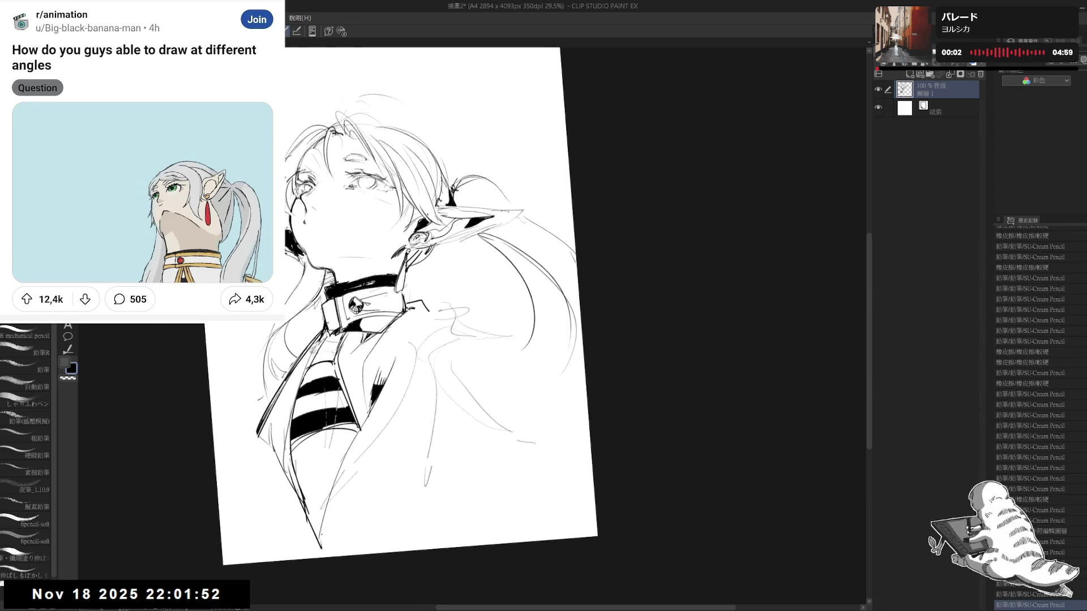
pyautogui.moveTo(408, 391); pyautogui.dragTo(445, 337)
# - Erase small stray marks and lines beside the collar, alternating eraser and pencil
pyautogui.press('e')
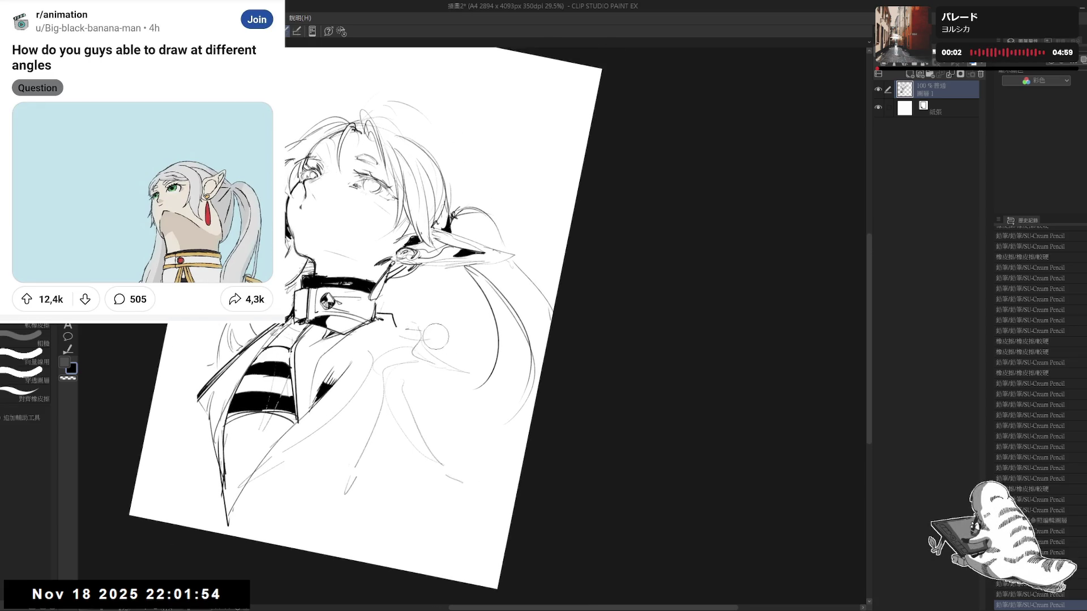
pyautogui.moveTo(373, 313); pyautogui.dragTo(395, 327)
pyautogui.press('p')
pyautogui.press('e')
pyautogui.press('p')
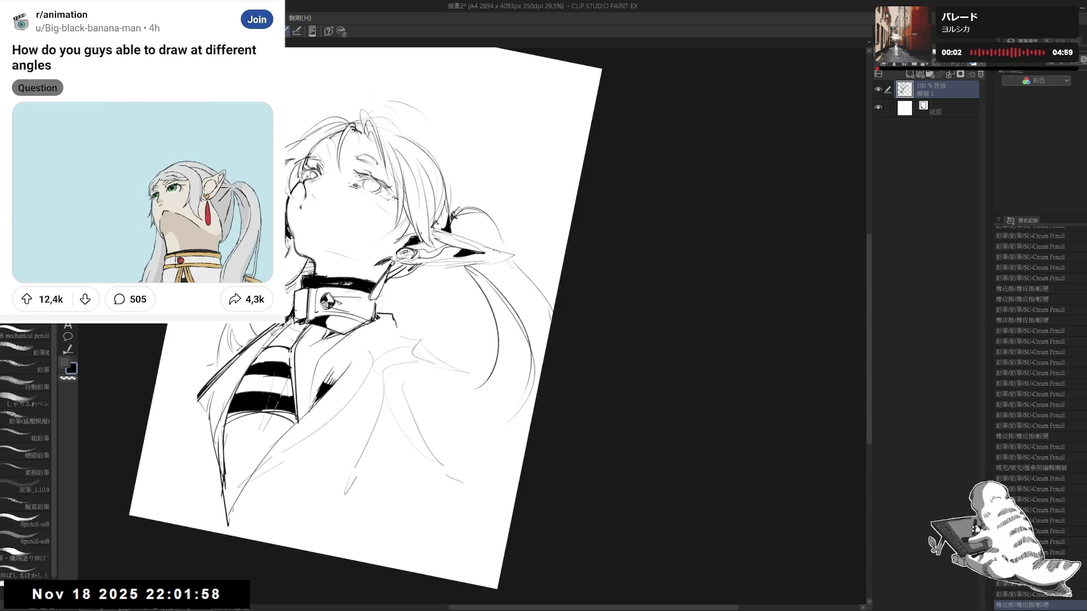
pyautogui.press('e')
pyautogui.moveTo(307, 323)
pyautogui.mouseDown()
pyautogui.moveTo(327, 336)
pyautogui.moveTo(277, 343)
pyautogui.moveTo(291, 350)
pyautogui.mouseUp()
pyautogui.press('p')
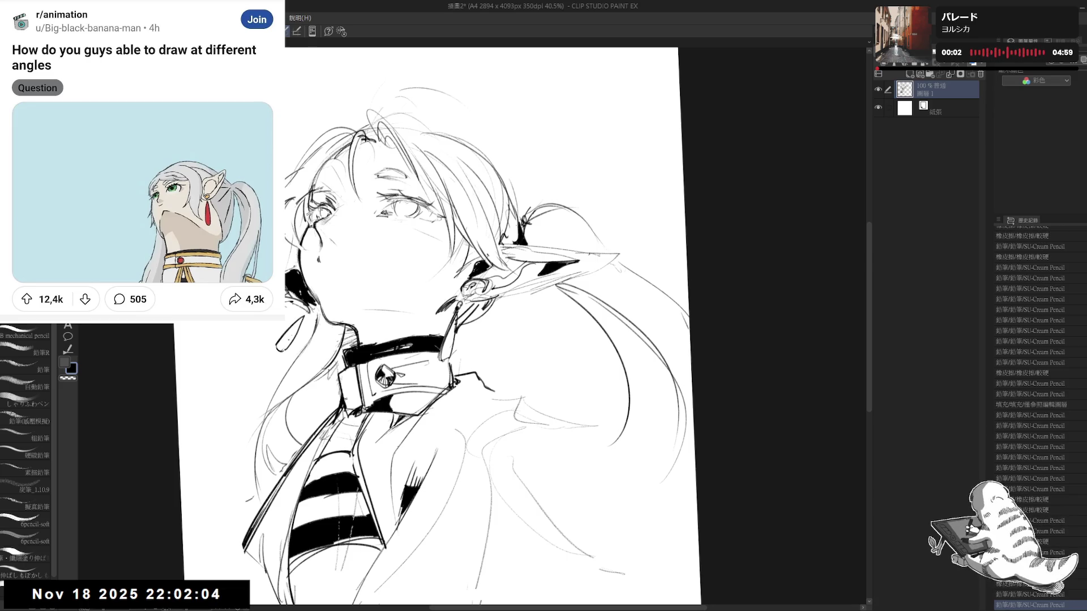
pyautogui.press('e')
pyautogui.moveTo(293, 302); pyautogui.dragTo(316, 328)
pyautogui.press('p')
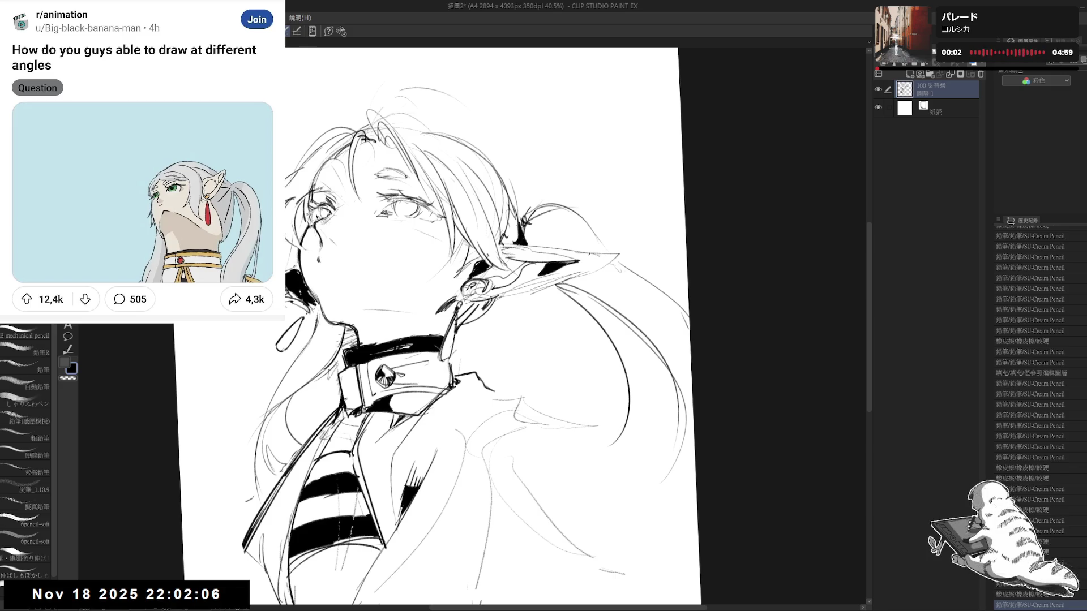
# - Level and mirror the view to check the earring, undoing a bad stroke near it
pyautogui.moveTo(476, 348)
pyautogui.mouseDown()
pyautogui.moveTo(502, 369)
pyautogui.moveTo(442, 327)
pyautogui.moveTo(422, 328)
pyautogui.mouseUp()
pyautogui.press('h')
pyautogui.press('h')
pyautogui.press('e')
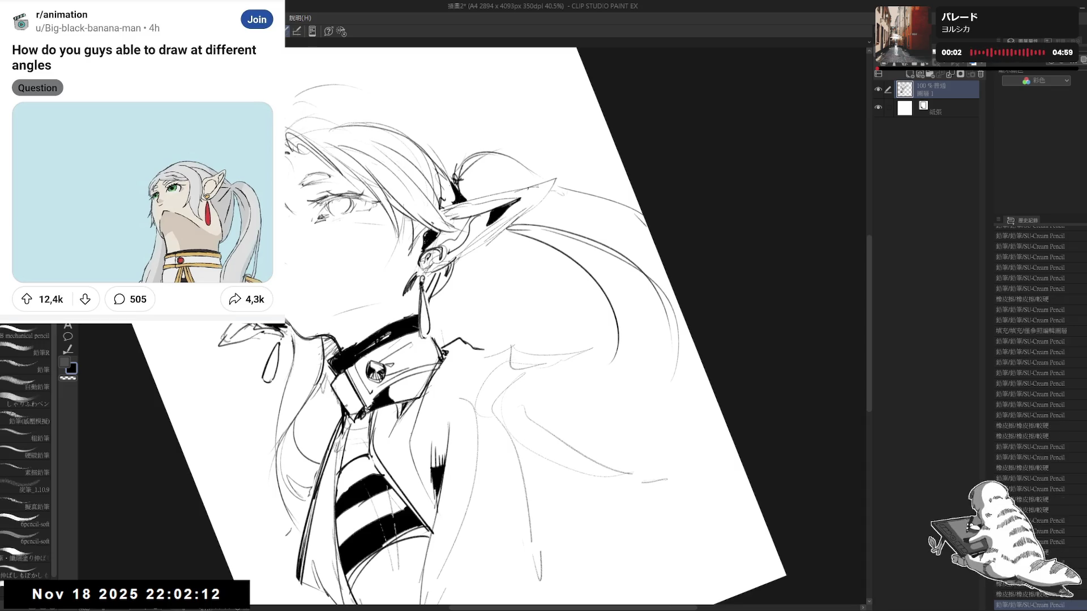
pyautogui.hotkey('ctrl', 'z')
pyautogui.hotkey('ctrl', '0')
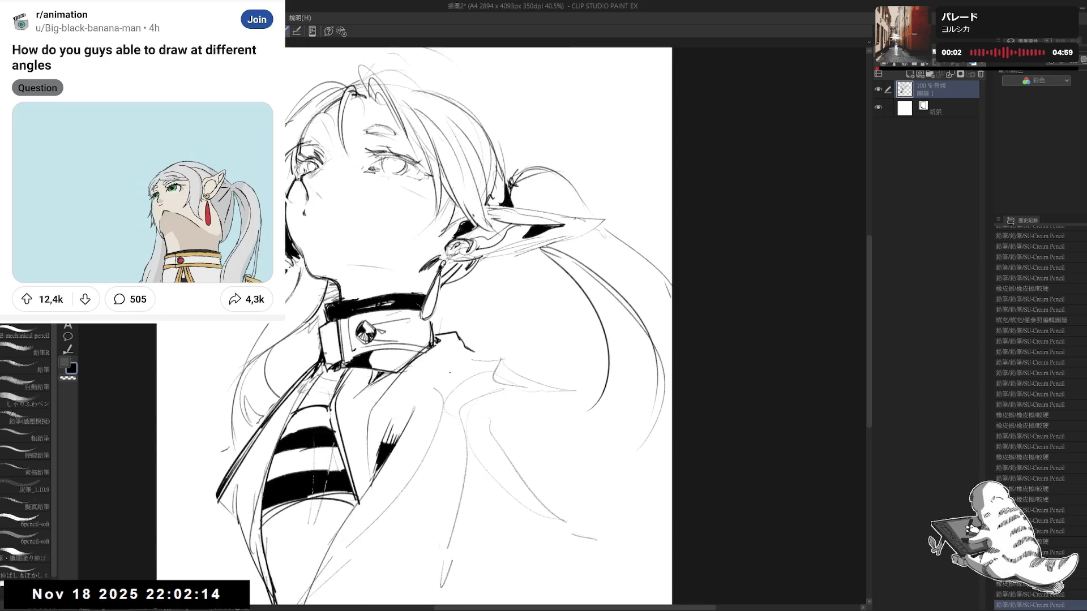
pyautogui.scroll(-1, 401, 324)
pyautogui.scroll(-1, 400, 323)
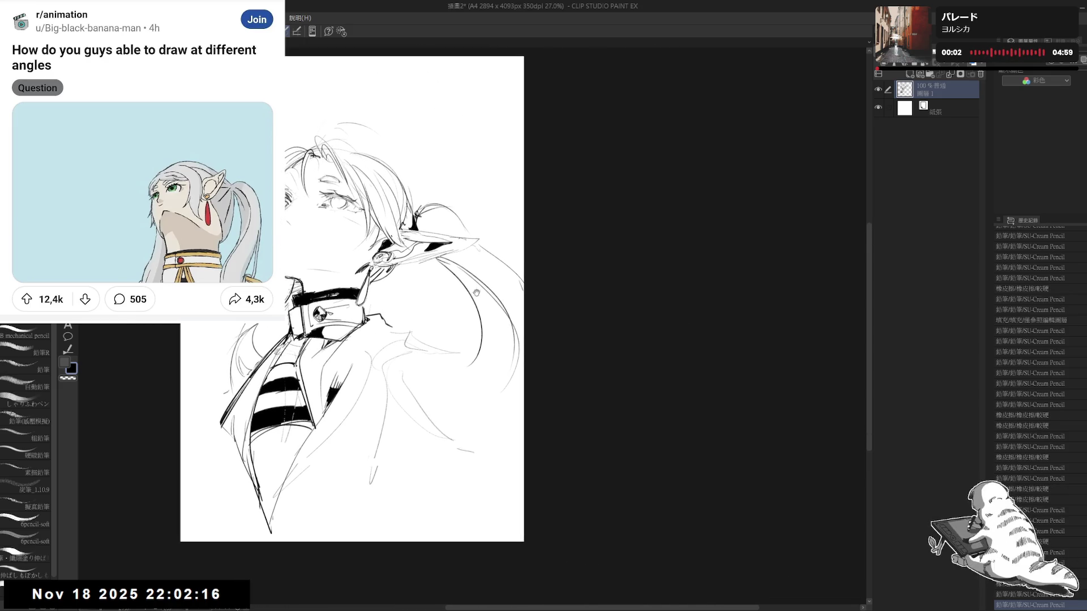
pyautogui.scroll(-1, 400, 324)
# - Erase stray sketch strokes on the jacket shoulder, undoing an unwanted pencil stroke
pyautogui.press('e')
pyautogui.moveTo(400, 324)
pyautogui.mouseDown()
pyautogui.moveTo(406, 361)
pyautogui.moveTo(383, 333)
pyautogui.mouseUp()
pyautogui.press('p')
pyautogui.hotkey('ctrl', 'z')
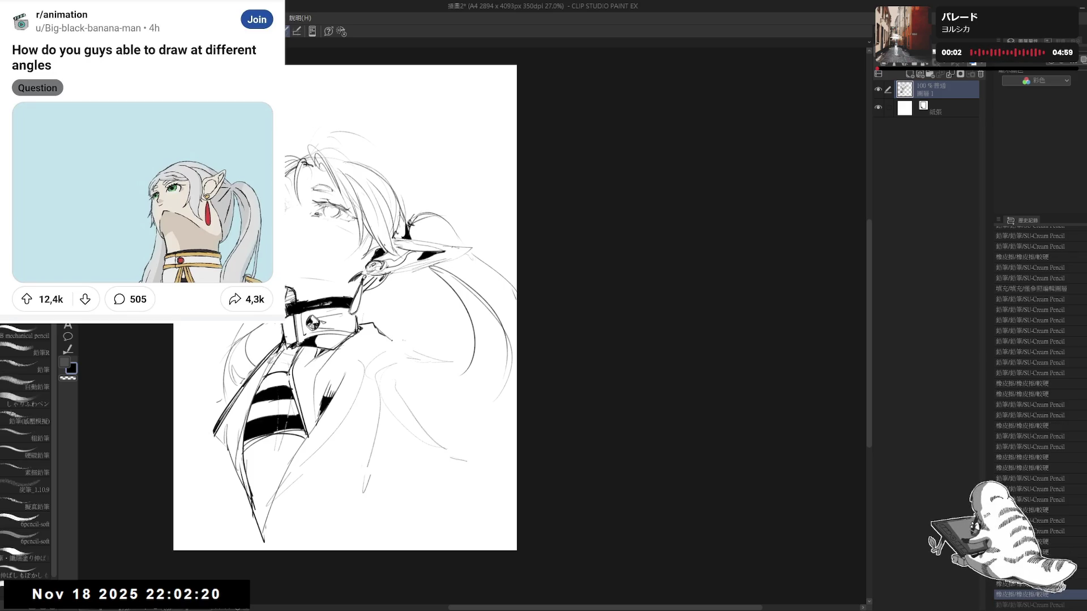
pyautogui.press('^')
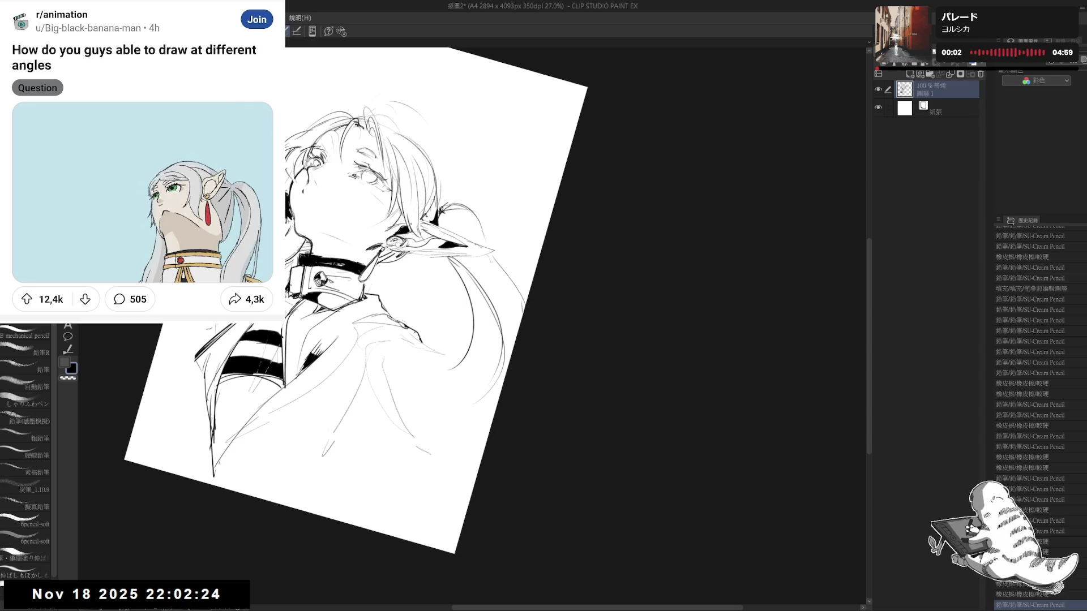
pyautogui.press('e')
pyautogui.moveTo(408, 323)
pyautogui.mouseDown()
pyautogui.moveTo(451, 374)
pyautogui.moveTo(442, 365)
pyautogui.moveTo(458, 438)
pyautogui.mouseUp()
pyautogui.press('p')
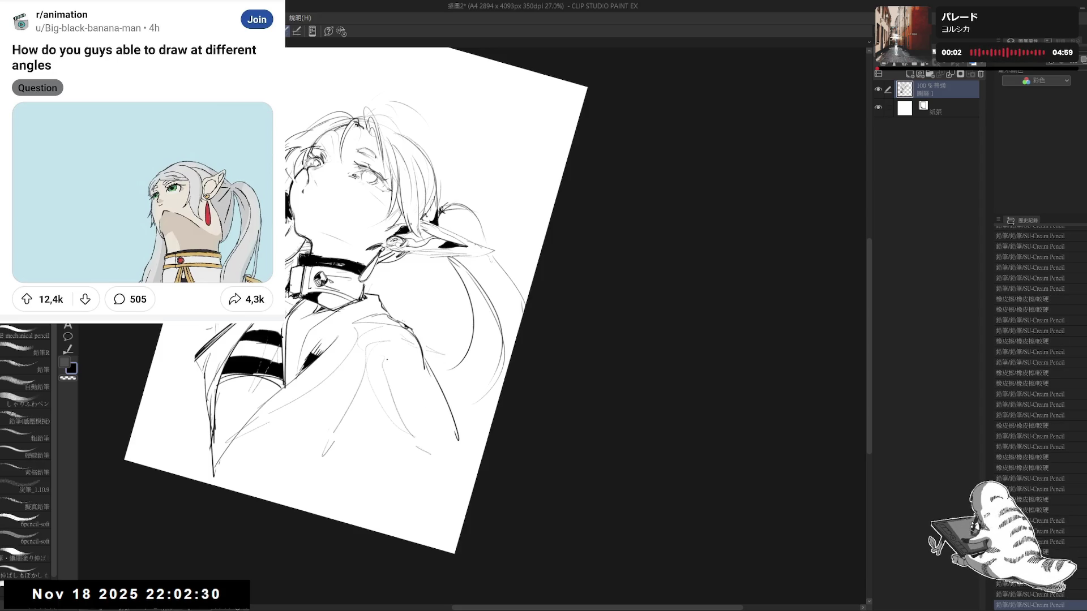
pyautogui.moveTo(384, 355); pyautogui.dragTo(393, 375)
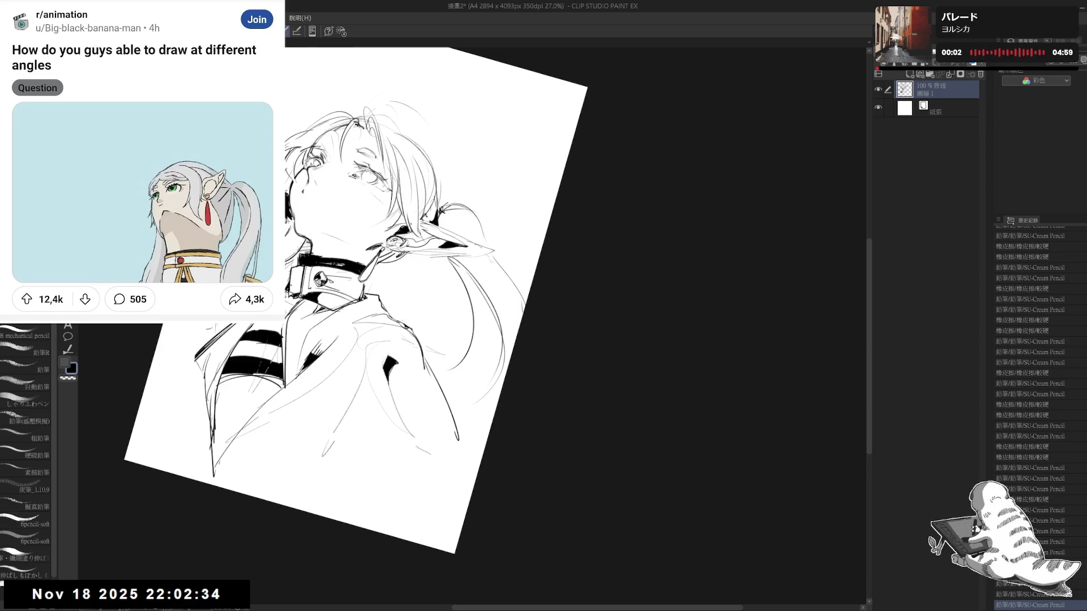
# - Add a dark dot accent on the jacket shoulder and erase a remaining stray mark
pyautogui.click(429, 409)
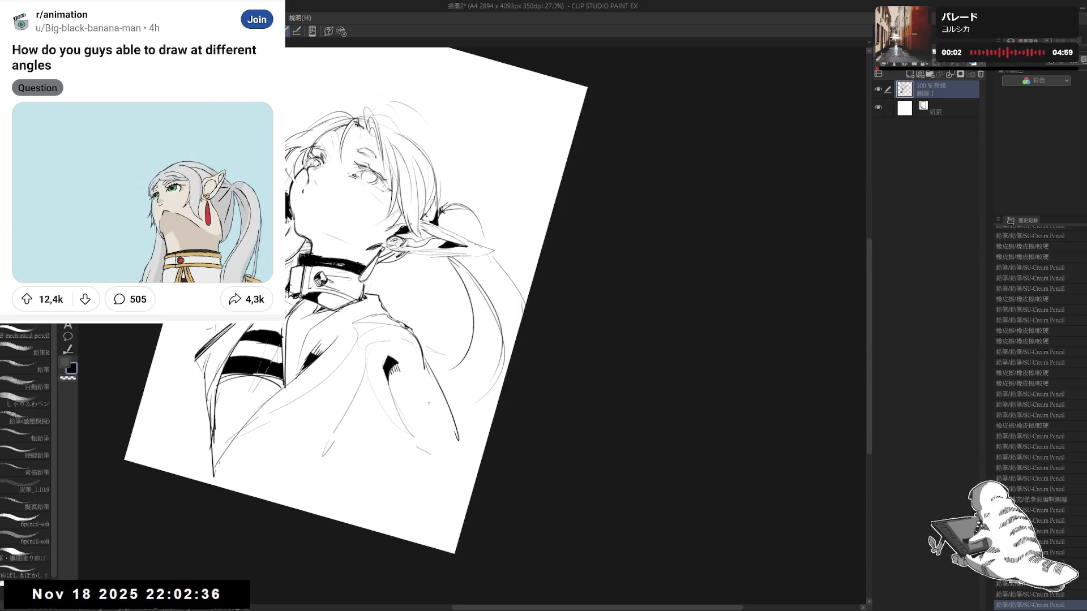
pyautogui.hotkey('ctrl', '0')
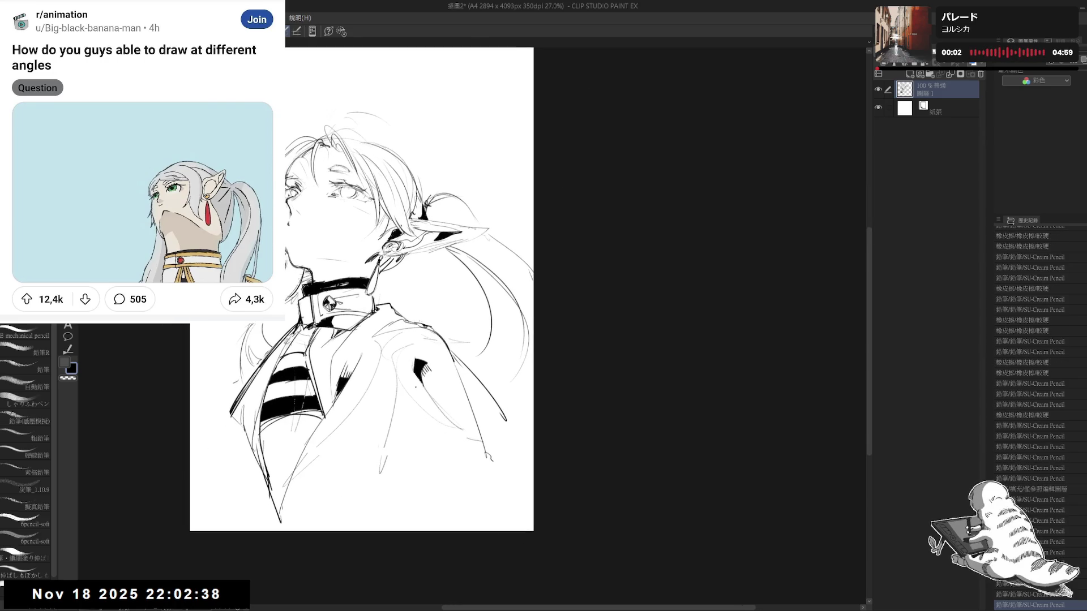
pyautogui.press('e')
pyautogui.moveTo(400, 430); pyautogui.dragTo(348, 532)
pyautogui.press('p')
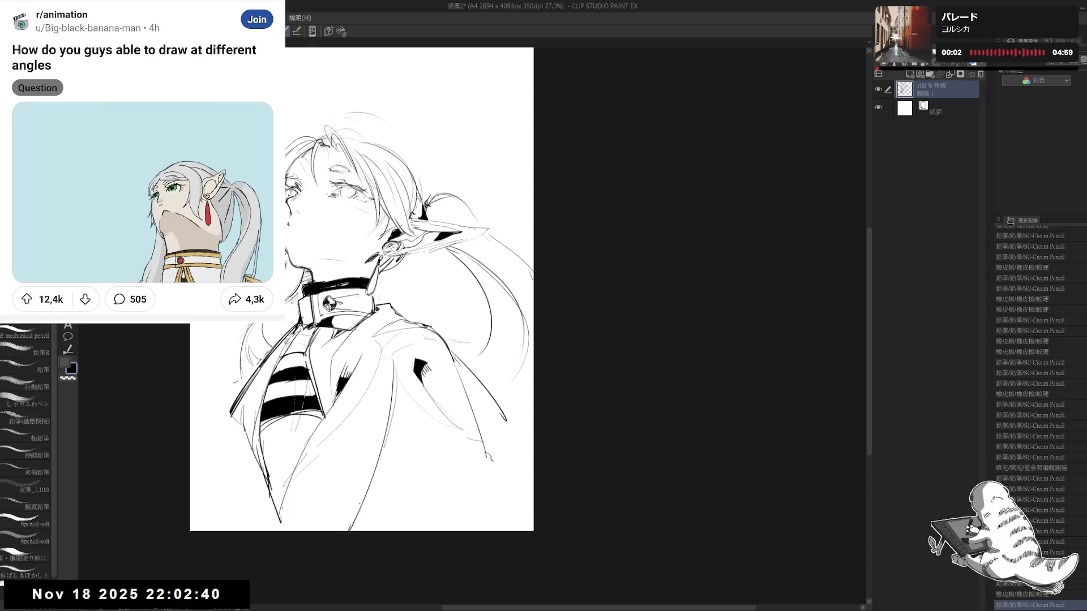
pyautogui.scroll(1, 324, 359)
pyautogui.scroll(1, 323, 359)
pyautogui.scroll(1, 324, 359)
# - Sketch long hair strands down the left side and add pencil strokes to the face
pyautogui.moveTo(324, 359)
pyautogui.mouseDown()
pyautogui.moveTo(403, 311)
pyautogui.moveTo(310, 371)
pyautogui.mouseUp()
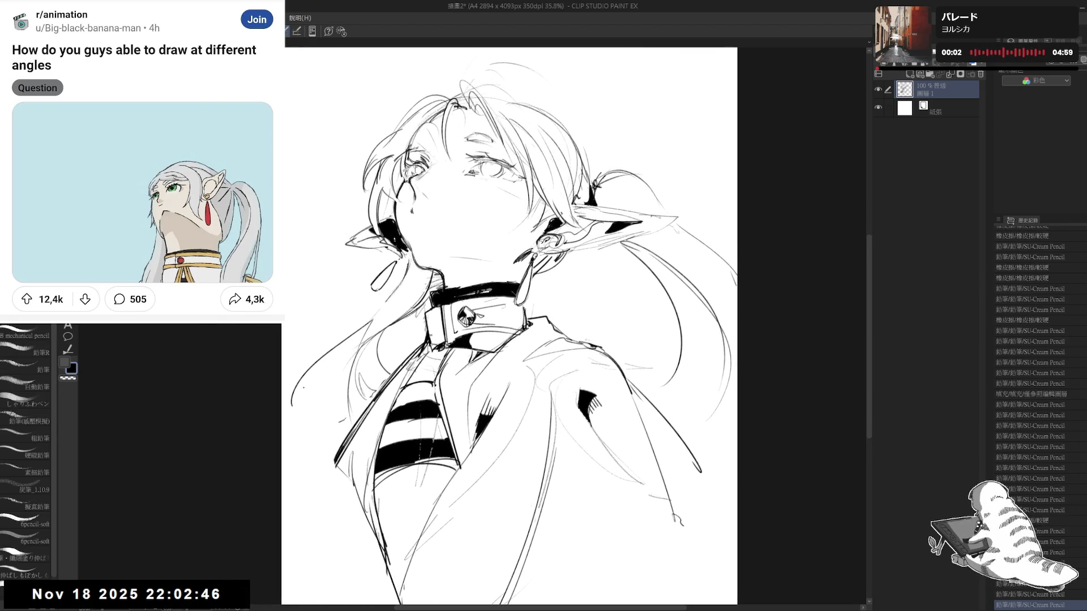
pyautogui.hotkey('ctrl', 'z')
pyautogui.moveTo(376, 316); pyautogui.dragTo(285, 429)
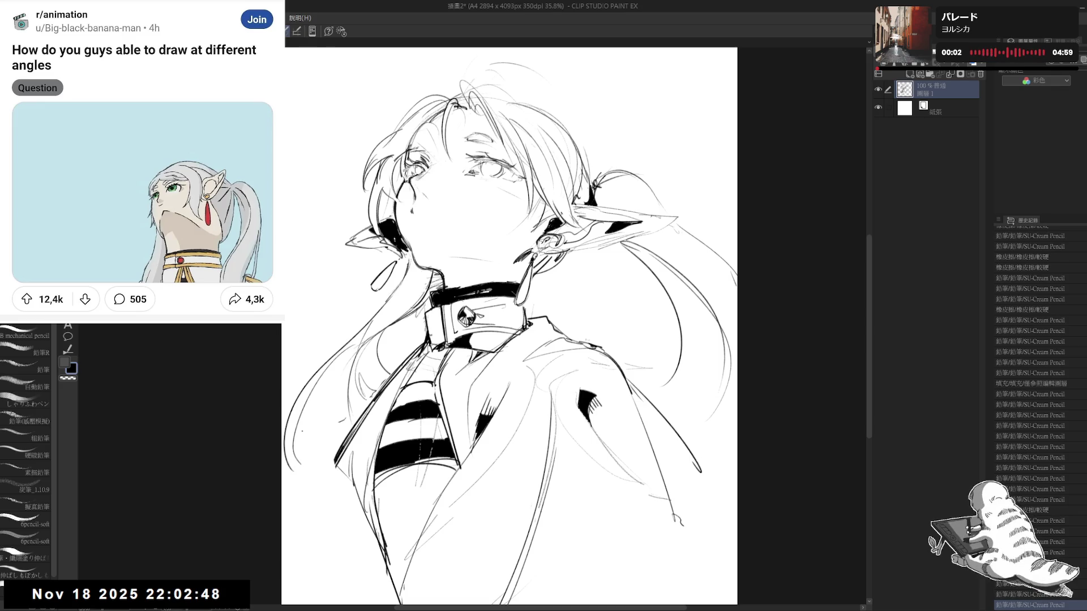
pyautogui.scroll(1, 341, 265)
pyautogui.scroll(1, 341, 265)
pyautogui.moveTo(341, 265)
pyautogui.mouseDown()
pyautogui.moveTo(373, 247)
pyautogui.moveTo(399, 255)
pyautogui.mouseUp()
pyautogui.moveTo(378, 251); pyautogui.dragTo(403, 259)
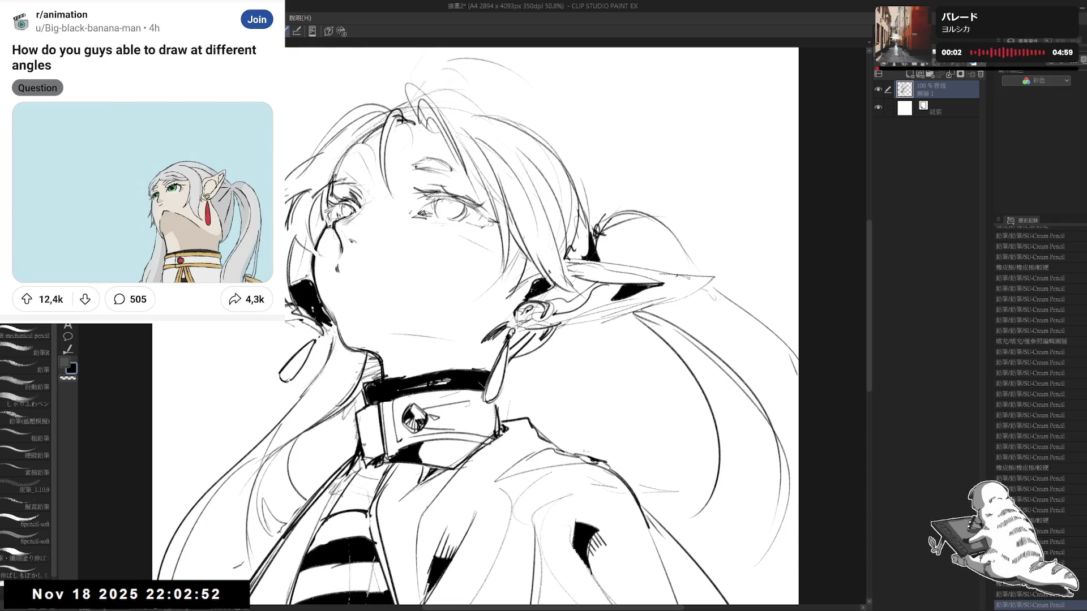
pyautogui.moveTo(470, 211); pyautogui.dragTo(453, 224)
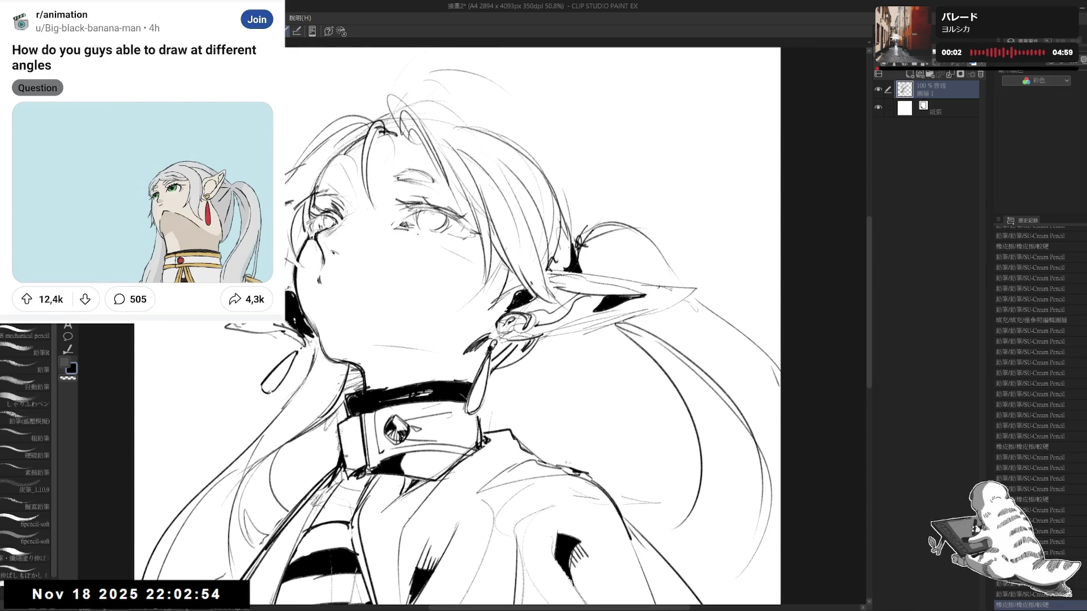
pyautogui.scroll(-2, 459, 323)
# - Add small pencil strokes around the eye and face, checking them in mirrored view
pyautogui.moveTo(441, 314); pyautogui.dragTo(439, 329)
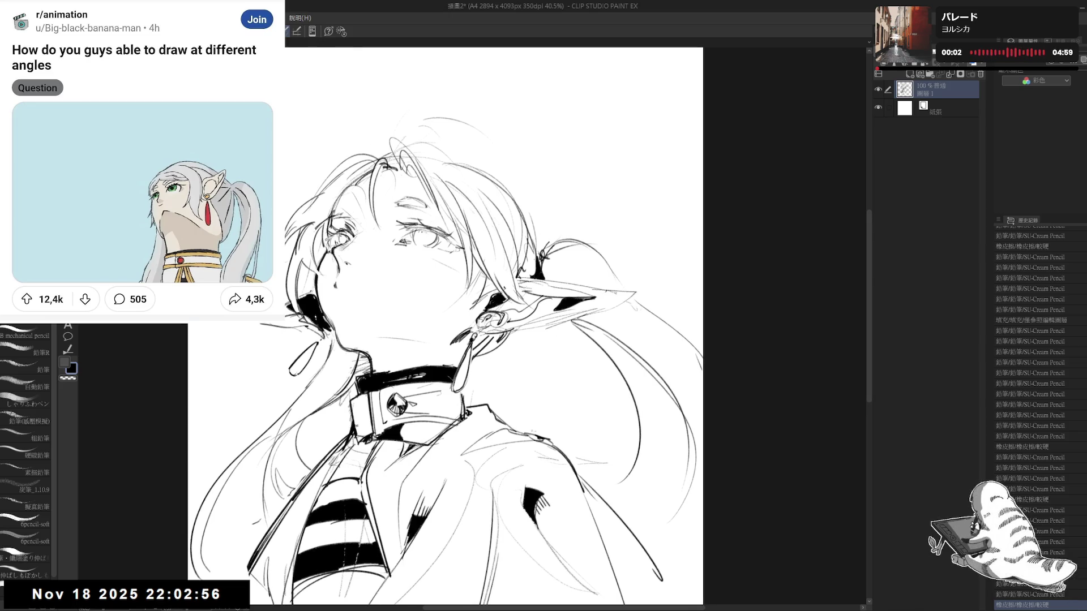
pyautogui.moveTo(411, 231); pyautogui.dragTo(428, 245)
pyautogui.hotkey('ctrl', 'z')
pyautogui.hotkey('ctrl', 'y')
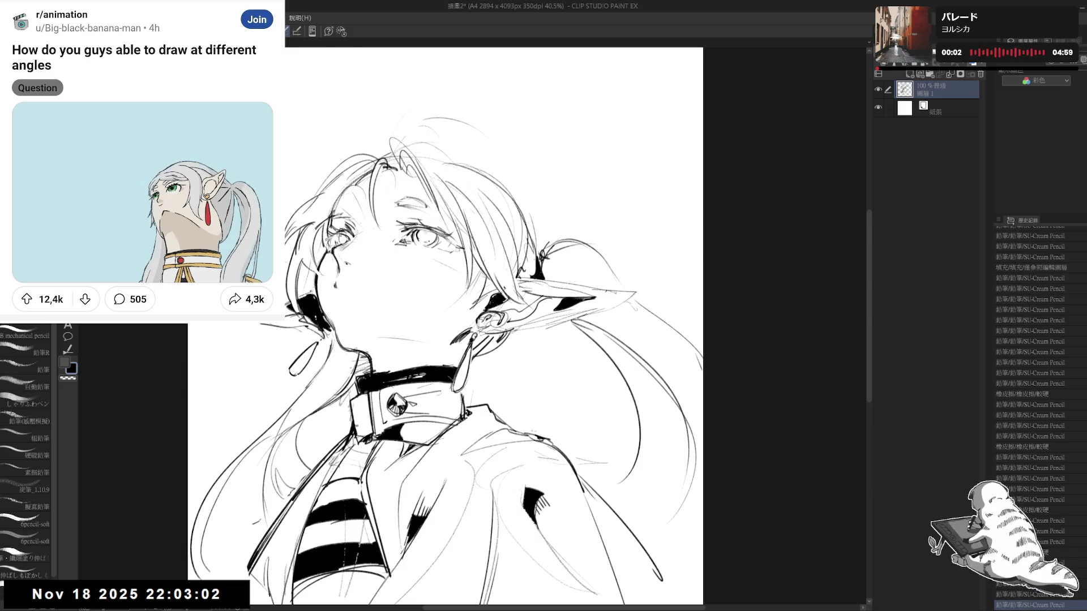
pyautogui.moveTo(423, 234); pyautogui.dragTo(430, 245)
pyautogui.moveTo(425, 238); pyautogui.dragTo(431, 247)
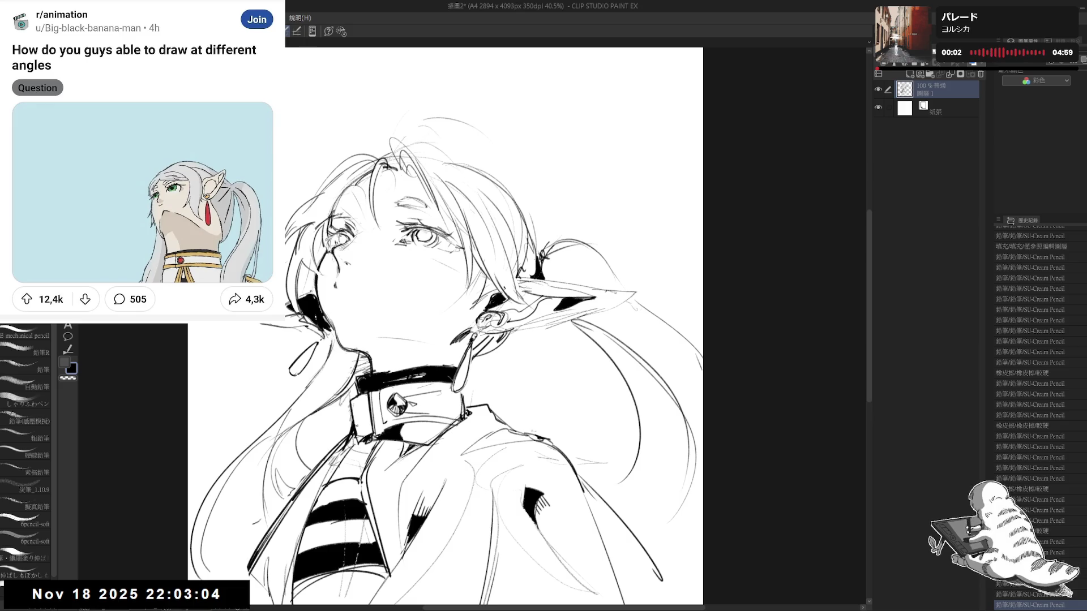
pyautogui.moveTo(327, 298); pyautogui.dragTo(333, 305)
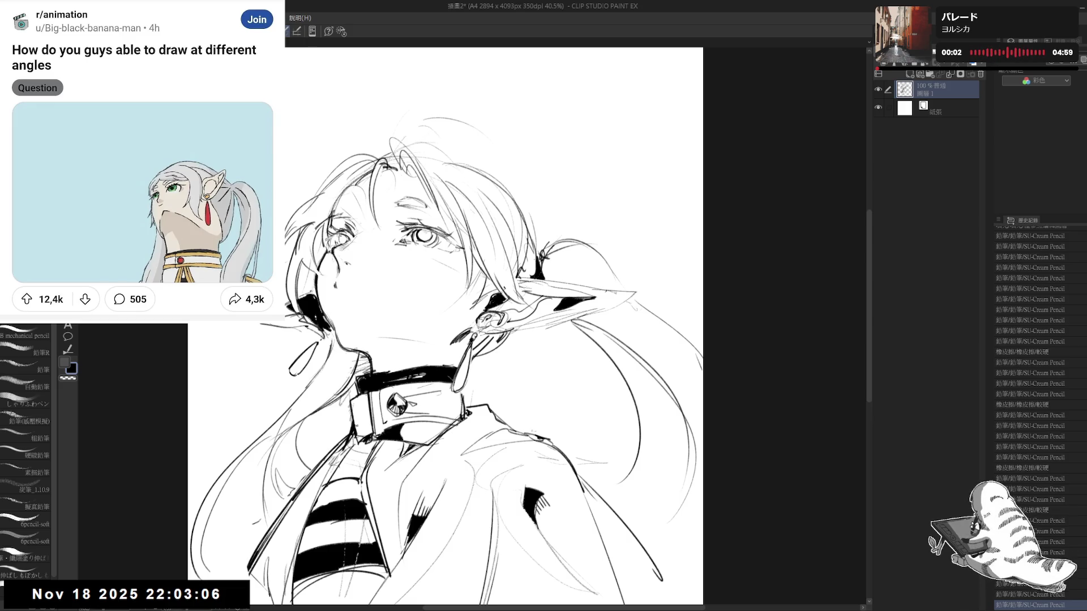
pyautogui.press('h')
pyautogui.press('h')
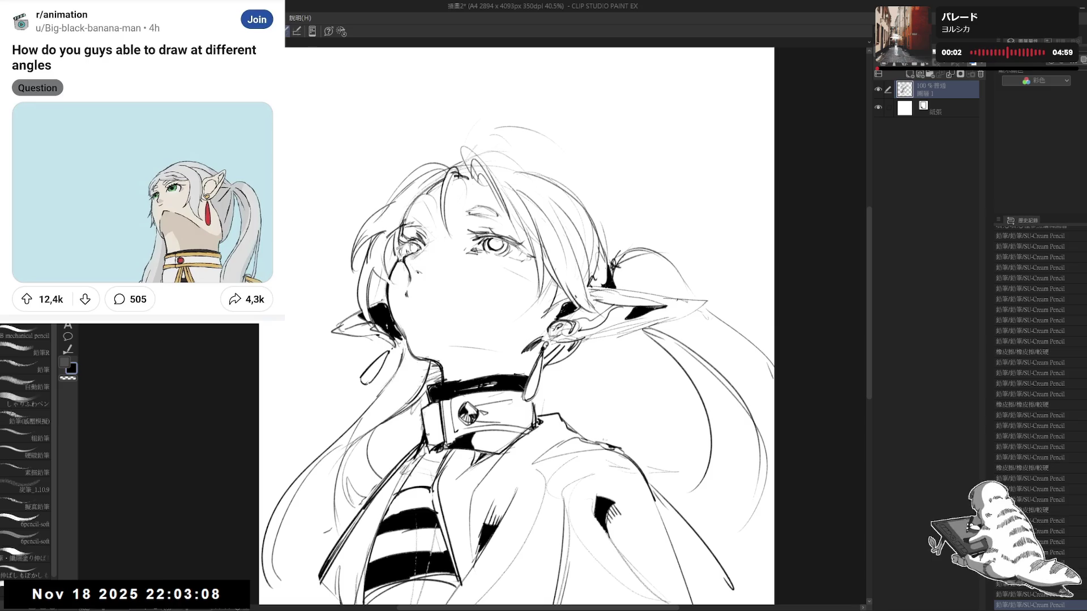
pyautogui.scroll(2, 606, 217)
# - Erase stray marks near the eye and touch up the lines along the face
pyautogui.press('e')
pyautogui.moveTo(458, 251); pyautogui.dragTo(471, 263)
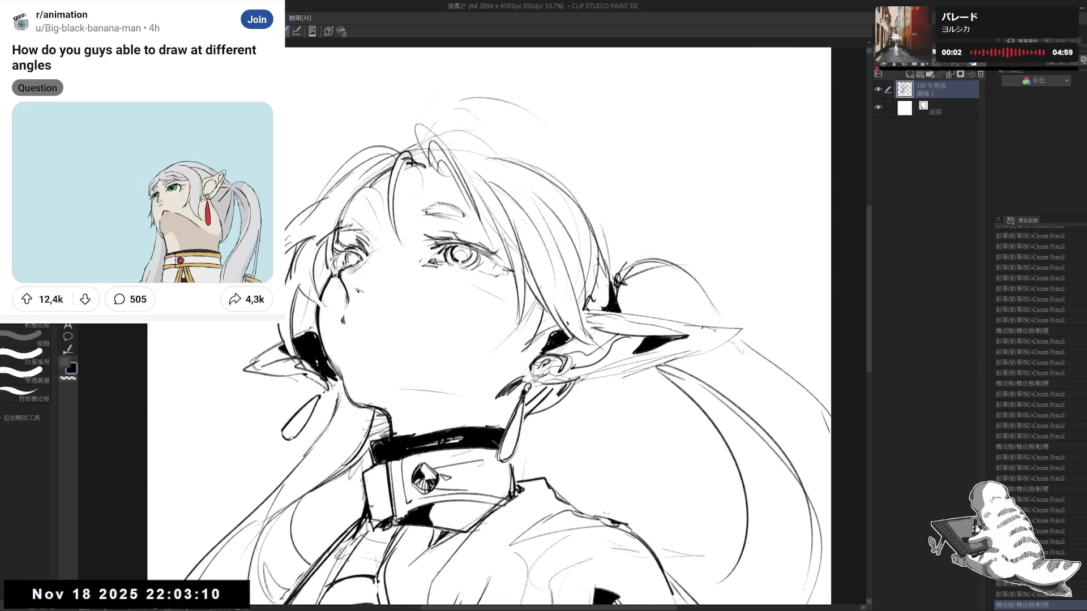
pyautogui.press('p')
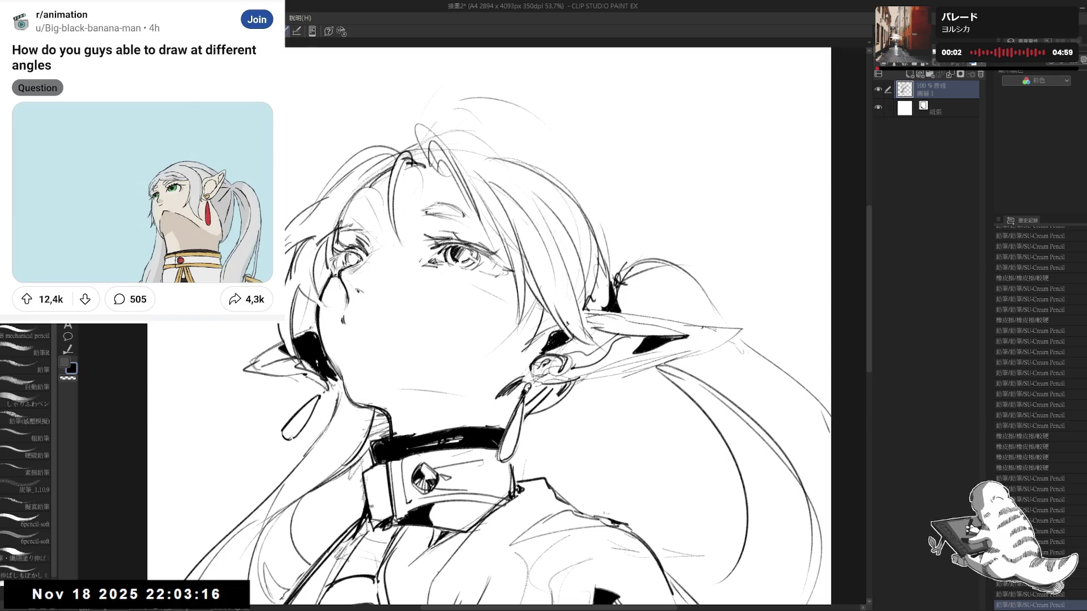
pyautogui.moveTo(395, 342)
pyautogui.mouseDown()
pyautogui.moveTo(382, 313)
pyautogui.moveTo(408, 294)
pyautogui.mouseUp()
pyautogui.scroll(-3, 382, 313)
pyautogui.press('e')
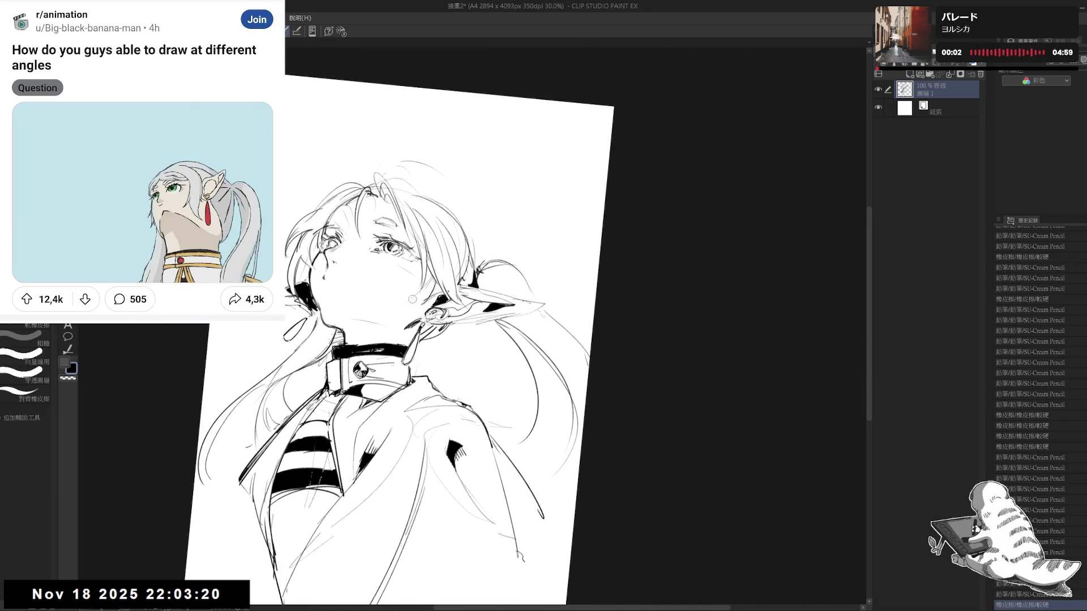
pyautogui.press('p')
pyautogui.moveTo(409, 246); pyautogui.dragTo(425, 294)
pyautogui.moveTo(408, 226); pyautogui.dragTo(418, 296)
pyautogui.moveTo(395, 205); pyautogui.dragTo(407, 293)
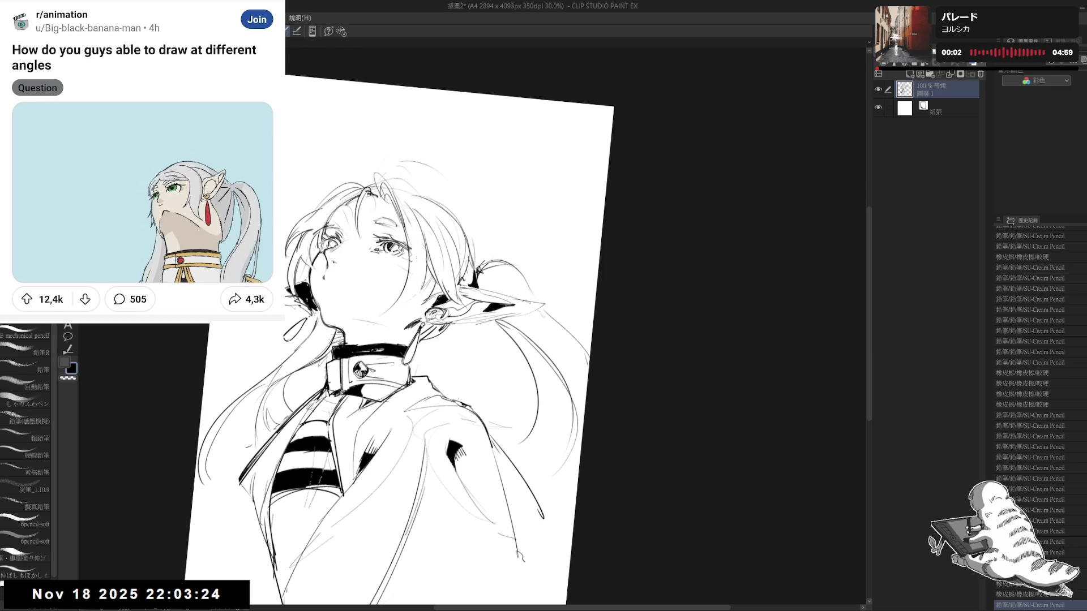
# - Redraw a shorter curved stroke along the top of the hair
pyautogui.moveTo(369, 182); pyautogui.dragTo(433, 158)
pyautogui.hotkey('ctrl', 'z')
pyautogui.moveTo(371, 188); pyautogui.dragTo(404, 162)
pyautogui.press('e')
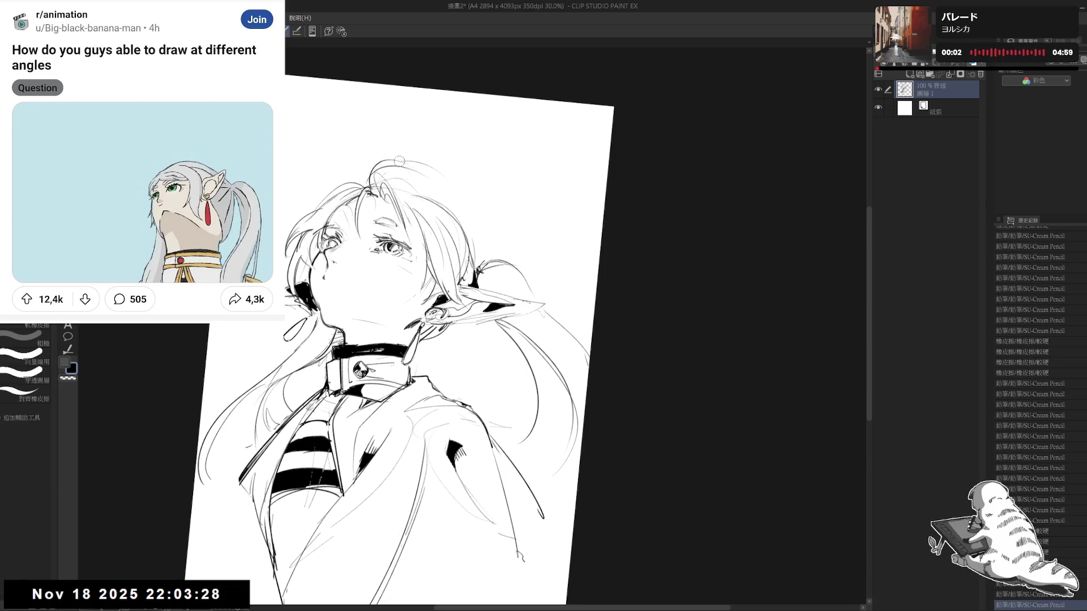
pyautogui.press('p')
pyautogui.press('h')
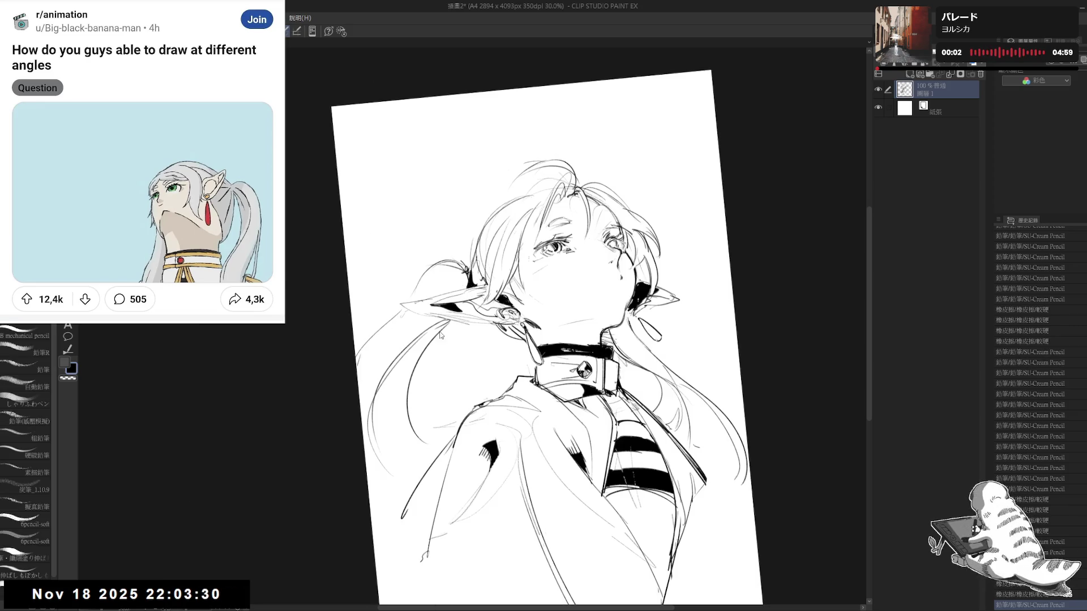
pyautogui.press('h')
# - Rework the hair stroke beside the face through several undo-and-redraw passes
pyautogui.moveTo(406, 187); pyautogui.dragTo(390, 261)
pyautogui.hotkey('ctrl', 'z')
pyautogui.moveTo(425, 194); pyautogui.dragTo(390, 264)
pyautogui.hotkey('ctrl', 'z')
pyautogui.moveTo(410, 202); pyautogui.dragTo(396, 279)
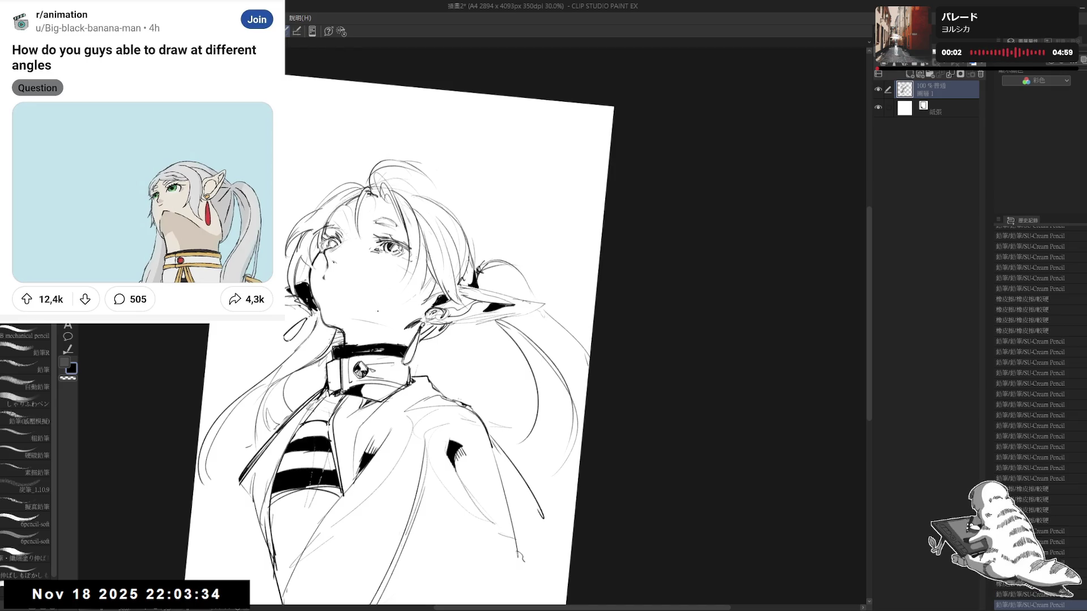
pyautogui.press('e')
pyautogui.press('p')
pyautogui.press('e')
pyautogui.press('p')
pyautogui.moveTo(416, 249); pyautogui.dragTo(401, 283)
# - Erase small leftover bits of the sketch and clean up the line at the nose
pyautogui.hotkey('ctrl', '@')
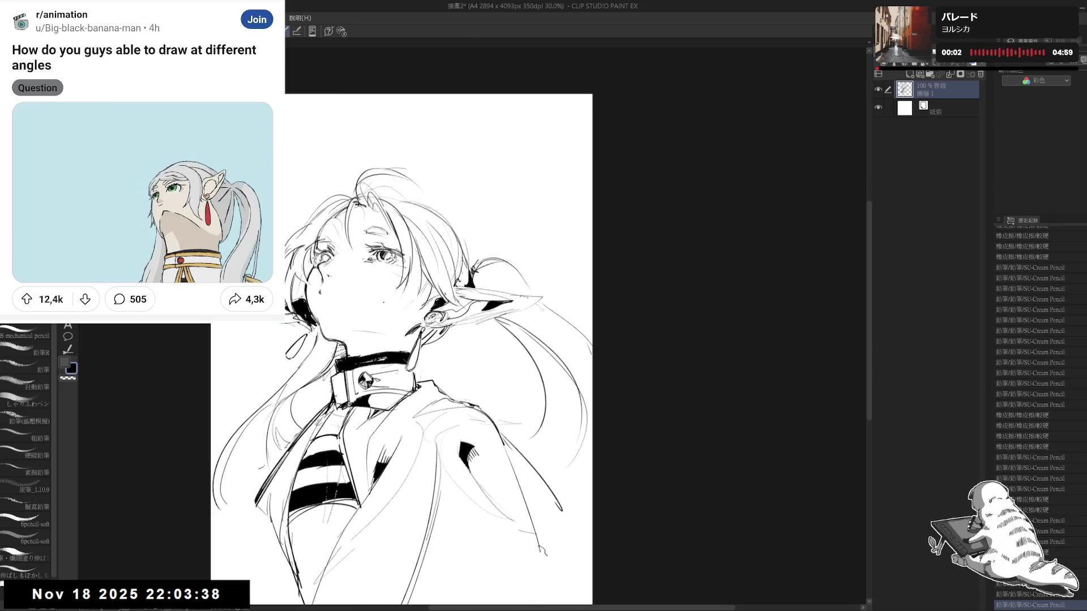
pyautogui.press('h')
pyautogui.hotkey('ctrl', '+')
pyautogui.press('e')
pyautogui.moveTo(473, 196); pyautogui.dragTo(463, 214)
pyautogui.press('p')
pyautogui.press('e')
pyautogui.moveTo(457, 268); pyautogui.dragTo(451, 287)
pyautogui.press('p')
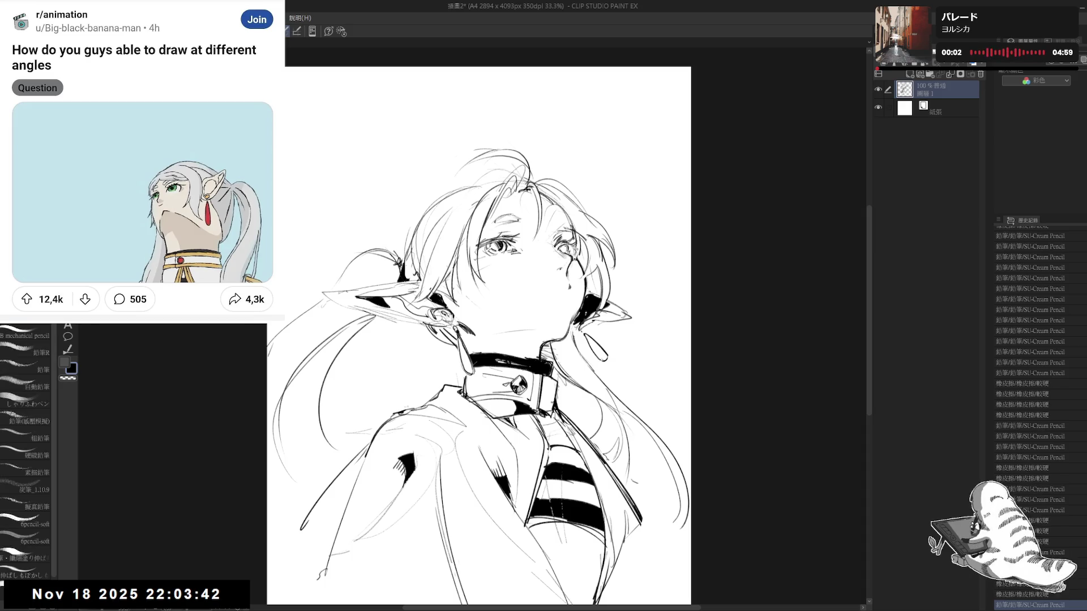
pyautogui.press('h')
pyautogui.press('e')
pyautogui.moveTo(359, 278); pyautogui.dragTo(362, 293)
pyautogui.press('p')
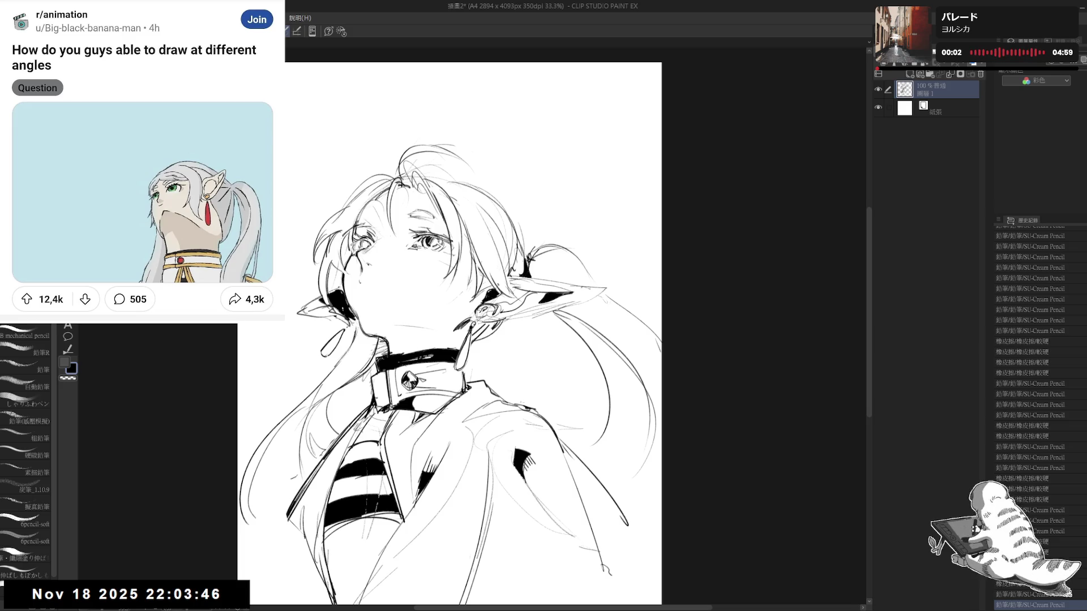
# - Try small strokes near the nose, undo them, and add a small mark with the view tilted
pyautogui.moveTo(385, 282)
pyautogui.mouseDown()
pyautogui.moveTo(401, 289)
pyautogui.moveTo(359, 287)
pyautogui.moveTo(365, 279)
pyautogui.mouseUp()
pyautogui.hotkey('ctrl', 'z')
pyautogui.hotkey('ctrl', 'z')
pyautogui.press('e')
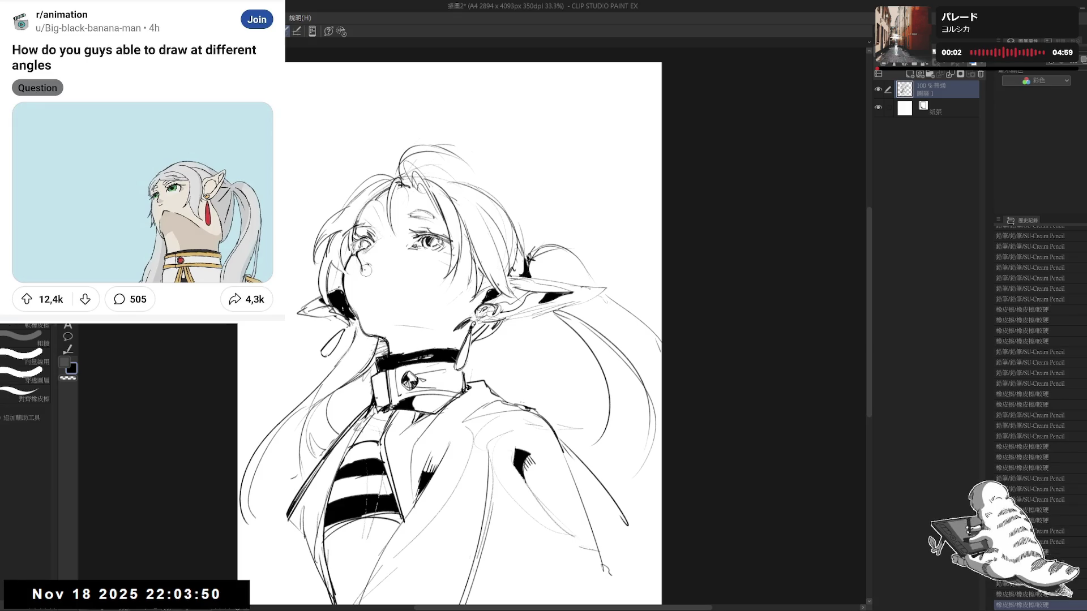
pyautogui.press('p')
pyautogui.press('-')
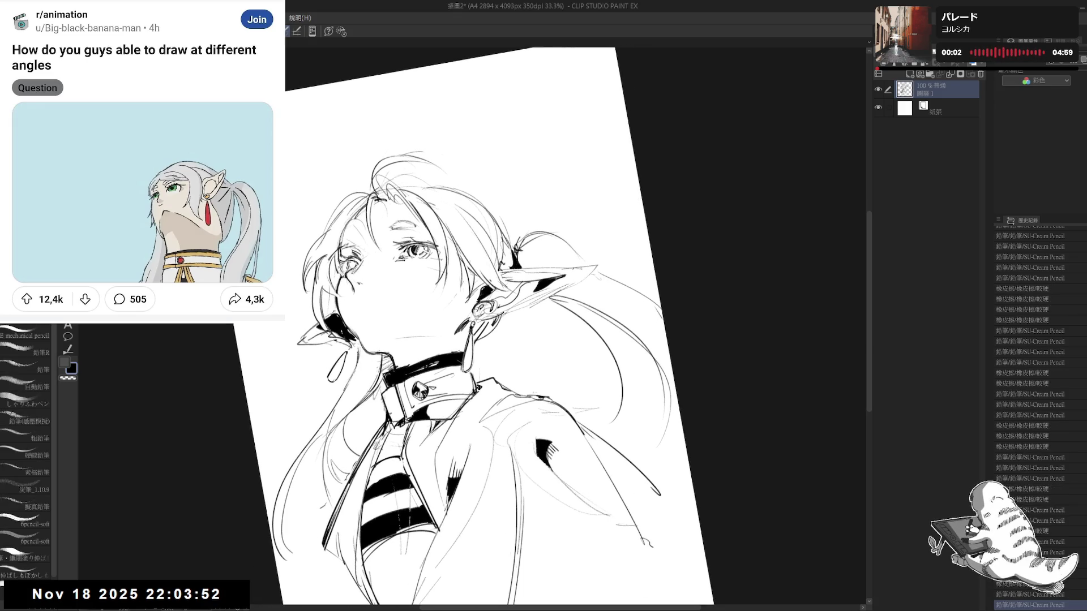
pyautogui.moveTo(643, 537); pyautogui.dragTo(652, 545)
pyautogui.press('e')
pyautogui.press('p')
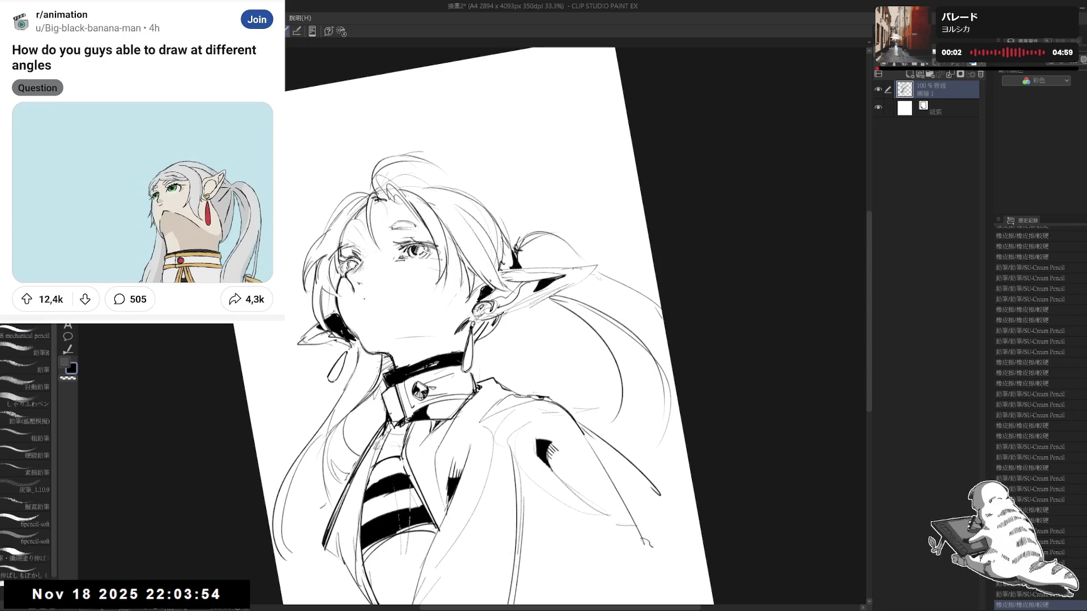
# - Erase the small circle near the neck and try a small mark near the collar
pyautogui.press('^')
pyautogui.press('^')
pyautogui.press('^')
pyautogui.press('e')
pyautogui.moveTo(388, 267); pyautogui.dragTo(398, 276)
pyautogui.press('p')
pyautogui.press('e')
pyautogui.press('p')
pyautogui.moveTo(424, 289); pyautogui.dragTo(454, 314)
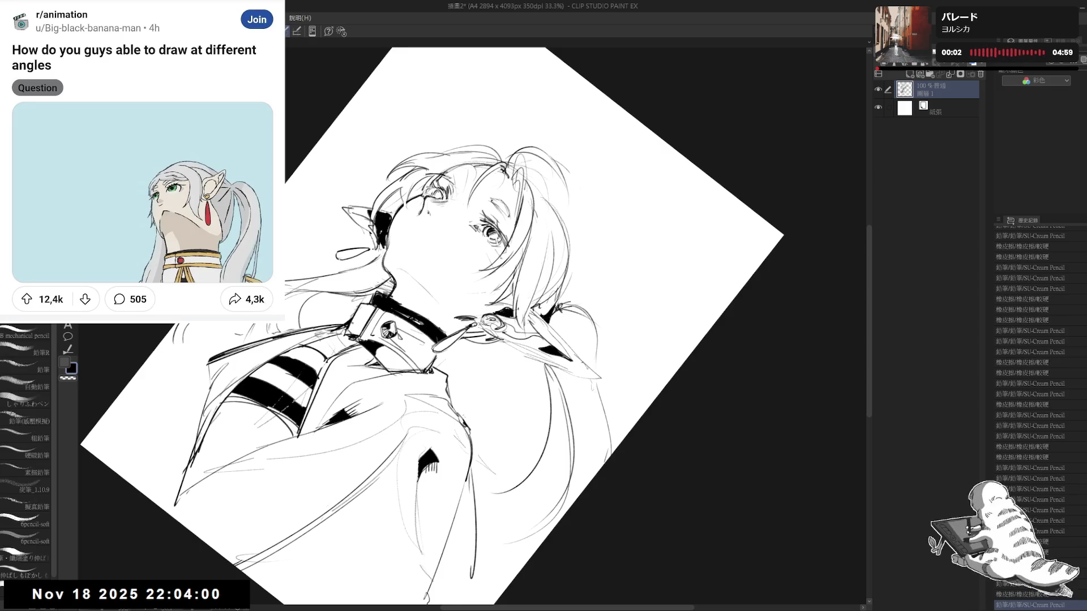
# - Draw a short line along the chin and undo it
pyautogui.press('-')
pyautogui.press('-')
pyautogui.press('-')
pyautogui.press('e')
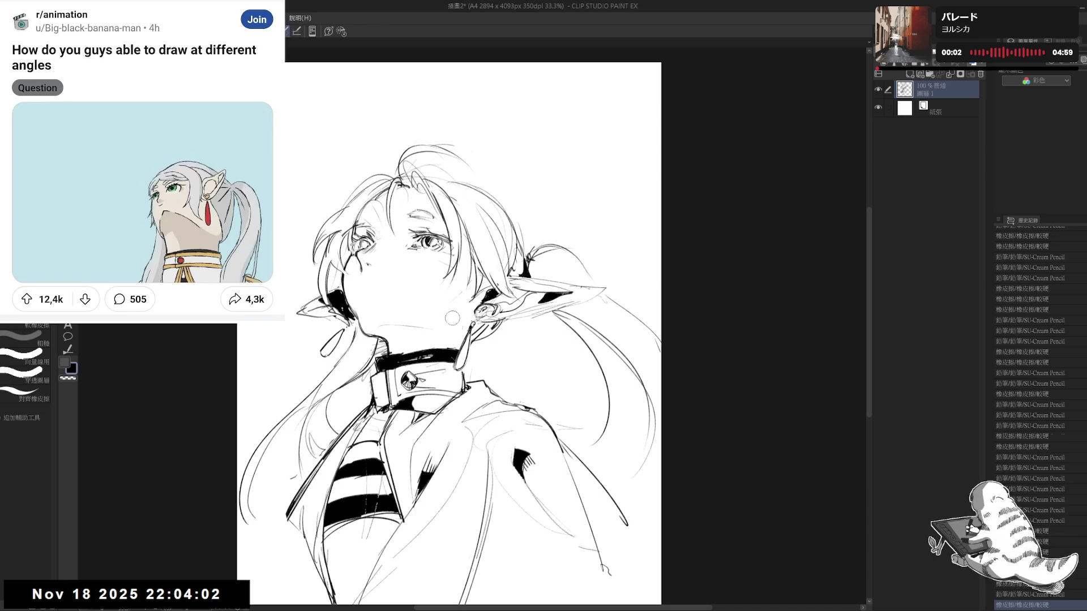
pyautogui.press('p')
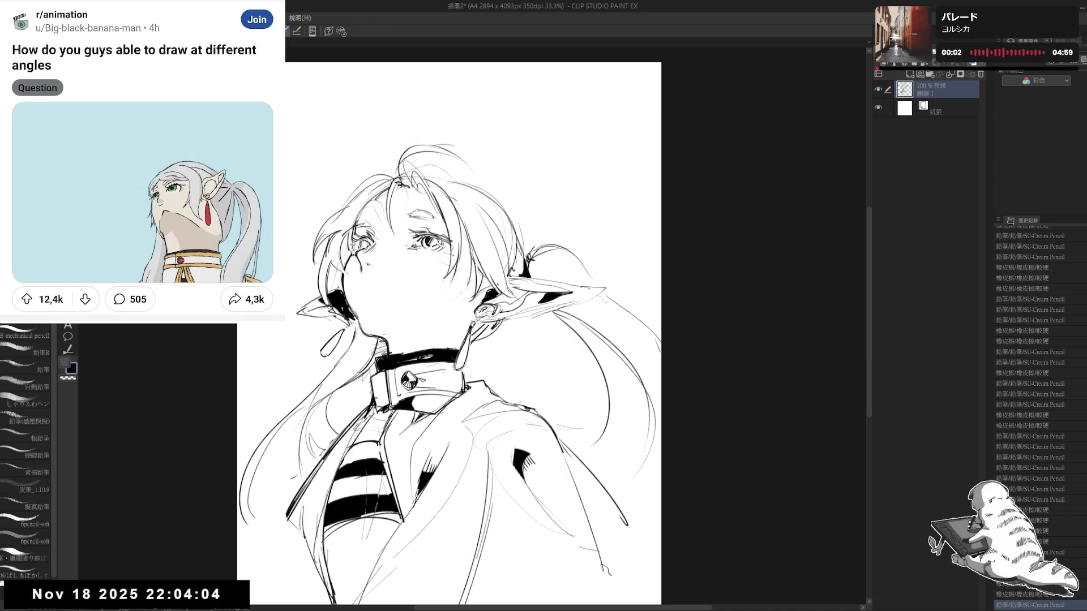
pyautogui.press('e')
pyautogui.press('^')
pyautogui.press('^')
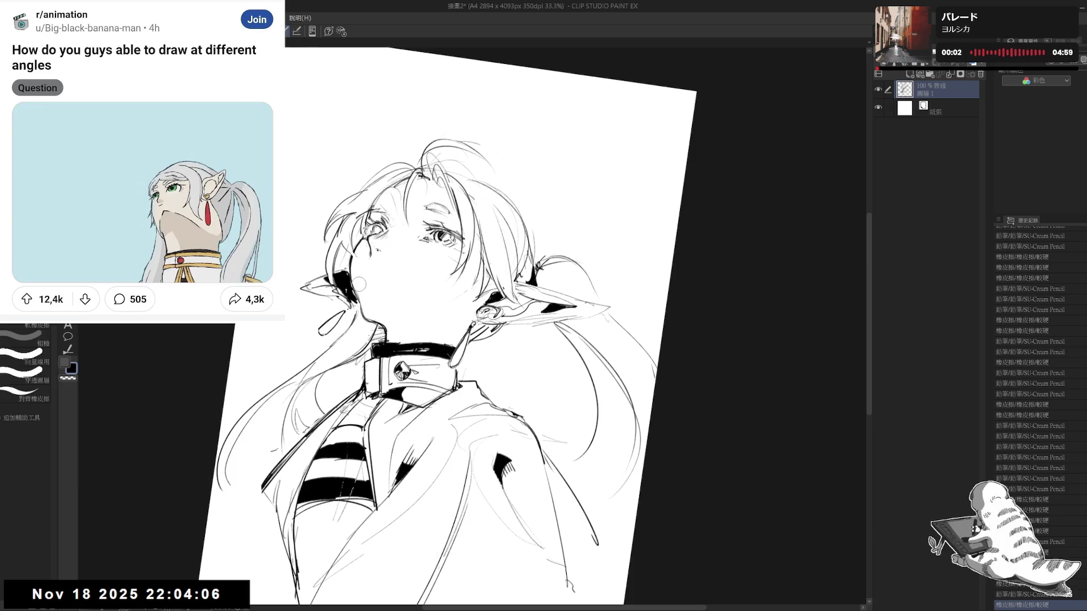
pyautogui.press('p')
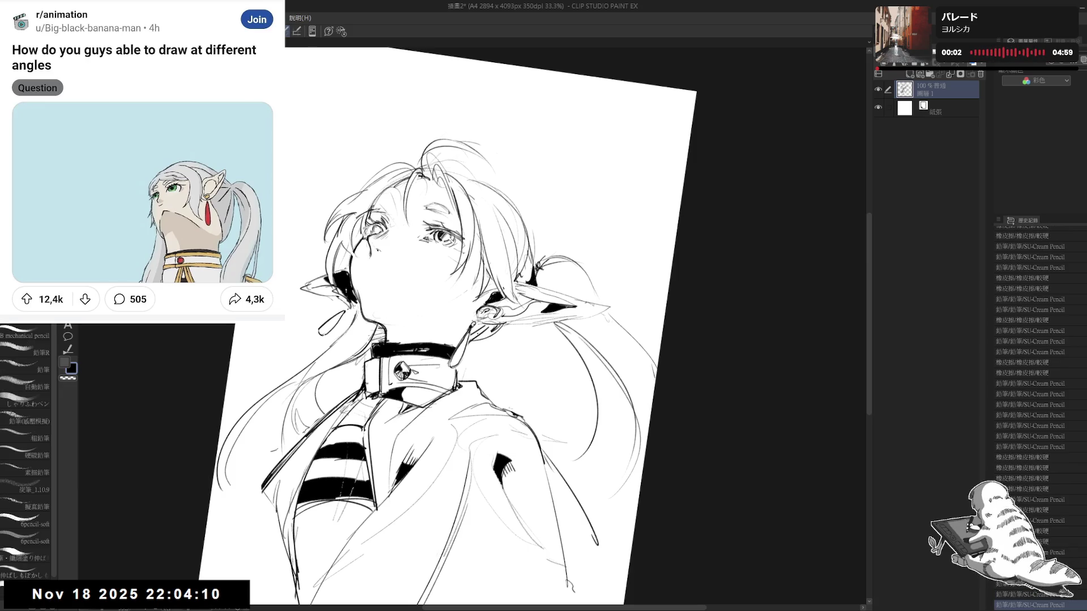
pyautogui.moveTo(384, 312); pyautogui.dragTo(462, 316)
pyautogui.hotkey('ctrl', 'z')
pyautogui.hotkey('ctrl', 'z')
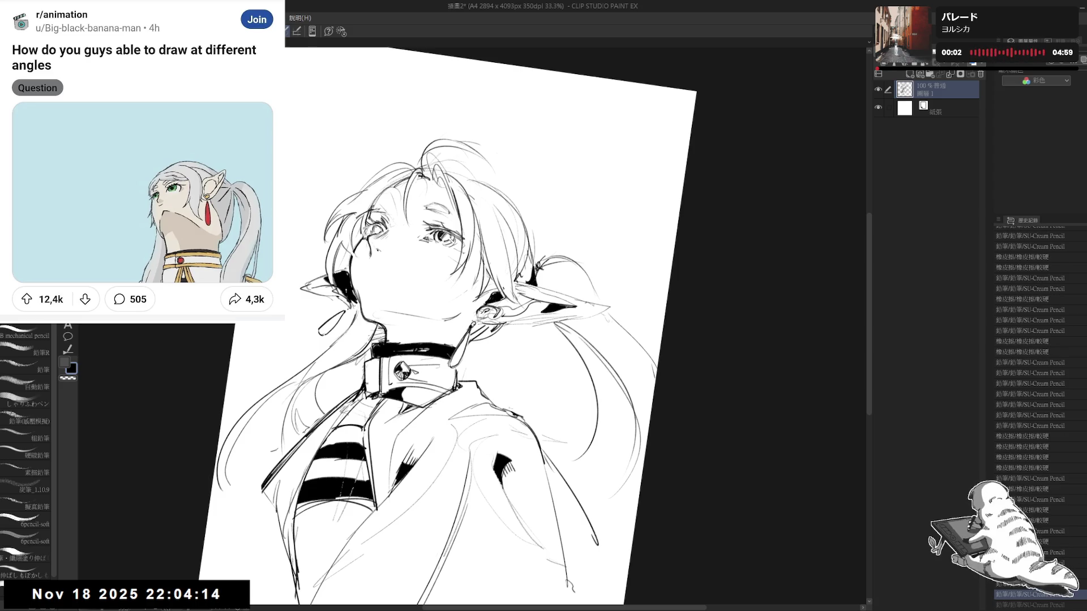
# - Erase short marks near the chin with the canvas rotated, then straighten the view
pyautogui.moveTo(459, 314)
pyautogui.mouseDown()
pyautogui.moveTo(483, 408)
pyautogui.moveTo(485, 384)
pyautogui.mouseUp()
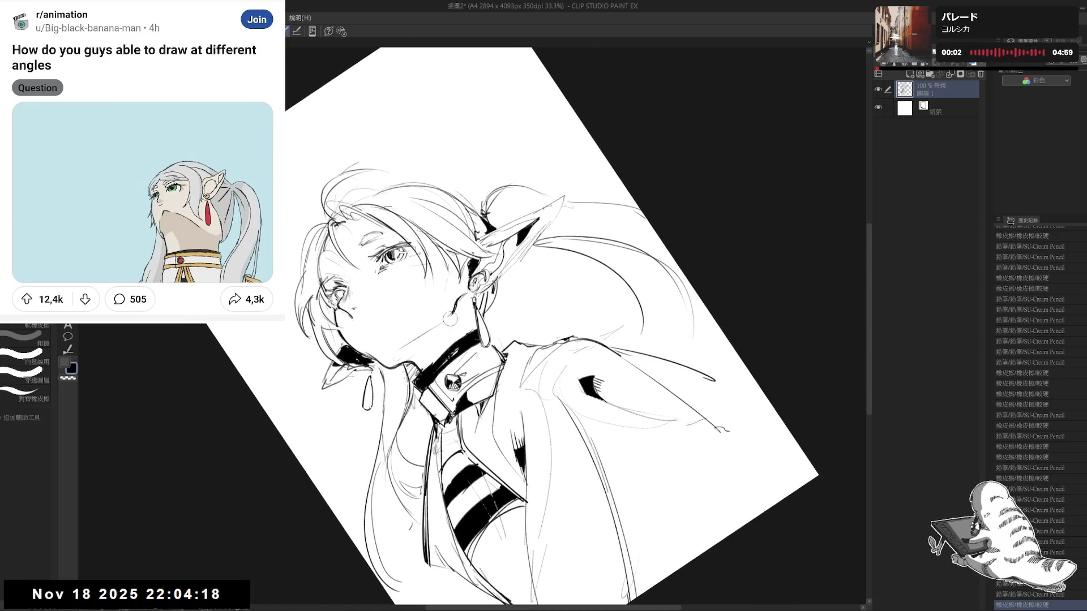
pyautogui.moveTo(444, 321); pyautogui.dragTo(464, 298)
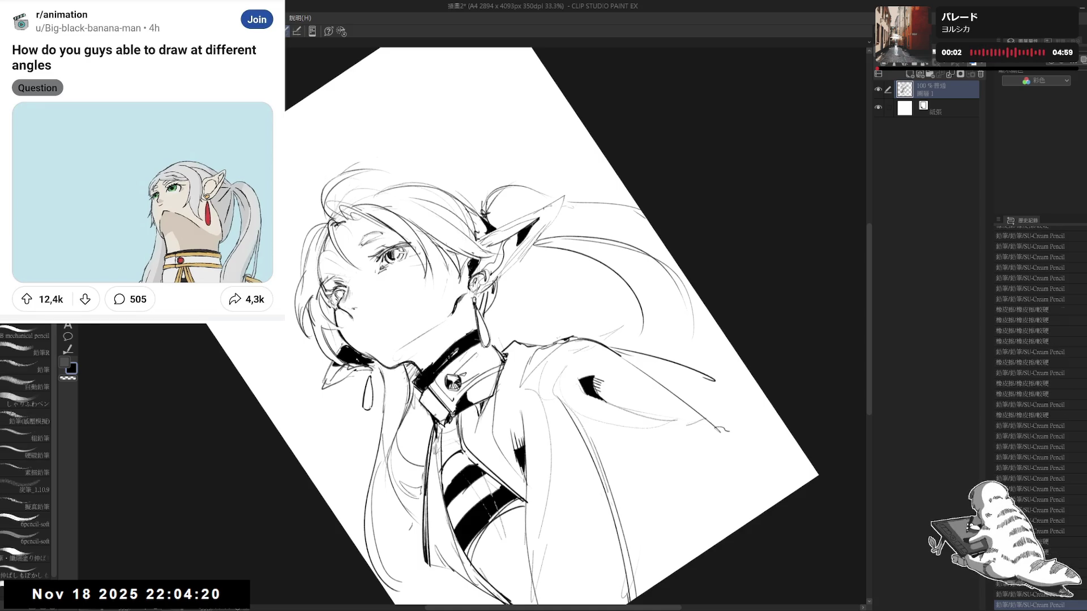
pyautogui.hotkey('ctrl', '@')
pyautogui.moveTo(509, 324); pyautogui.dragTo(551, 399)
pyautogui.moveTo(459, 311); pyautogui.dragTo(474, 298)
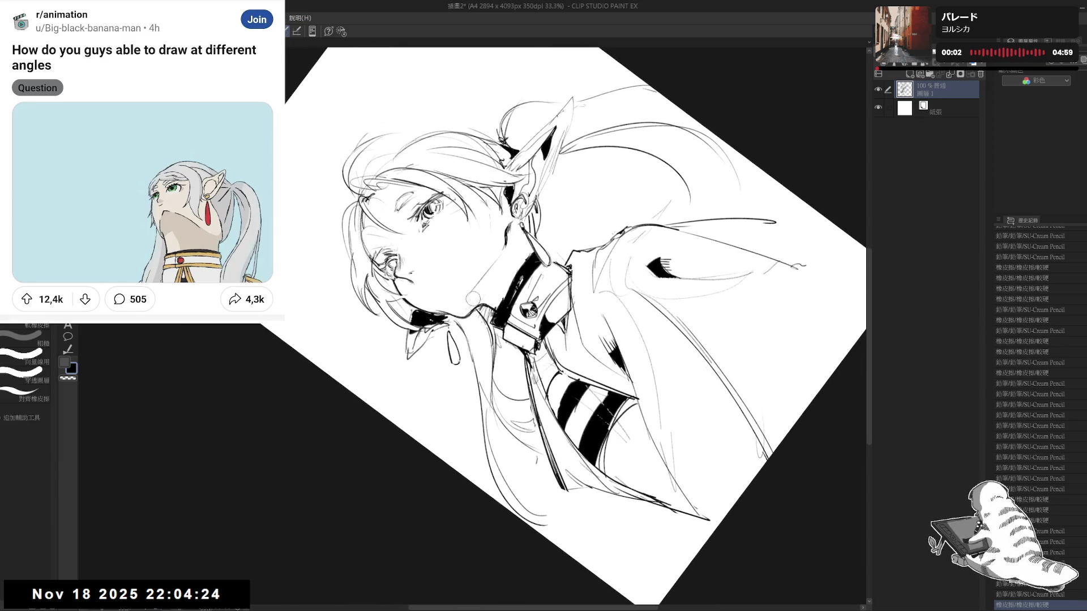
pyautogui.press('p')
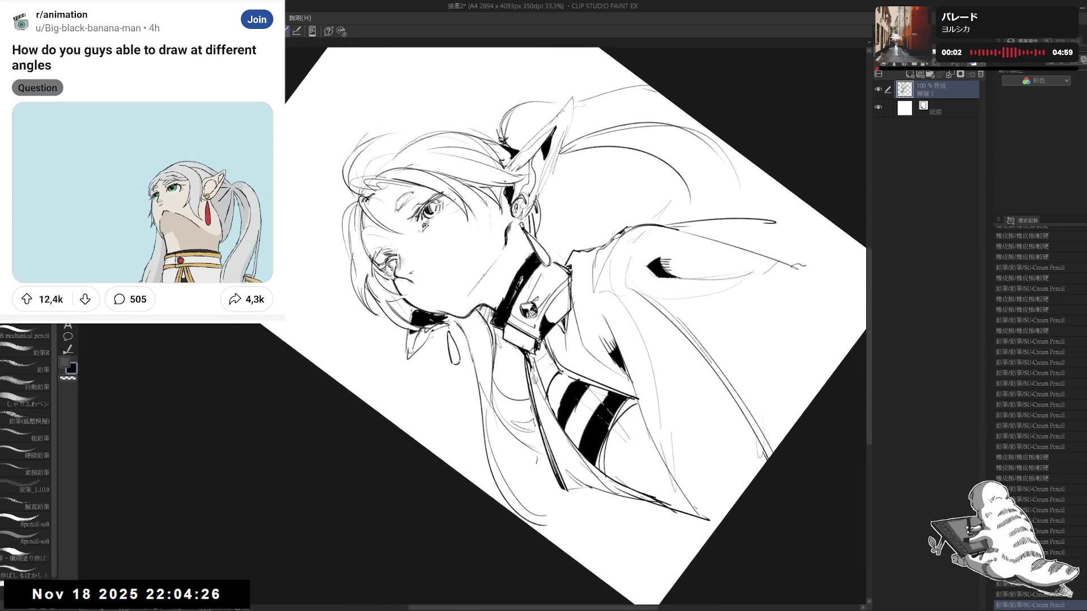
pyautogui.hotkey('ctrl', '@')
pyautogui.moveTo(538, 287); pyautogui.dragTo(529, 295)
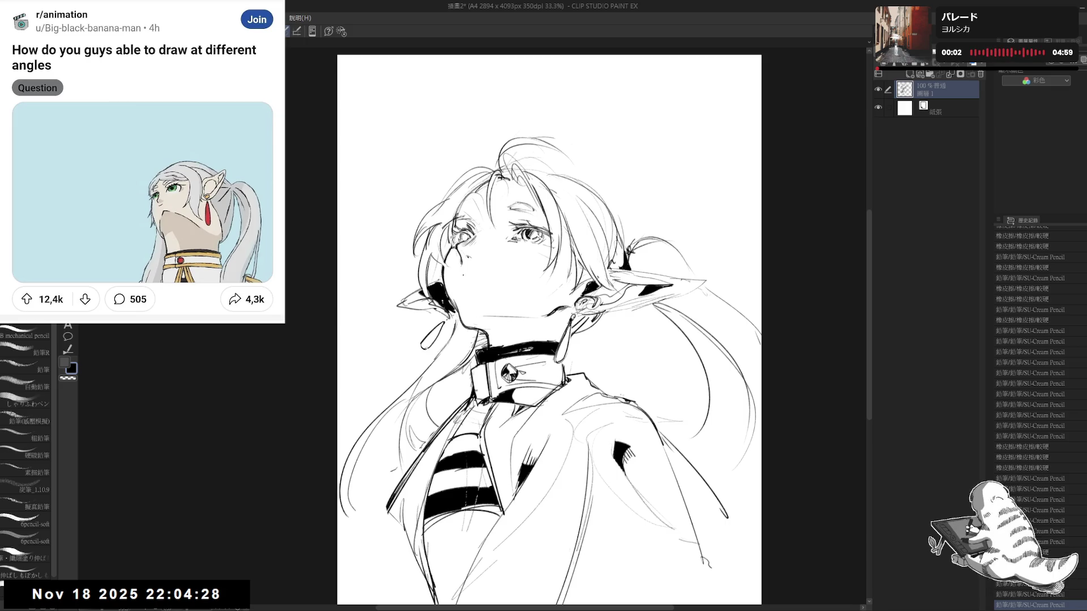
# - Redraw the small mouth stroke and erase stray marks beside it, checking mirrored and tilted
pyautogui.moveTo(467, 273)
pyautogui.mouseDown()
pyautogui.moveTo(501, 280)
pyautogui.moveTo(474, 277)
pyautogui.mouseUp()
pyautogui.press('e')
pyautogui.press('p')
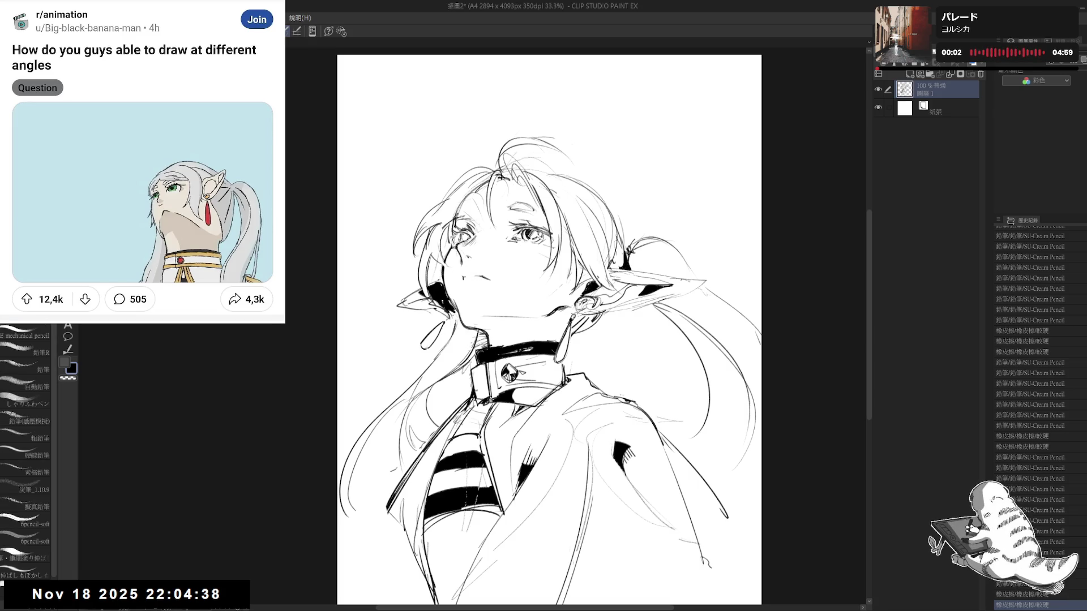
pyautogui.press('e')
pyautogui.moveTo(477, 275); pyautogui.dragTo(485, 281)
pyautogui.press('p')
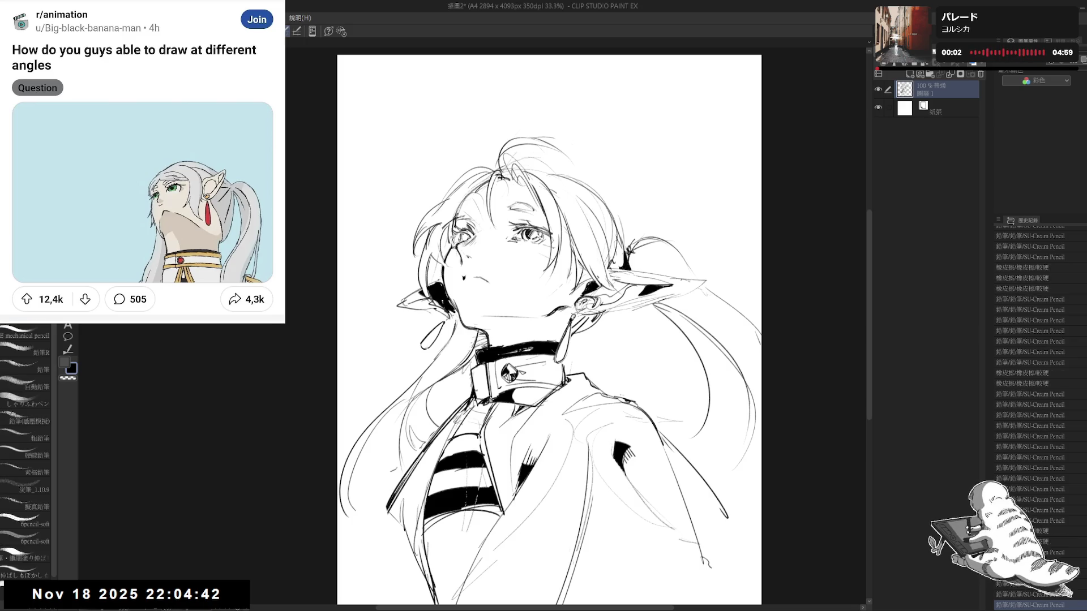
pyautogui.press('h')
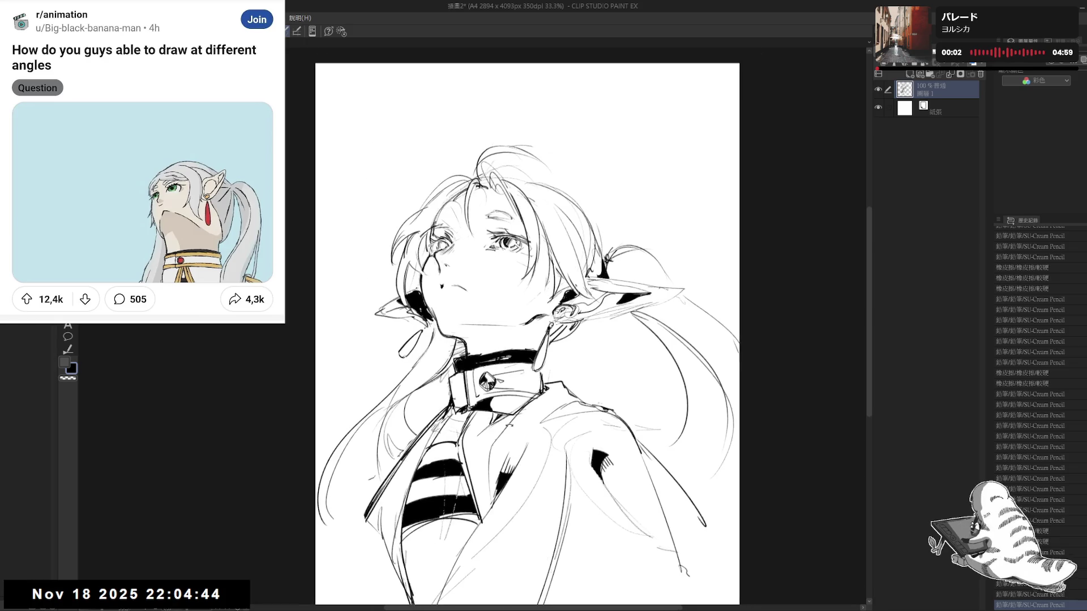
pyautogui.press('-')
pyautogui.moveTo(477, 275); pyautogui.dragTo(484, 280)
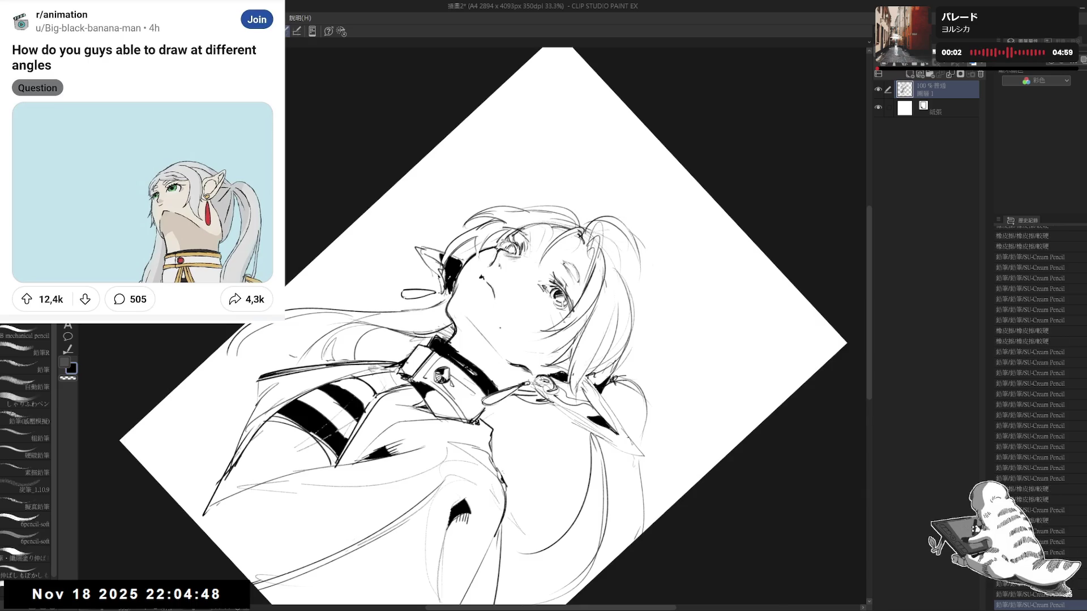
pyautogui.press('^')
# - Lasso the right hair and ear and start a Scale/Rotate transform on them
pyautogui.press('h')
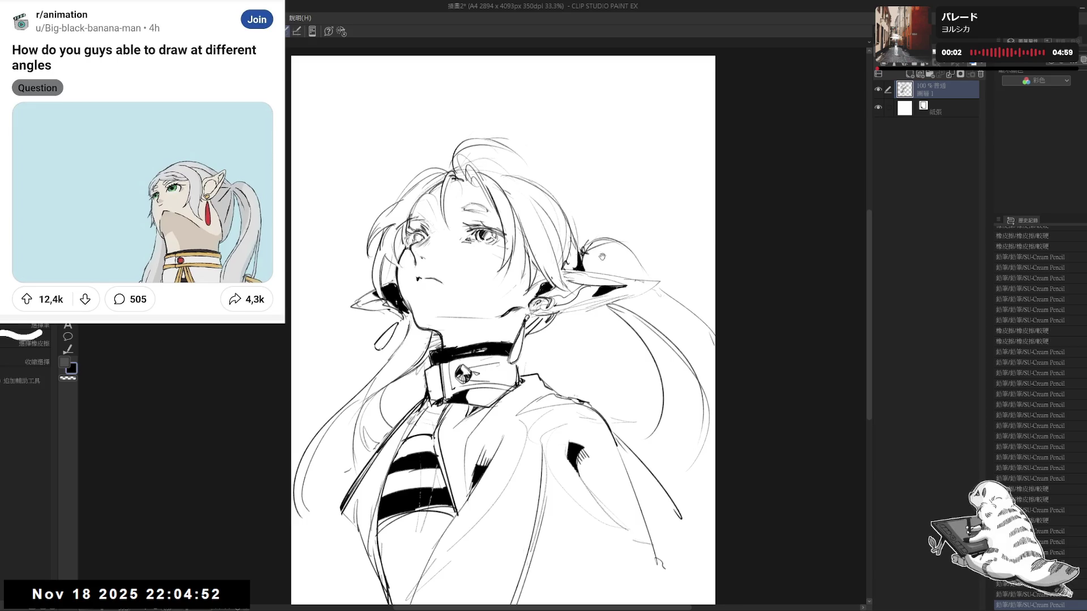
pyautogui.moveTo(552, 211); pyautogui.dragTo(530, 217)
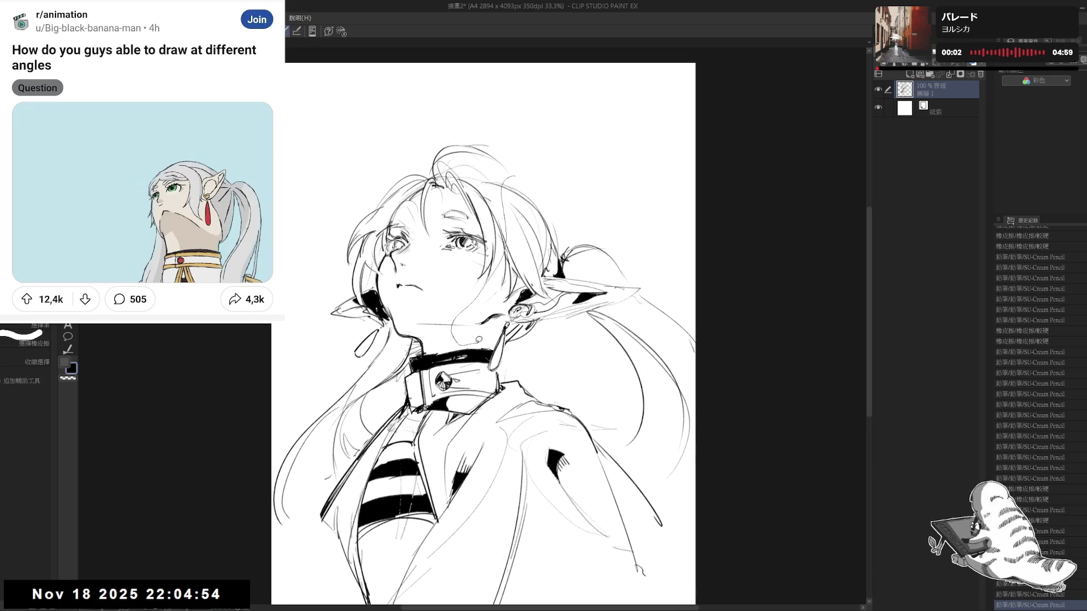
pyautogui.moveTo(616, 338)
pyautogui.mouseDown()
pyautogui.moveTo(630, 300)
pyautogui.moveTo(618, 298)
pyautogui.mouseUp()
pyautogui.hotkey('ctrl', 't')
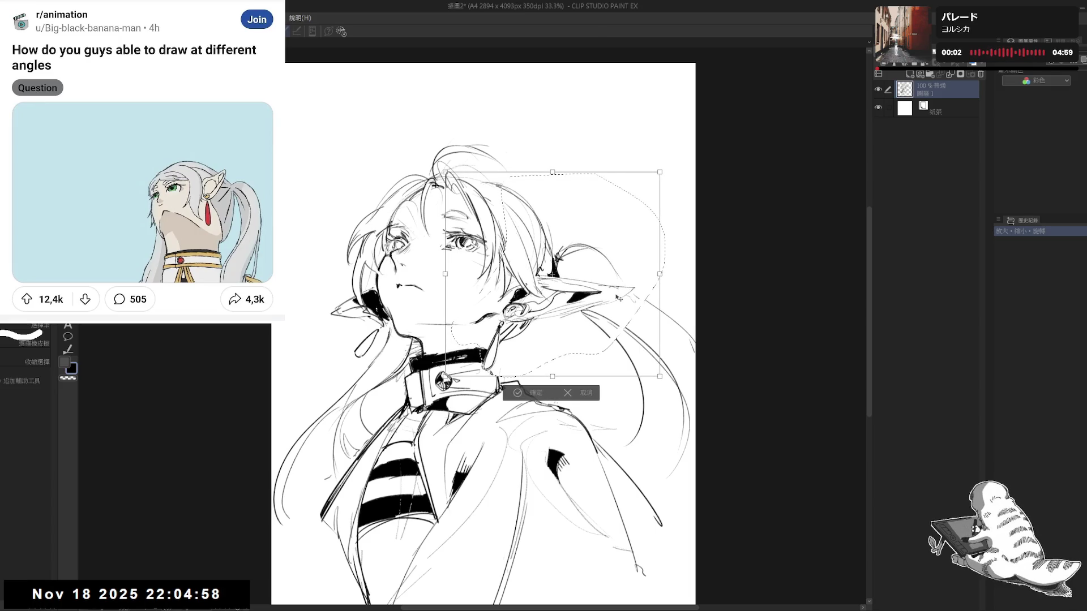
# - Nudge and commit the transformed hair and ear, then lasso-shift the right hair strands
pyautogui.moveTo(616, 298); pyautogui.dragTo(614, 298)
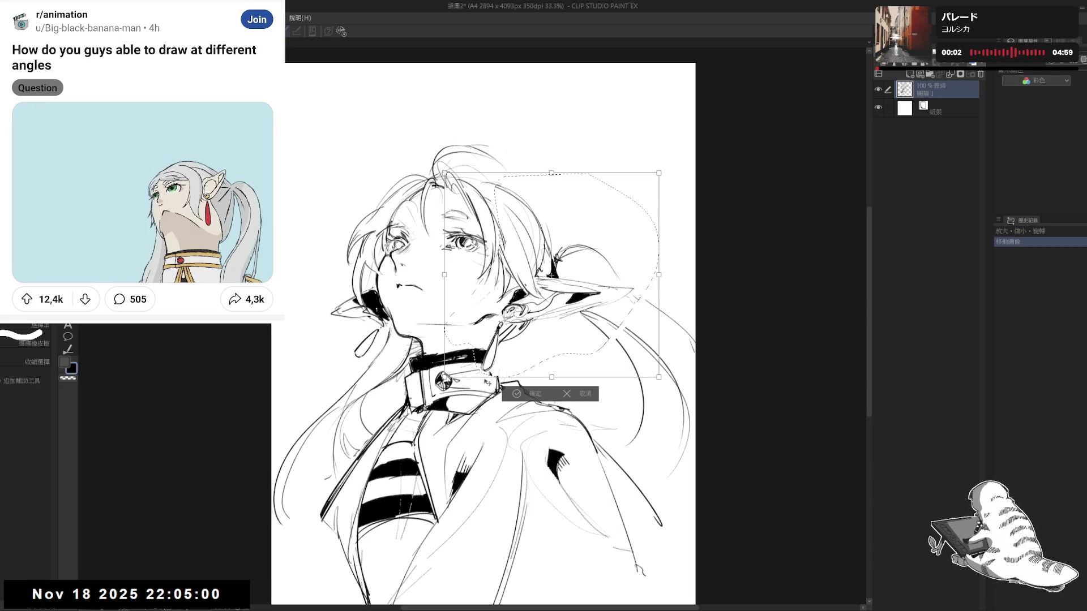
pyautogui.click(535, 396)
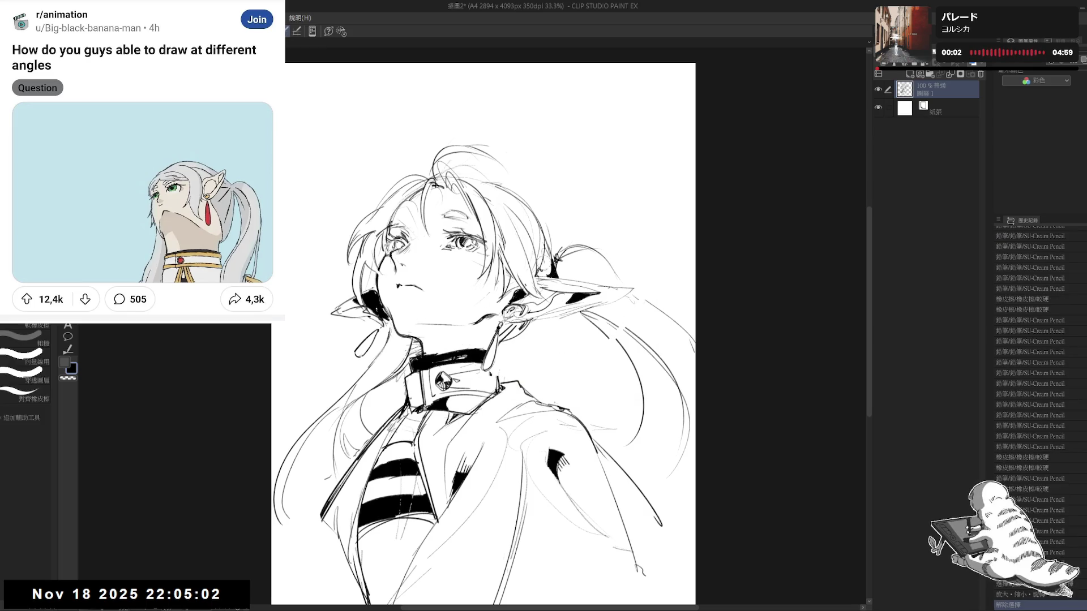
pyautogui.press('m')
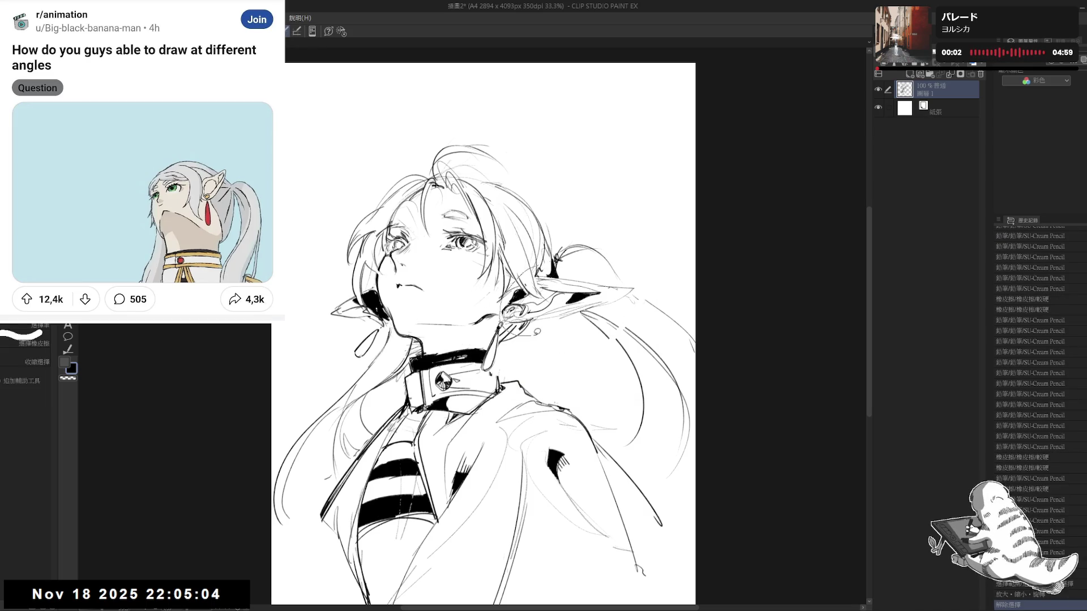
pyautogui.moveTo(644, 293); pyautogui.dragTo(525, 225)
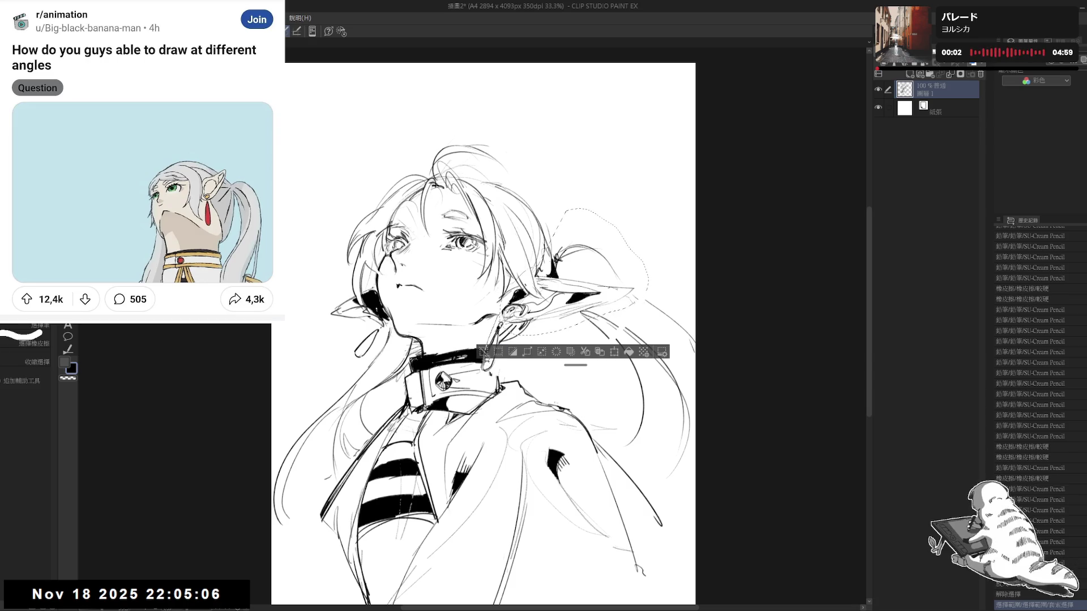
pyautogui.moveTo(486, 355); pyautogui.dragTo(491, 360)
pyautogui.hotkey('ctrl', 'd')
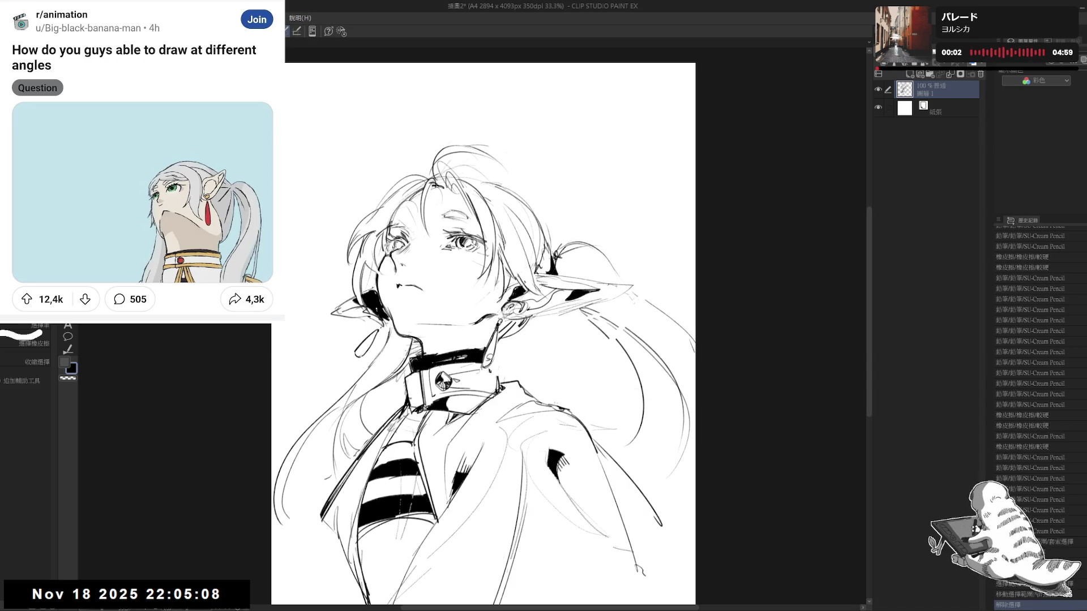
# - Redraw the short chin stroke with the view tilted, then turn the canvas upright
pyautogui.press('p')
pyautogui.moveTo(406, 326)
pyautogui.mouseDown()
pyautogui.moveTo(459, 326)
pyautogui.moveTo(464, 354)
pyautogui.mouseUp()
pyautogui.press('p')
pyautogui.hotkey('ctrl', 'z')
pyautogui.moveTo(722, 255)
pyautogui.mouseDown()
pyautogui.moveTo(748, 306)
pyautogui.moveTo(765, 390)
pyautogui.mouseUp()
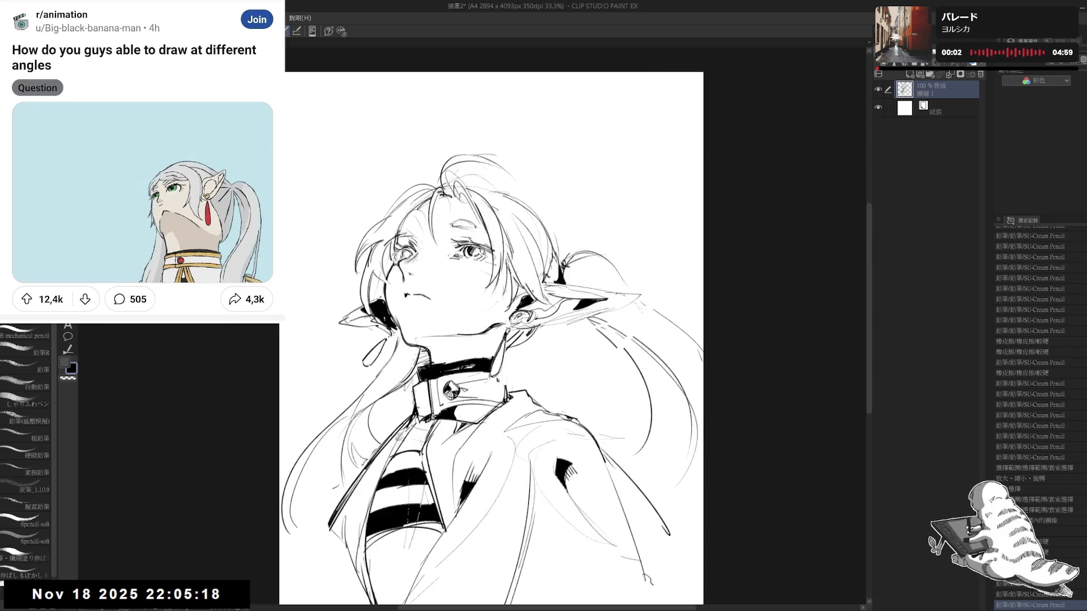
pyautogui.press('h')
pyautogui.press('e')
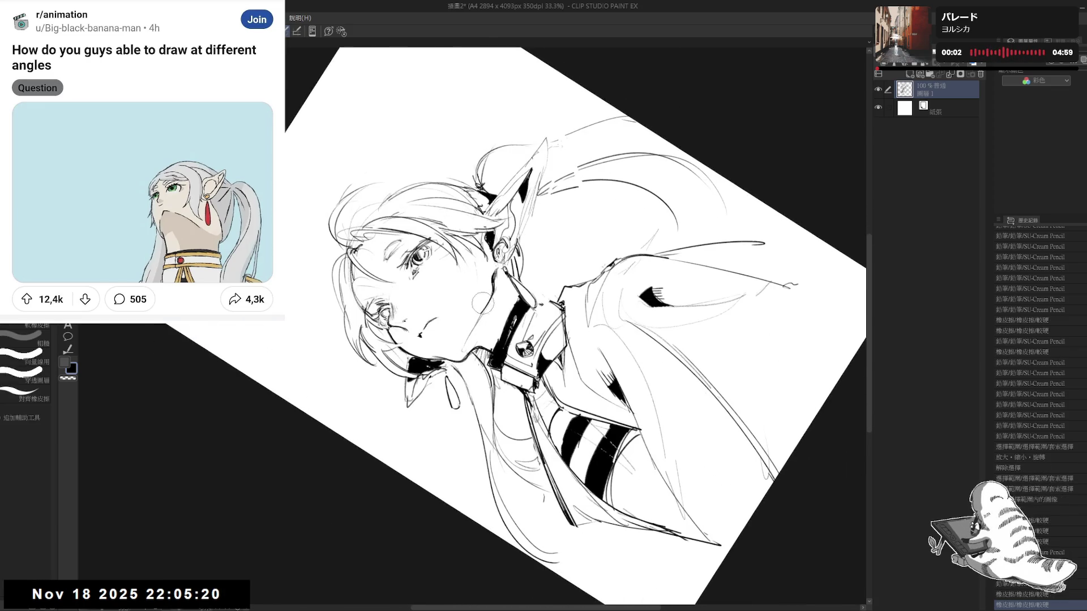
pyautogui.press('p')
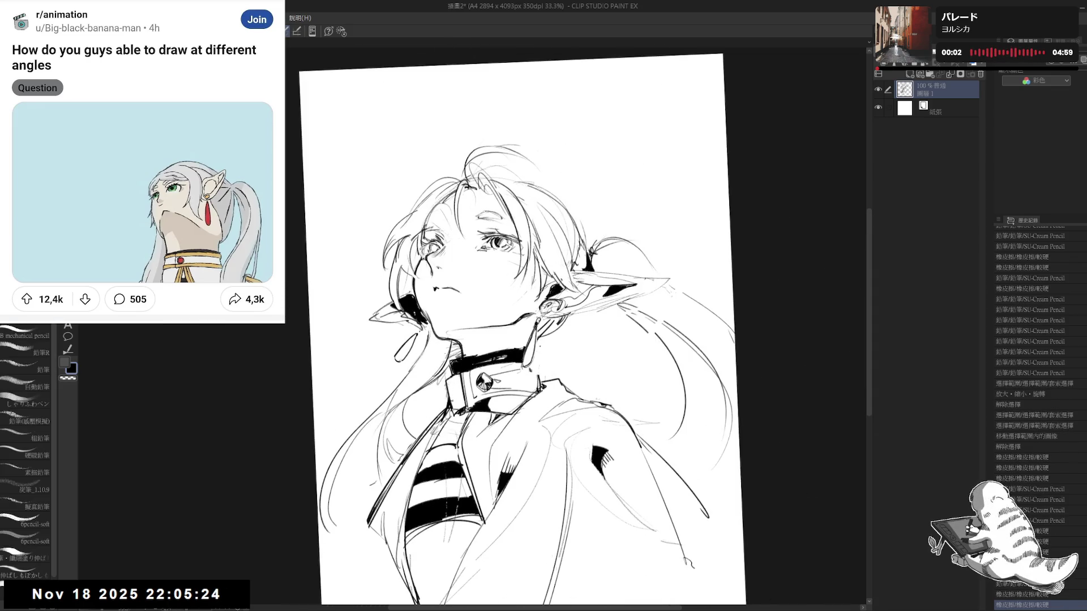
pyautogui.press('e')
pyautogui.press('p')
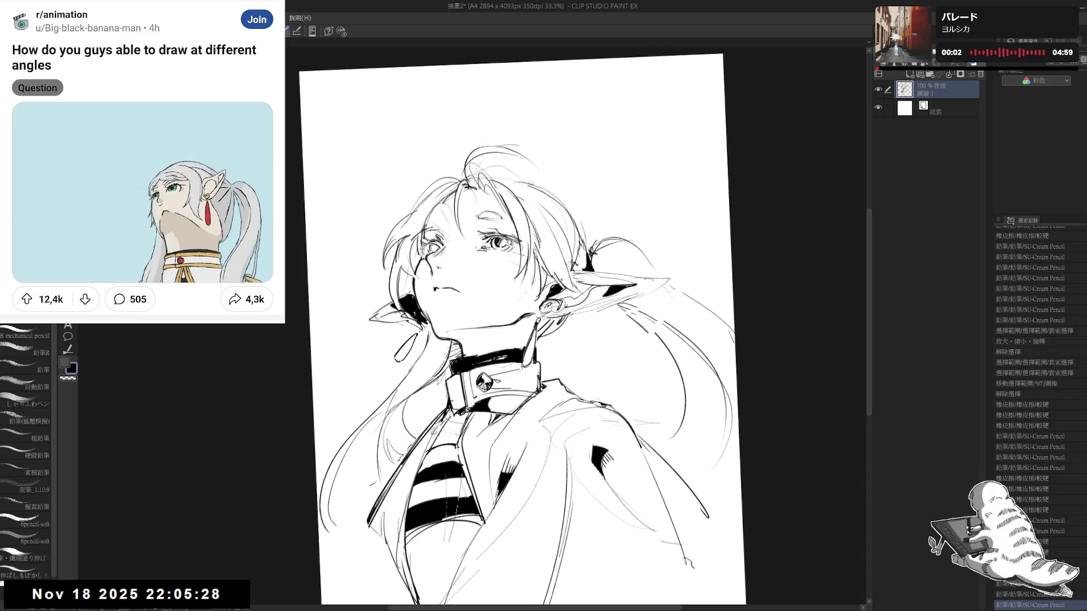
pyautogui.moveTo(595, 357)
pyautogui.mouseDown()
pyautogui.moveTo(526, 476)
pyautogui.moveTo(476, 323)
pyautogui.mouseUp()
pyautogui.press('p')
pyautogui.hotkey('ctrl', '0')
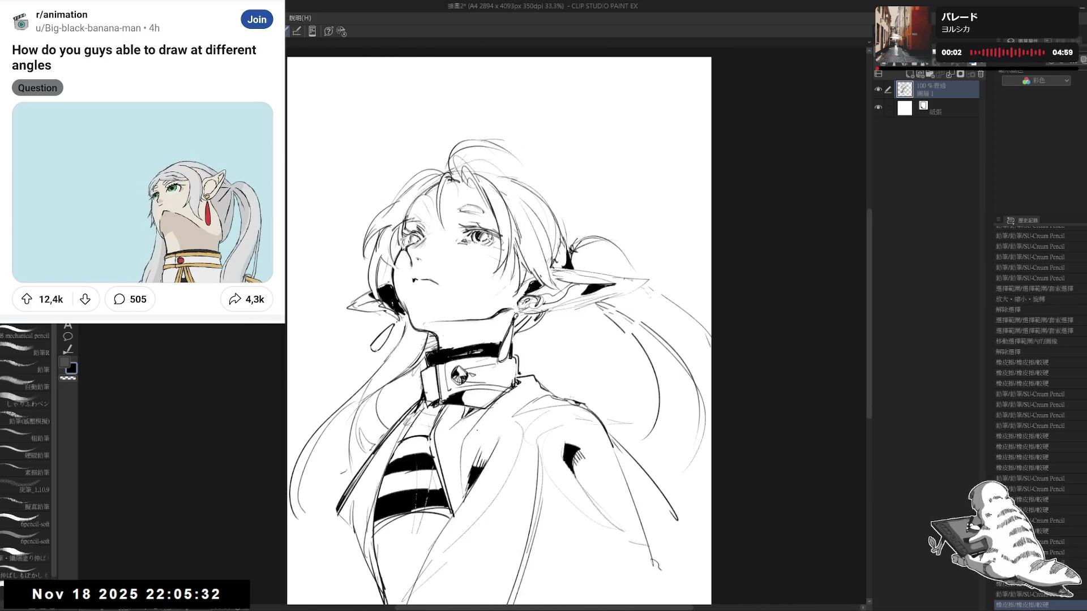
pyautogui.scroll(-3, 445, 267)
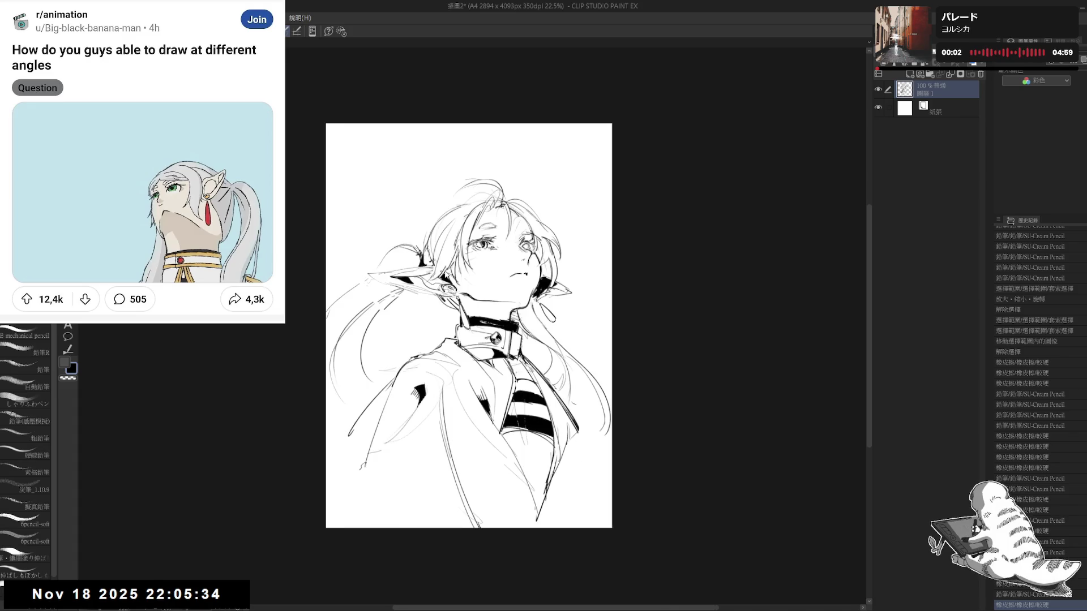
pyautogui.scroll(1, 445, 274)
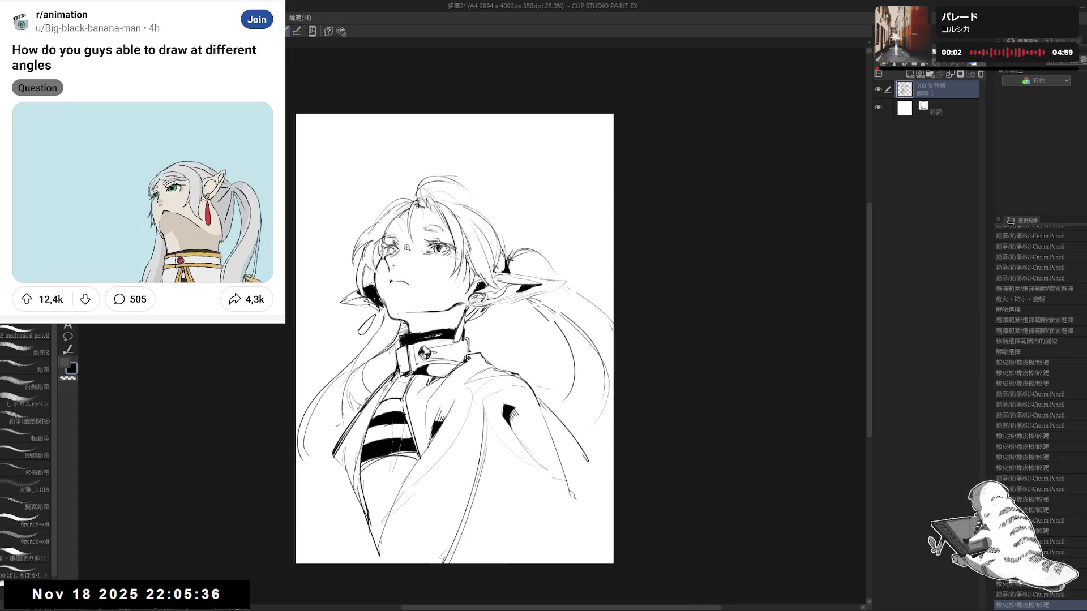
pyautogui.scroll(2, 441, 263)
# - Retouch the eye area with the pencil and clear the stray selection around it
pyautogui.moveTo(463, 251); pyautogui.dragTo(475, 259)
pyautogui.press('m')
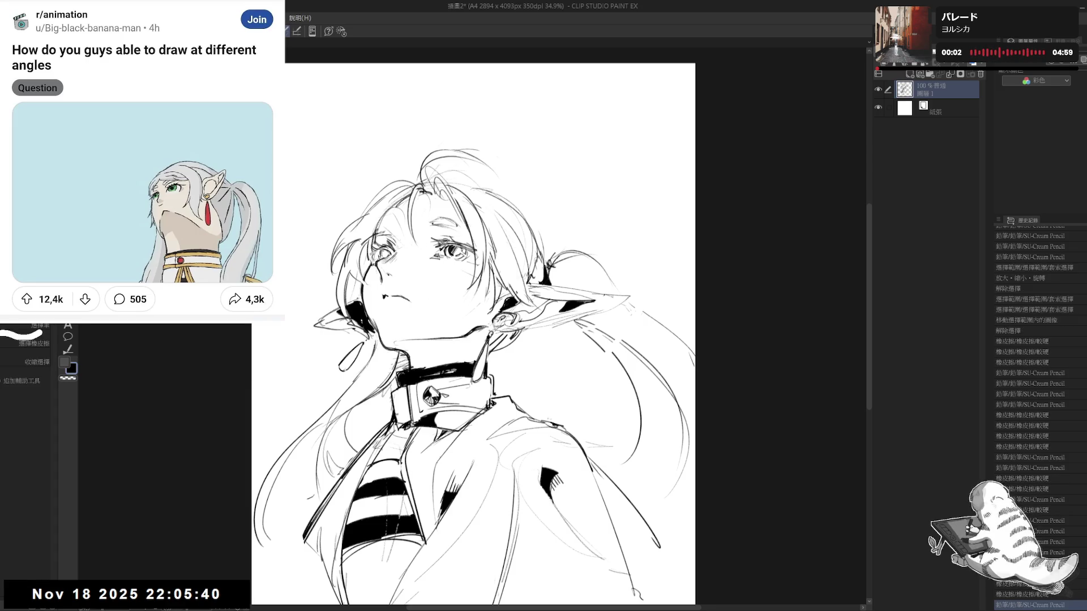
pyautogui.moveTo(436, 264)
pyautogui.mouseDown()
pyautogui.moveTo(467, 231)
pyautogui.moveTo(484, 258)
pyautogui.moveTo(462, 216)
pyautogui.moveTo(471, 284)
pyautogui.moveTo(471, 272)
pyautogui.mouseUp()
pyautogui.hotkey('ctrl', 'd')
pyautogui.press('e')
pyautogui.press('p')
pyautogui.press('^')
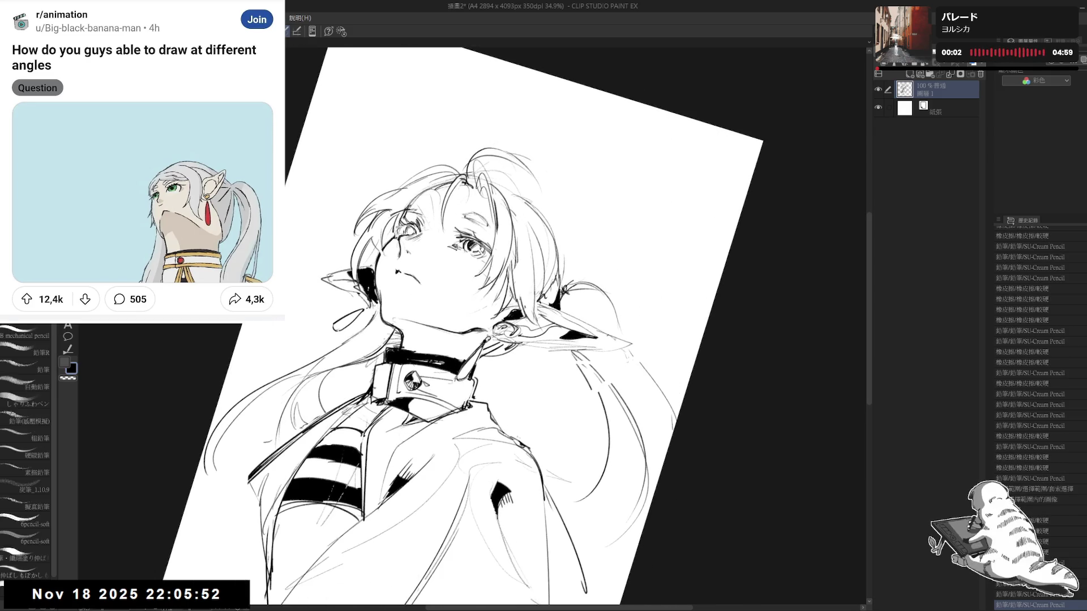
pyautogui.moveTo(469, 254); pyautogui.dragTo(480, 263)
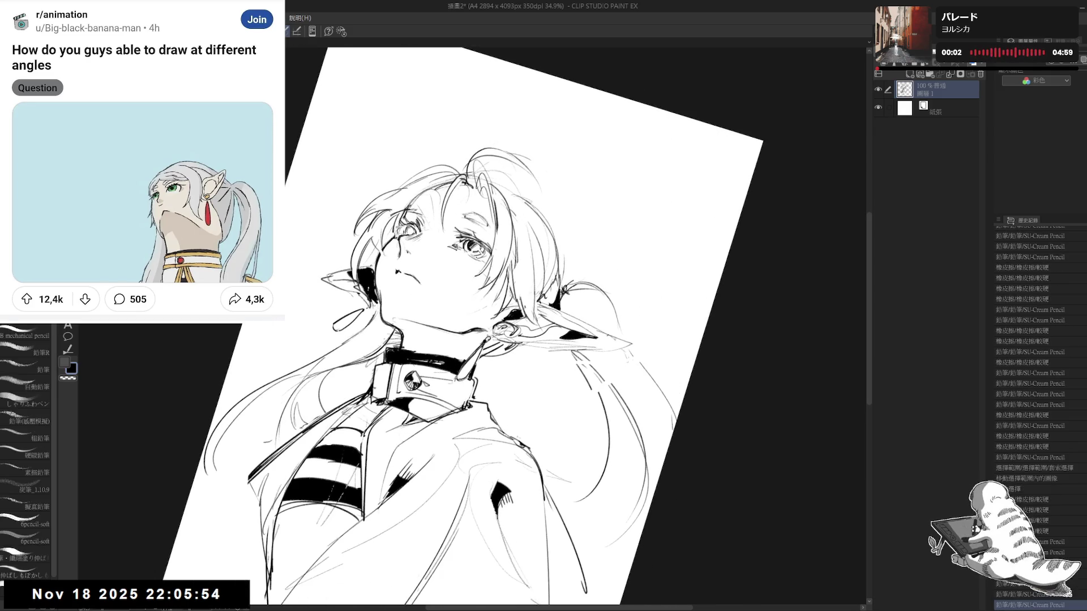
pyautogui.moveTo(221, 416); pyautogui.dragTo(203, 471)
pyautogui.moveTo(445, 217); pyautogui.dragTo(468, 236)
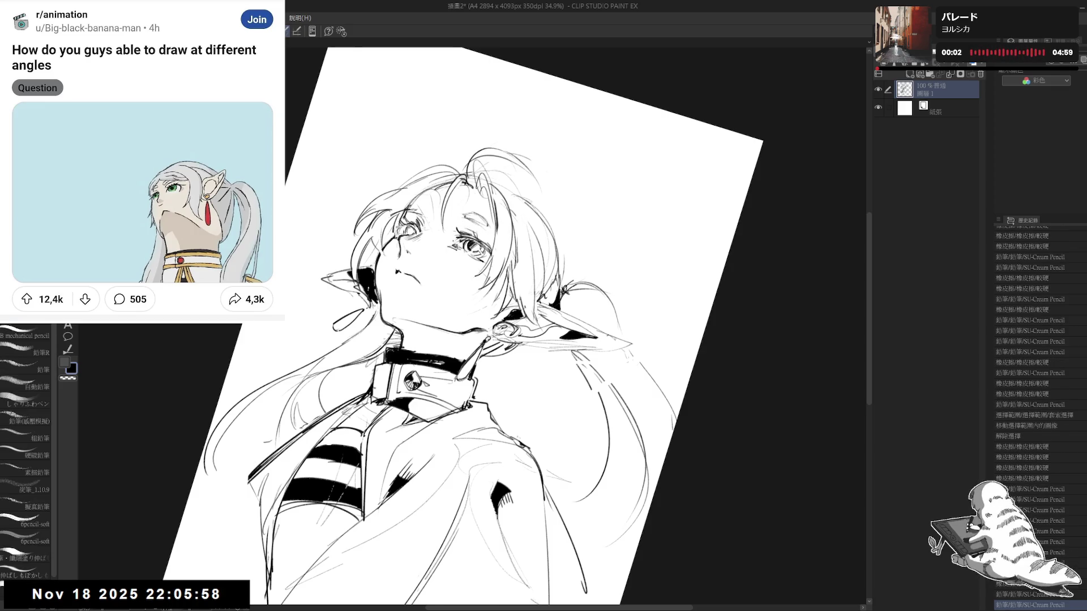
pyautogui.hotkey('ctrl', '0')
pyautogui.moveTo(395, 223)
pyautogui.mouseDown()
pyautogui.moveTo(386, 245)
pyautogui.moveTo(379, 233)
pyautogui.mouseUp()
# - Erase the hair above the eye and add a short hair stroke, checking mirrored
pyautogui.press('e')
pyautogui.moveTo(430, 209)
pyautogui.mouseDown()
pyautogui.moveTo(457, 223)
pyautogui.moveTo(440, 226)
pyautogui.mouseUp()
pyautogui.press('p')
pyautogui.press('e')
pyautogui.press('p')
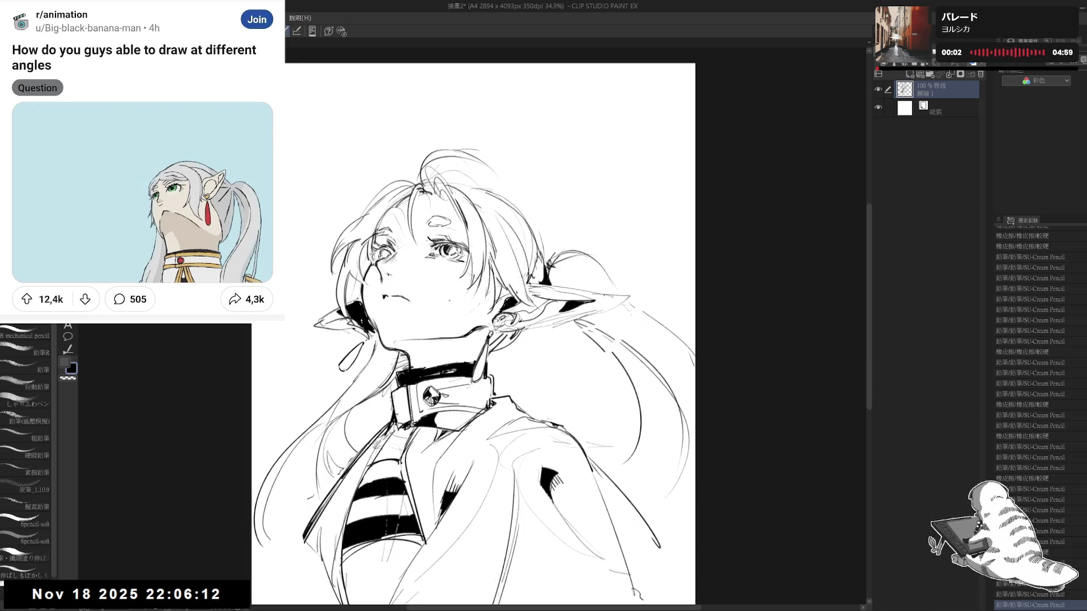
pyautogui.press('e')
pyautogui.press('h')
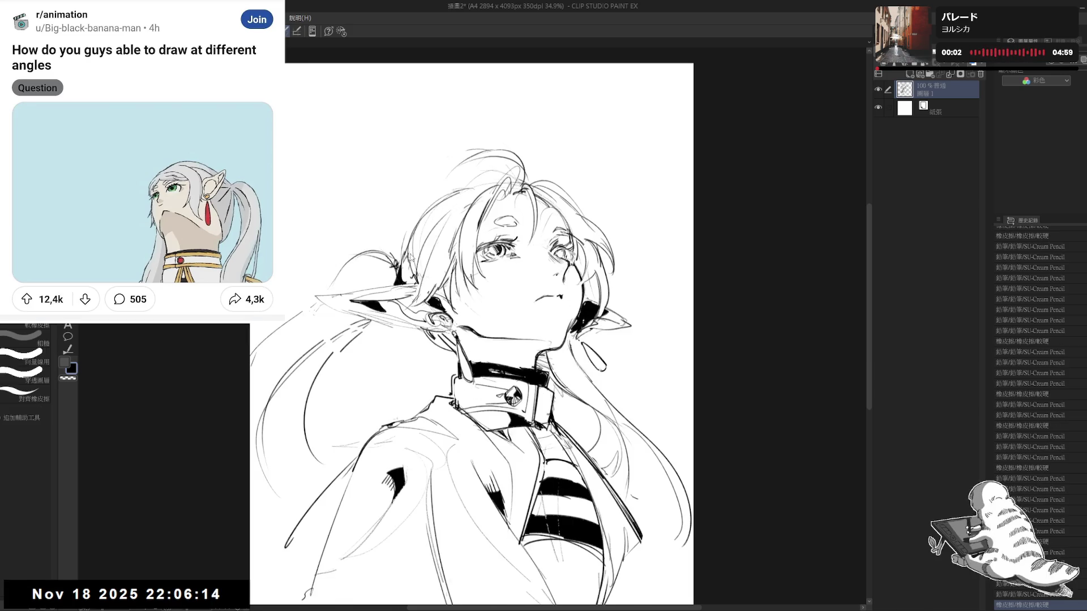
pyautogui.press('h')
pyautogui.press('p')
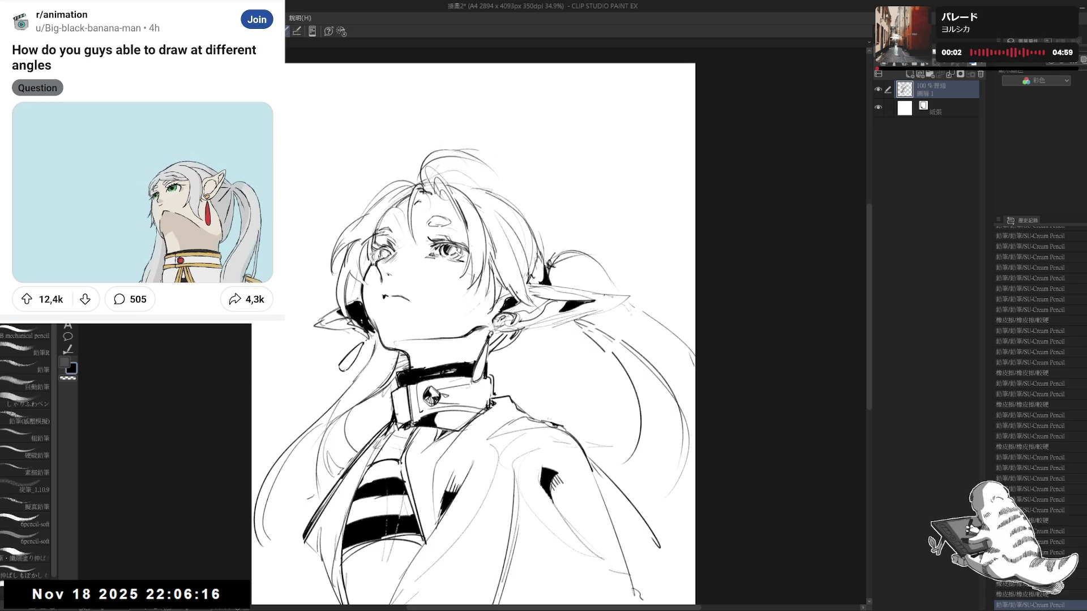
pyautogui.moveTo(423, 226)
pyautogui.mouseDown()
pyautogui.moveTo(432, 182)
pyautogui.moveTo(424, 195)
pyautogui.moveTo(386, 192)
pyautogui.moveTo(396, 193)
pyautogui.mouseUp()
pyautogui.press('e')
pyautogui.press('p')
pyautogui.press('e')
pyautogui.press('p')
pyautogui.press('e')
pyautogui.press('p')
pyautogui.press('e')
pyautogui.press('p')
pyautogui.press('e')
pyautogui.press('p')
pyautogui.press('p')
# - Redraw the misplaced hair stroke and tidy the curls at the top of the hair
pyautogui.hotkey('ctrl', 'z')
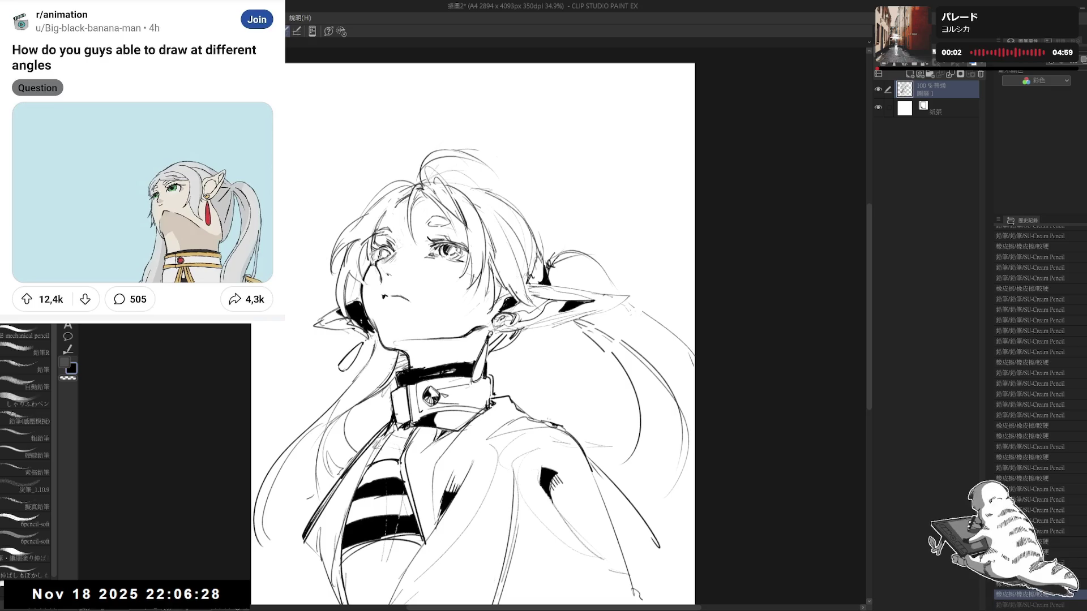
pyautogui.hotkey('ctrl', 'z')
pyautogui.moveTo(393, 237)
pyautogui.mouseDown()
pyautogui.moveTo(387, 197)
pyautogui.moveTo(457, 172)
pyautogui.moveTo(446, 168)
pyautogui.moveTo(466, 143)
pyautogui.mouseUp()
pyautogui.press('e')
pyautogui.moveTo(440, 180)
pyautogui.mouseDown()
pyautogui.moveTo(418, 162)
pyautogui.moveTo(415, 174)
pyautogui.mouseUp()
pyautogui.press('p')
pyautogui.moveTo(526, 255); pyautogui.dragTo(459, 357)
pyautogui.moveTo(513, 175); pyautogui.dragTo(521, 184)
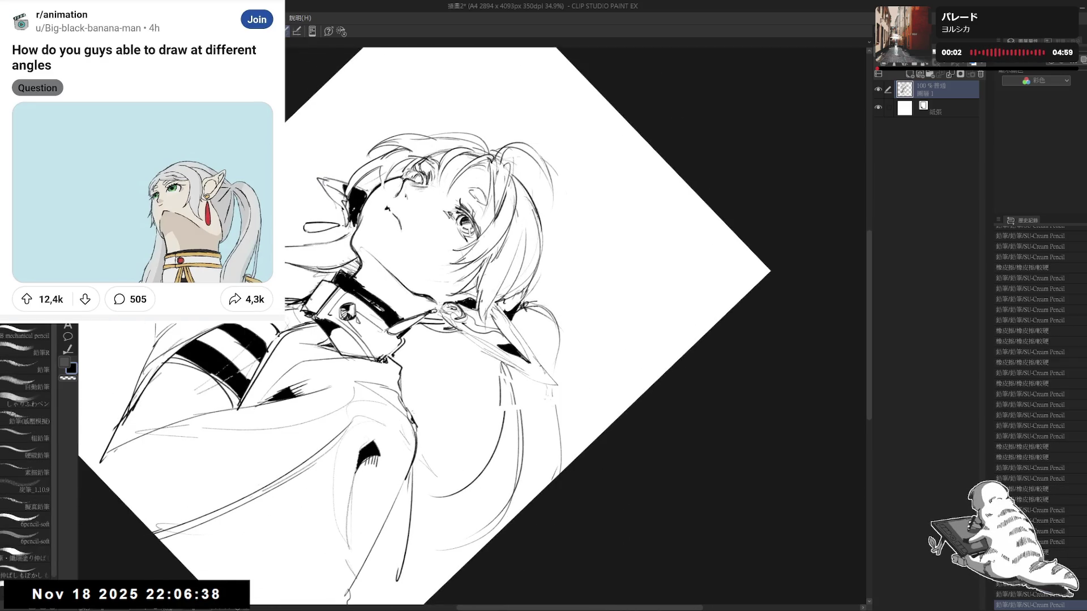
pyautogui.hotkey('ctrl', '@')
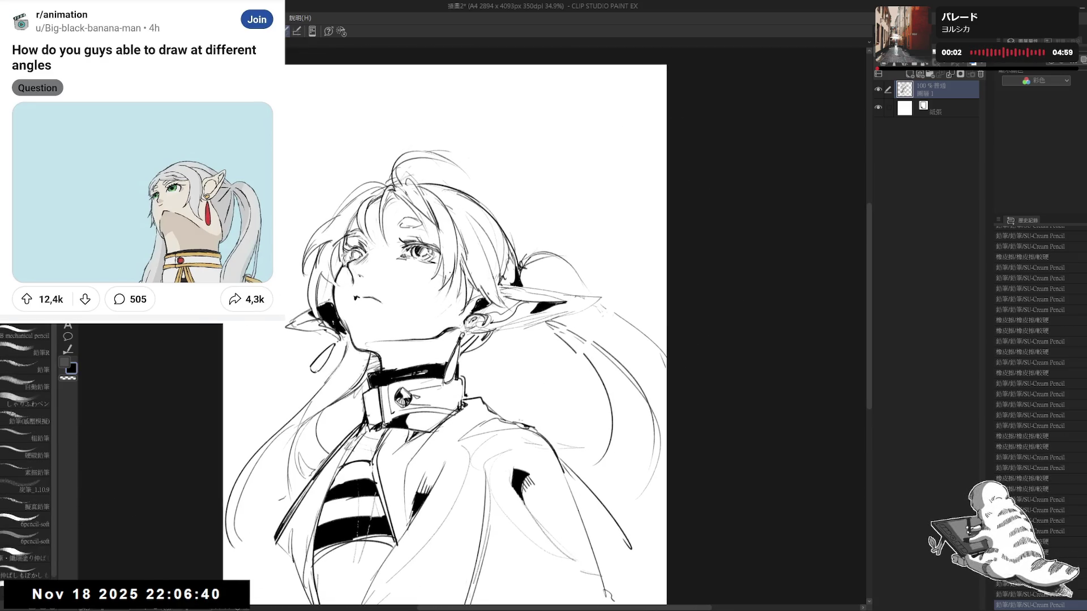
# - Clean up the small lines around the ear and add faint lines in the hair
pyautogui.press('e')
pyautogui.moveTo(463, 259); pyautogui.dragTo(435, 313)
pyautogui.moveTo(459, 231); pyautogui.dragTo(440, 295)
pyautogui.press('p')
pyautogui.moveTo(464, 210); pyautogui.dragTo(430, 300)
pyautogui.press('e')
pyautogui.moveTo(473, 255); pyautogui.dragTo(447, 304)
pyautogui.press('p')
pyautogui.moveTo(451, 227); pyautogui.dragTo(440, 307)
pyautogui.hotkey('ctrl', 'z')
pyautogui.moveTo(481, 209)
pyautogui.mouseDown()
pyautogui.moveTo(452, 270)
pyautogui.moveTo(465, 257)
pyautogui.mouseUp()
pyautogui.press('e')
pyautogui.press('p')
pyautogui.press('e')
pyautogui.press('p')
# - Clean up the lines near the mouth and check proportions in mirrored view
pyautogui.moveTo(407, 324); pyautogui.dragTo(461, 306)
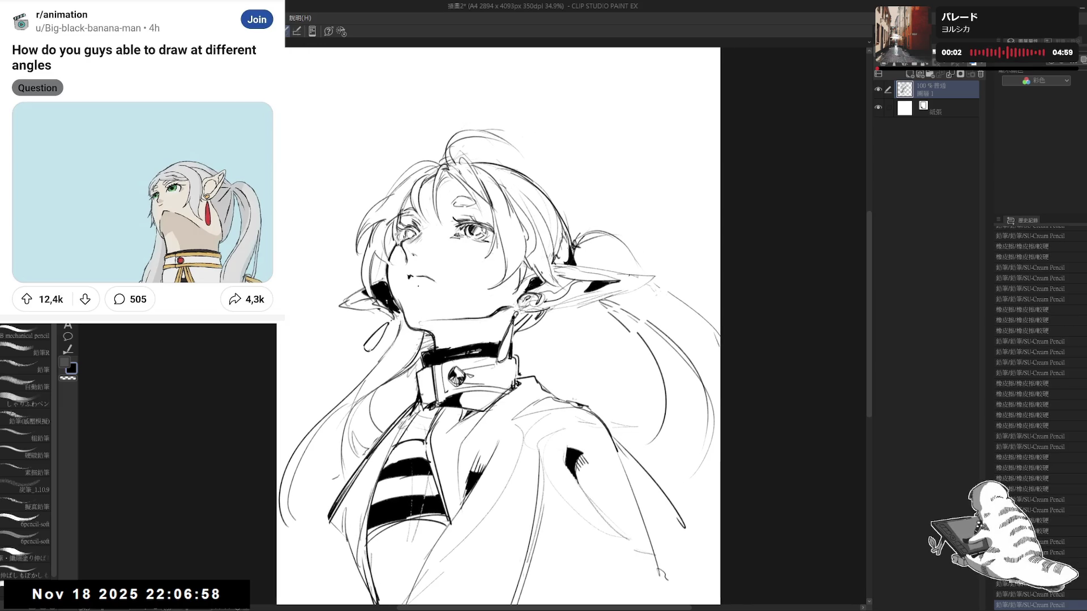
pyautogui.scroll(1, 413, 269)
pyautogui.press('e')
pyautogui.moveTo(400, 274); pyautogui.dragTo(418, 282)
pyautogui.press('p')
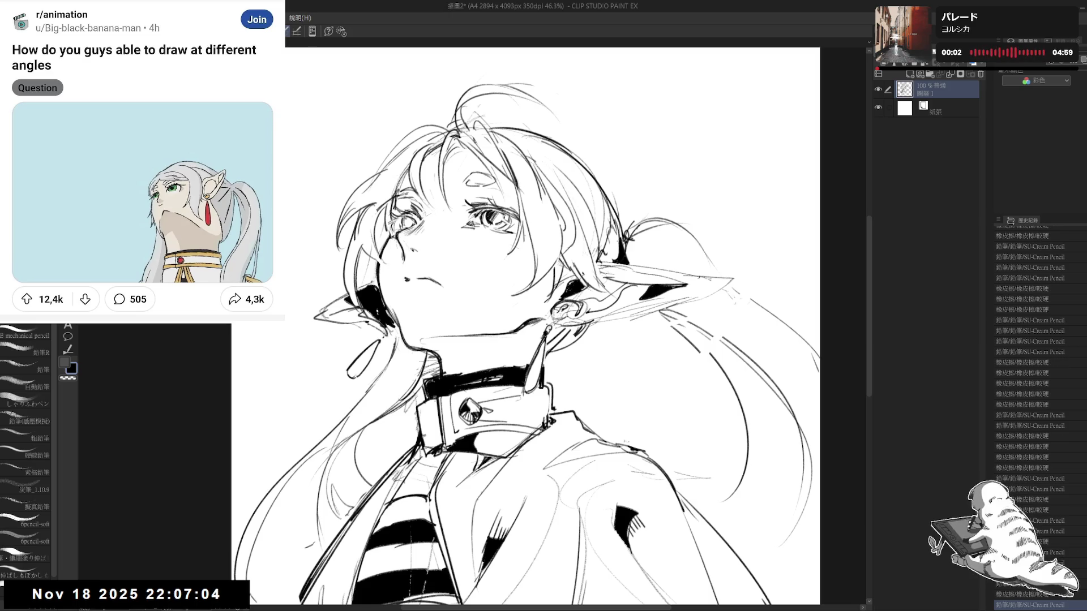
pyautogui.press('h')
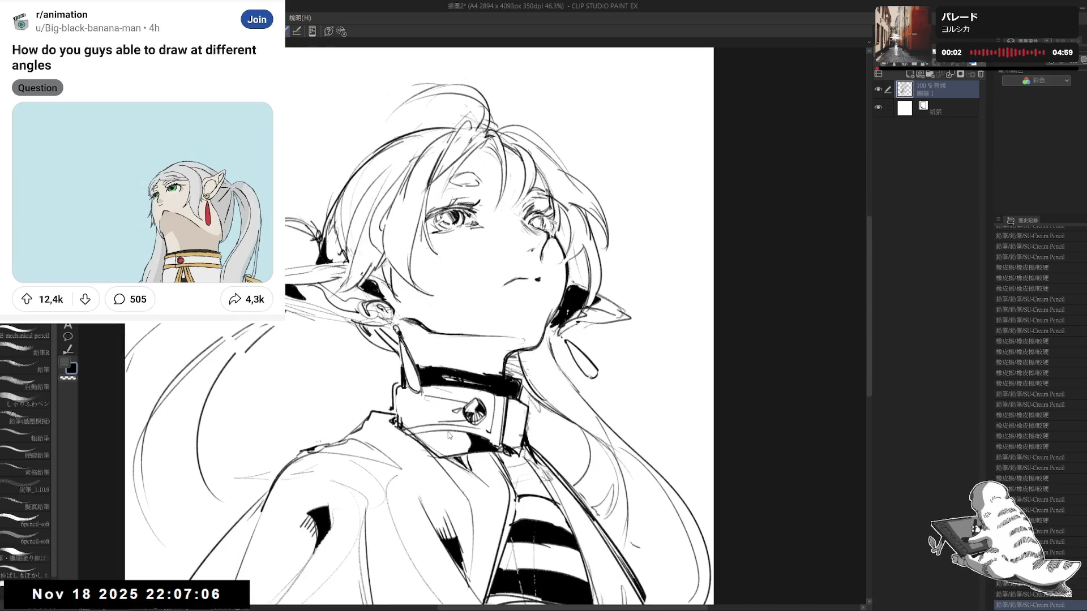
pyautogui.press('h')
pyautogui.scroll(-4, 495, 323)
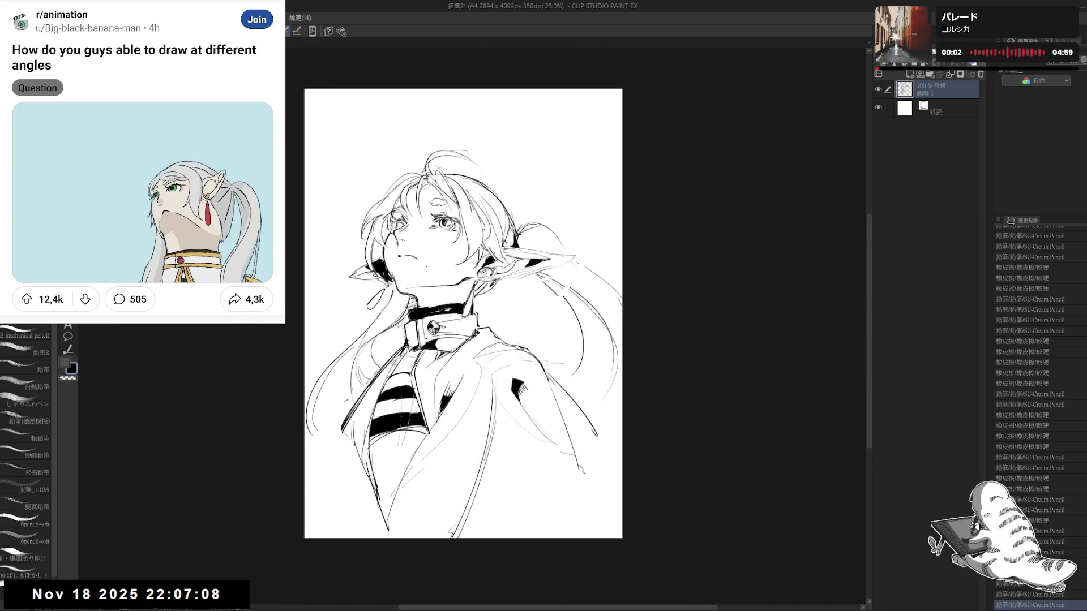
pyautogui.scroll(2, 467, 323)
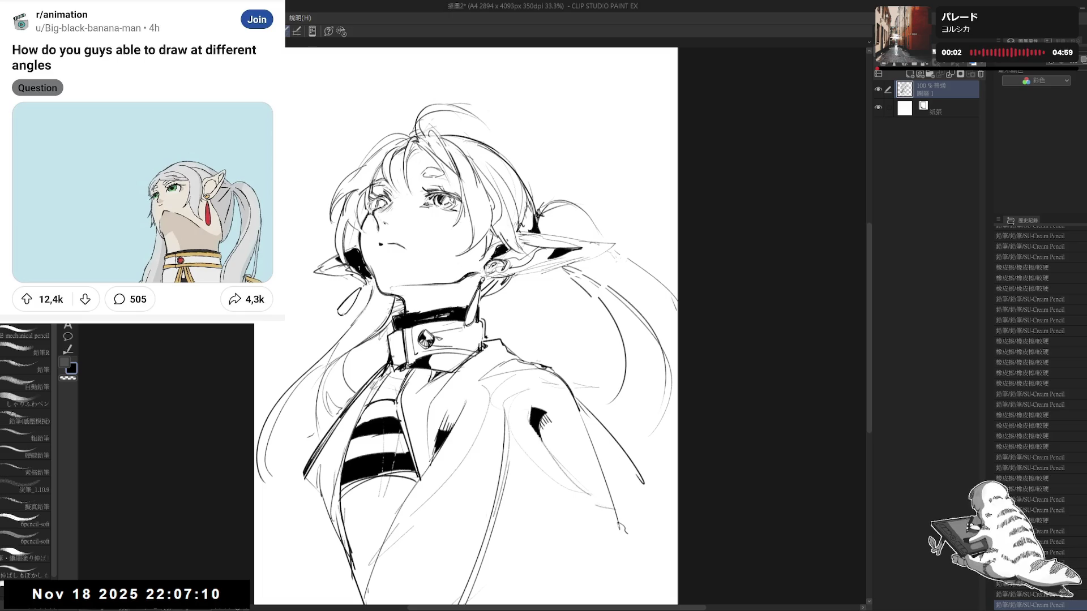
# - Make small corrections to the ear and neck lines at tilted view angles
pyautogui.press('e')
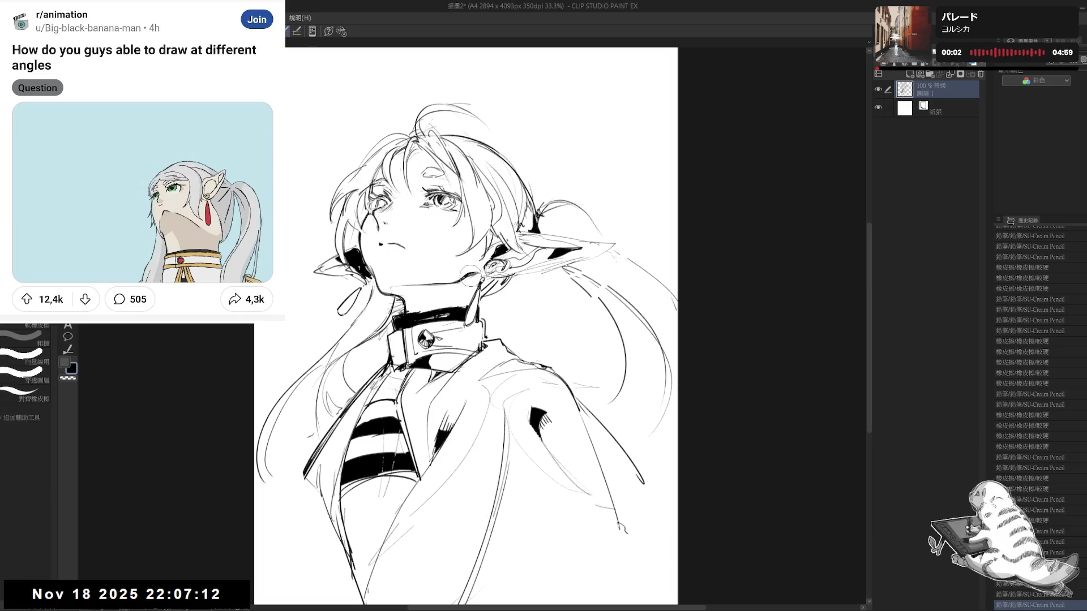
pyautogui.moveTo(404, 283); pyautogui.dragTo(468, 286)
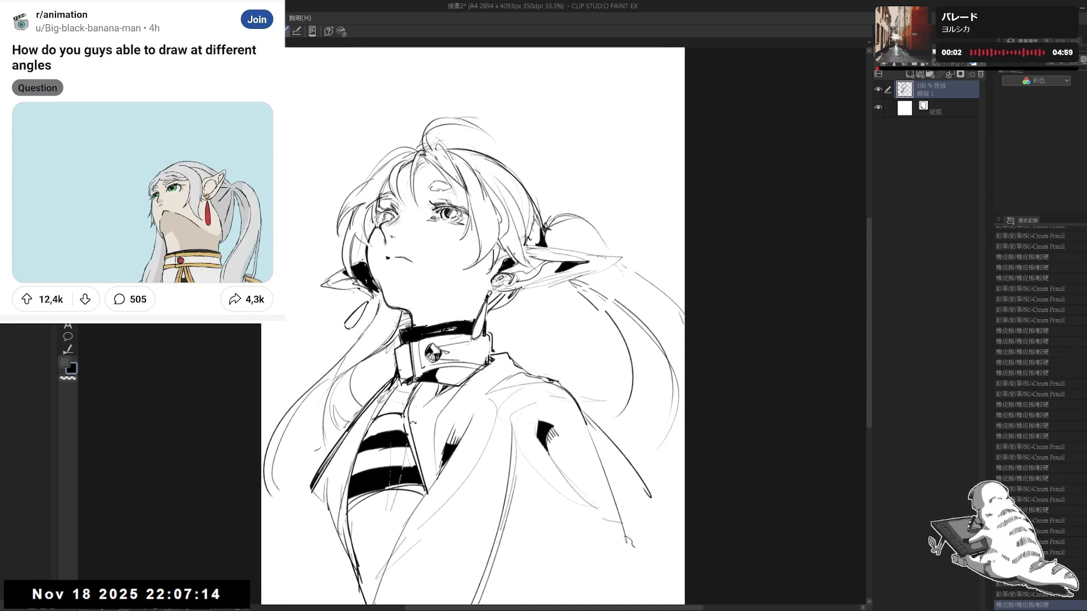
pyautogui.press('p')
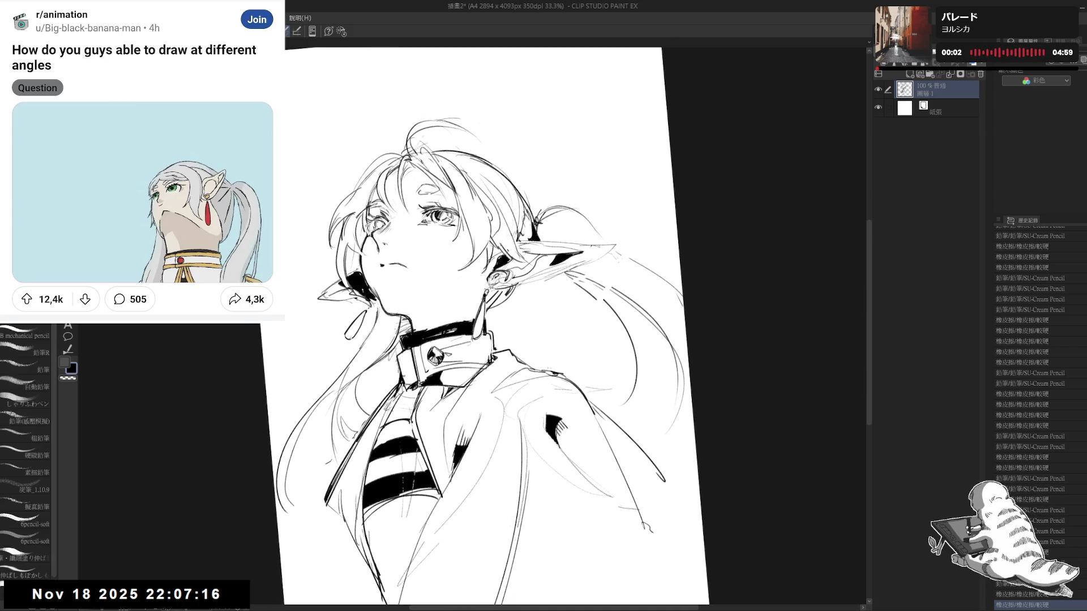
pyautogui.press('e')
pyautogui.moveTo(491, 272); pyautogui.dragTo(507, 283)
pyautogui.press('p')
pyautogui.press('-')
pyautogui.press('-')
pyautogui.press('-')
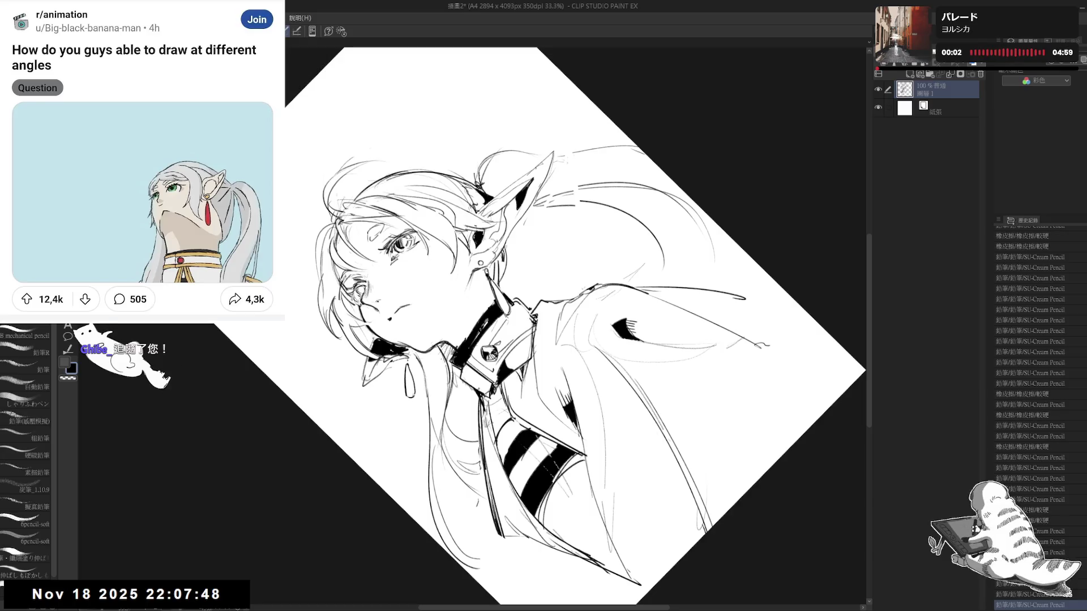
pyautogui.press('e')
pyautogui.moveTo(468, 276); pyautogui.dragTo(484, 298)
pyautogui.press('p')
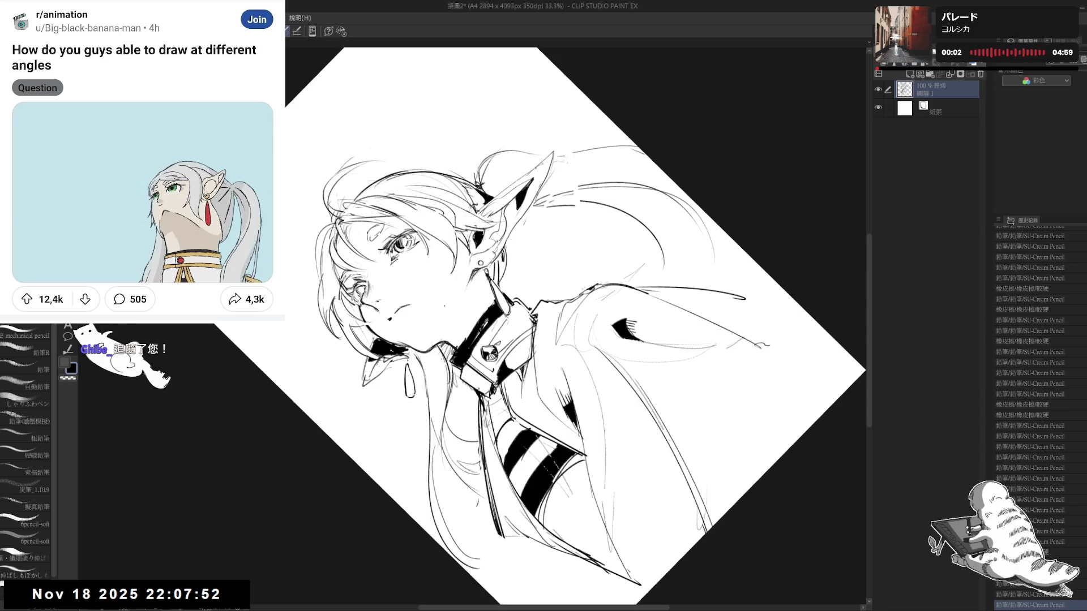
# - Add a new empty layer above the line art and angle the view for the mouth
pyautogui.press('^')
pyautogui.press('^')
pyautogui.press('^')
pyautogui.press('-')
pyautogui.press('-')
pyautogui.press('-')
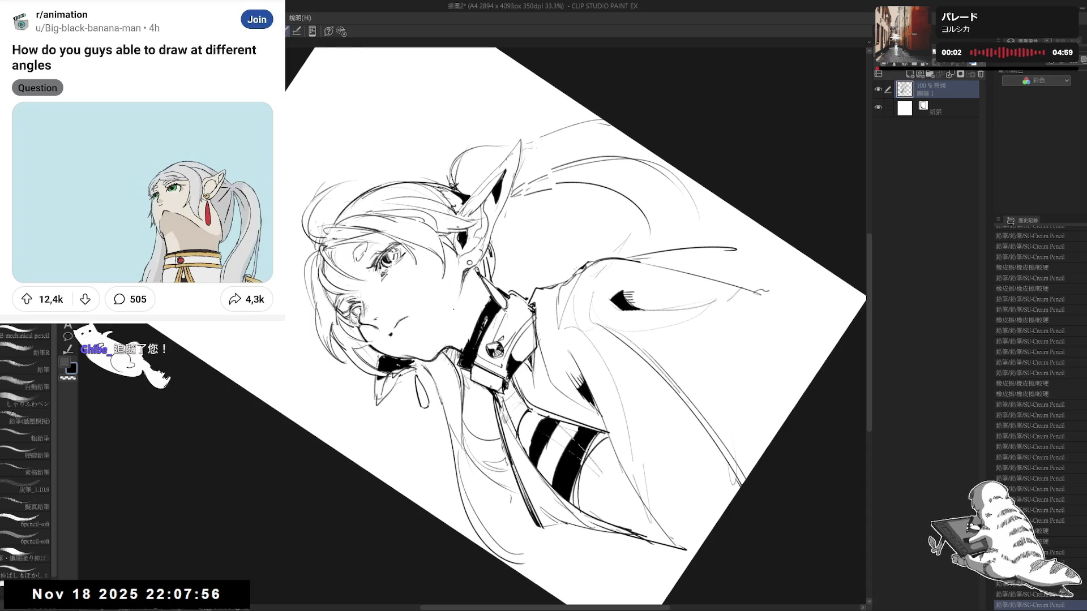
pyautogui.press('^')
pyautogui.press('^')
pyautogui.press('^')
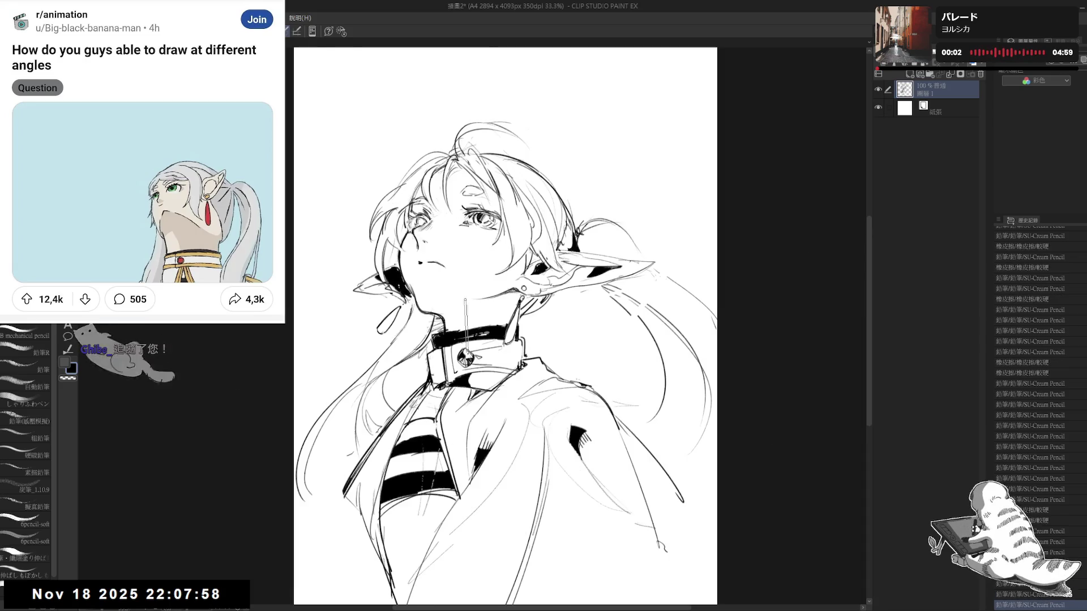
pyautogui.press('-')
pyautogui.press('-')
pyautogui.press('-')
pyautogui.press('e')
pyautogui.press('p')
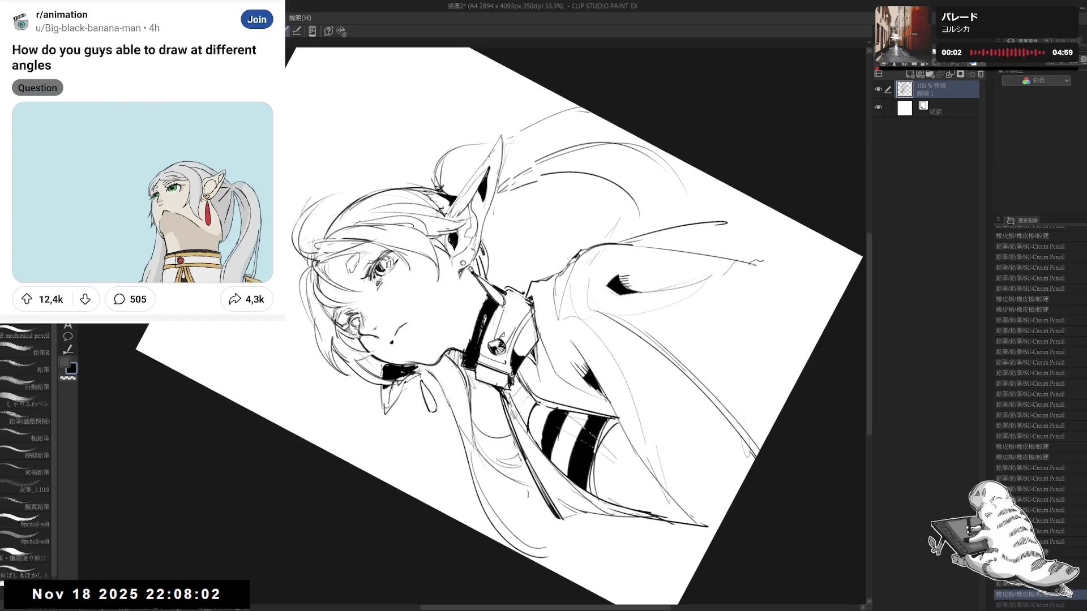
pyautogui.moveTo(458, 283); pyautogui.dragTo(449, 370)
pyautogui.press('^')
pyautogui.press('^')
pyautogui.press('^')
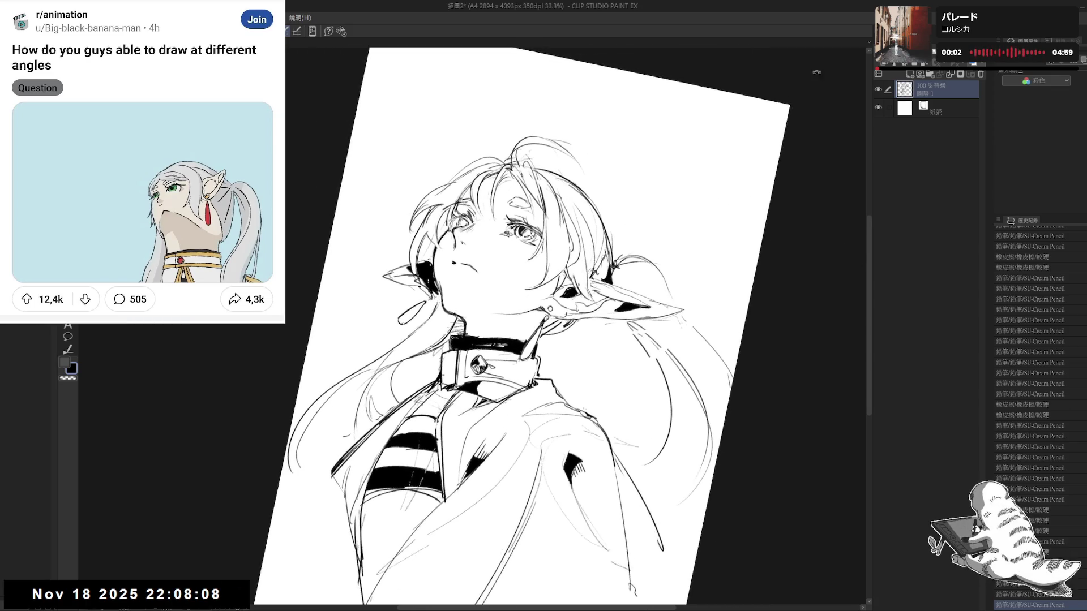
pyautogui.click(907, 75)
pyautogui.moveTo(540, 353)
pyautogui.mouseDown()
pyautogui.moveTo(429, 461)
pyautogui.moveTo(359, 309)
pyautogui.mouseUp()
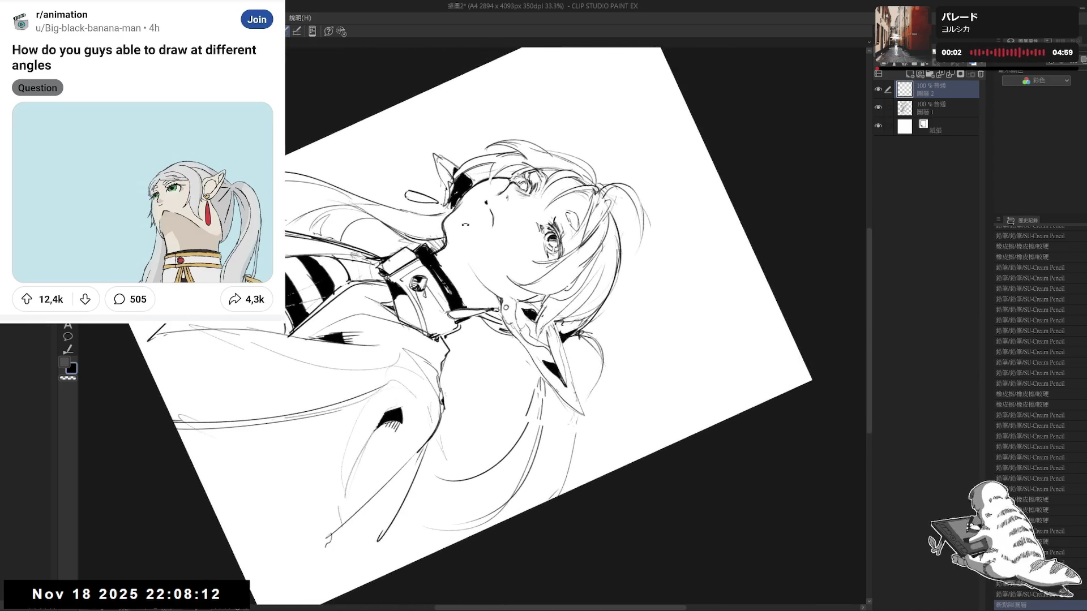
# - Redraw the mouth below the nose and lasso-select the shadowed neck under the chin
pyautogui.moveTo(470, 248); pyautogui.dragTo(497, 296)
pyautogui.moveTo(446, 241); pyautogui.dragTo(448, 238)
pyautogui.hotkey('ctrl', '@')
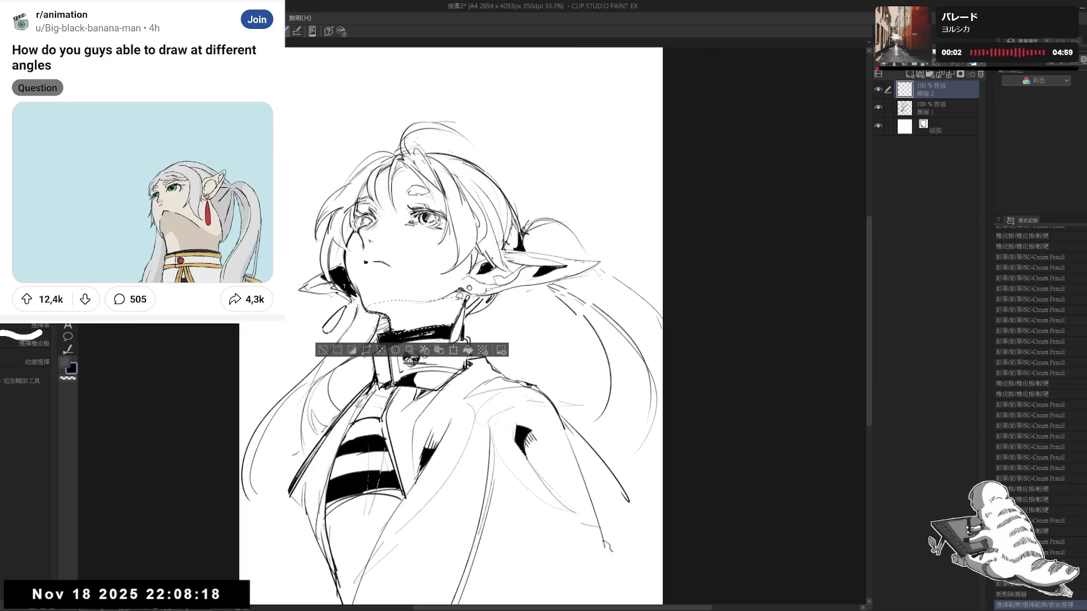
pyautogui.moveTo(410, 360)
pyautogui.mouseDown()
pyautogui.moveTo(454, 353)
pyautogui.moveTo(437, 381)
pyautogui.mouseUp()
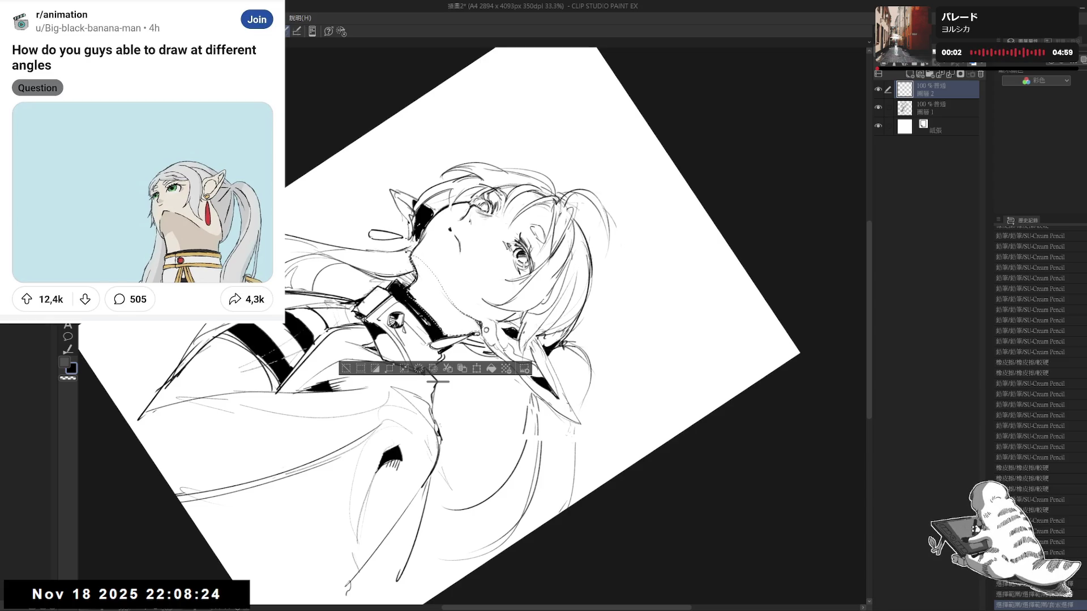
pyautogui.press('m')
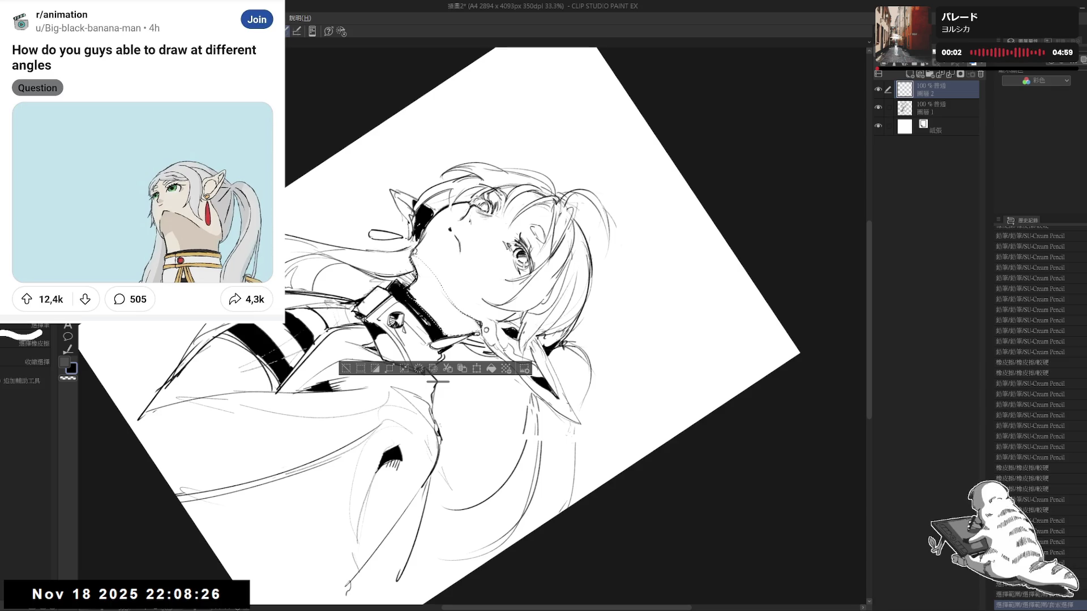
pyautogui.click(437, 380)
# - Reshape and refine the edges of the neck shadow selection
pyautogui.hotkey('ctrl', '@')
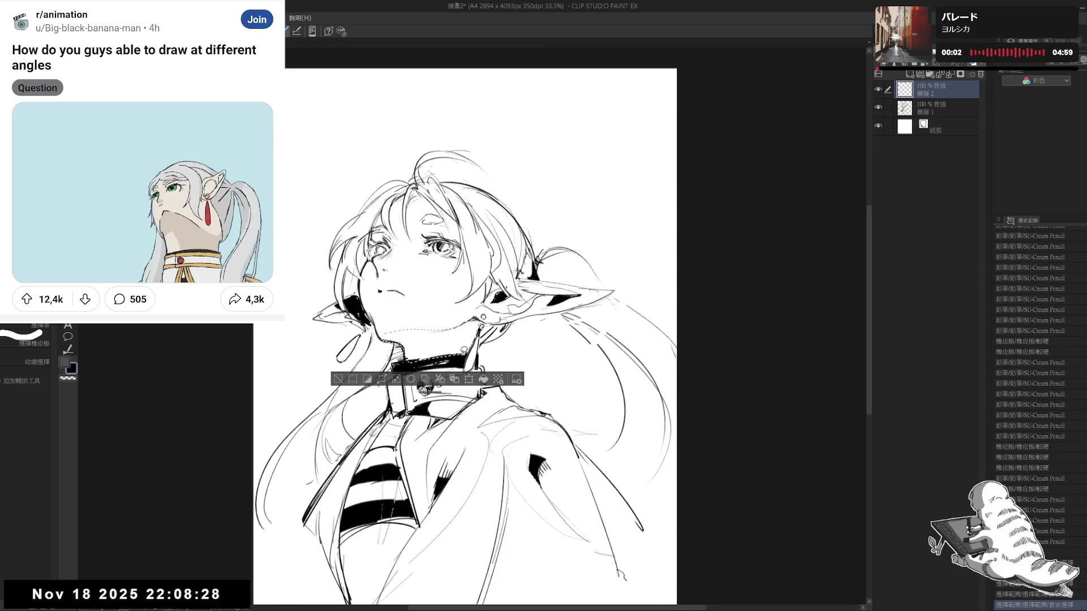
pyautogui.moveTo(424, 386); pyautogui.dragTo(442, 377)
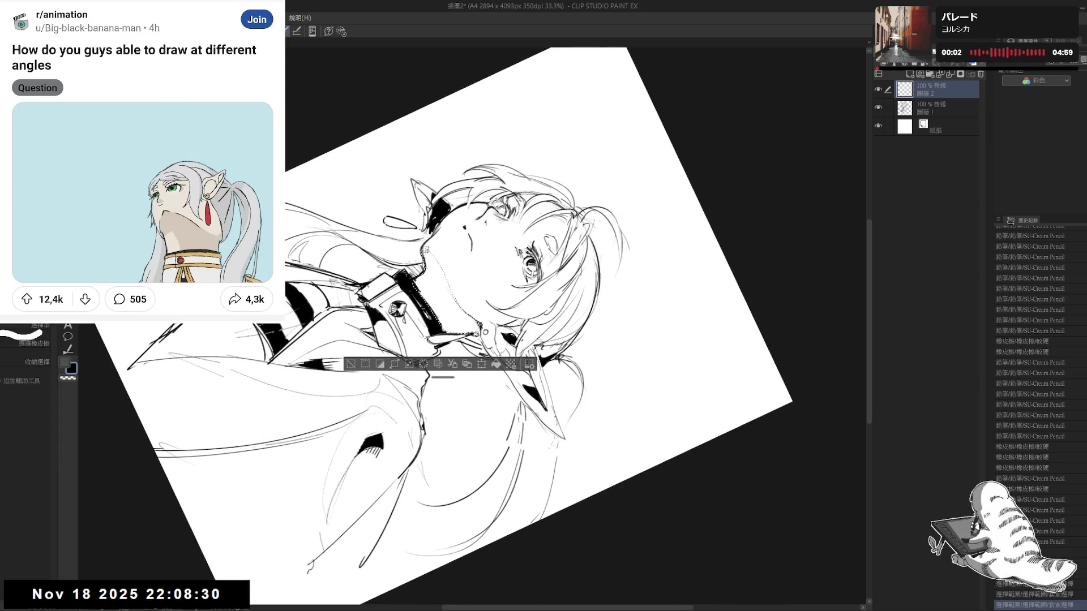
pyautogui.moveTo(418, 227); pyautogui.dragTo(438, 255)
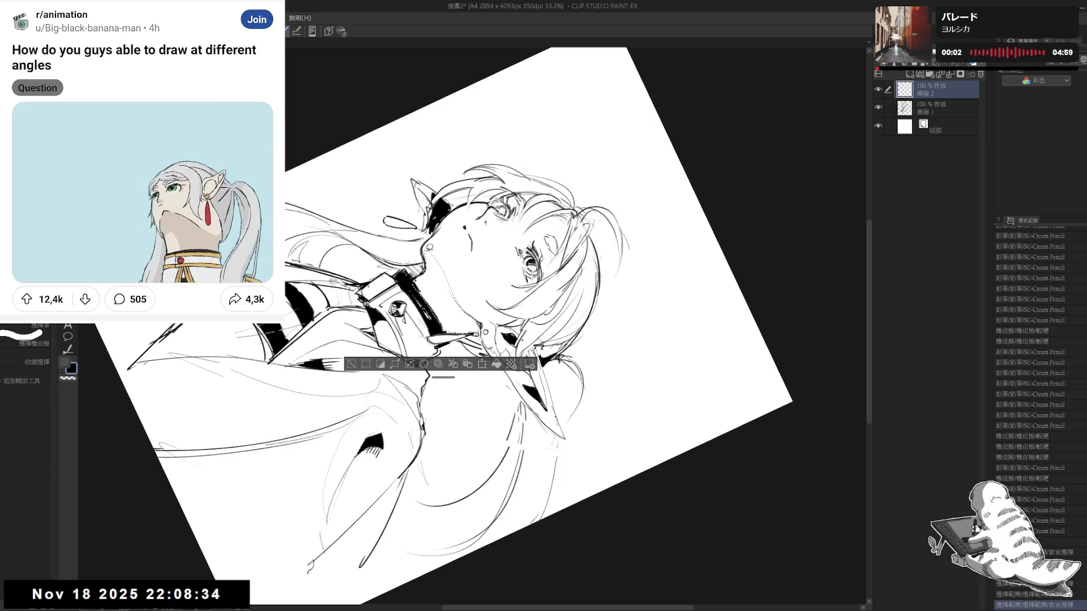
pyautogui.moveTo(456, 294); pyautogui.dragTo(455, 289)
pyautogui.moveTo(429, 245); pyautogui.dragTo(441, 260)
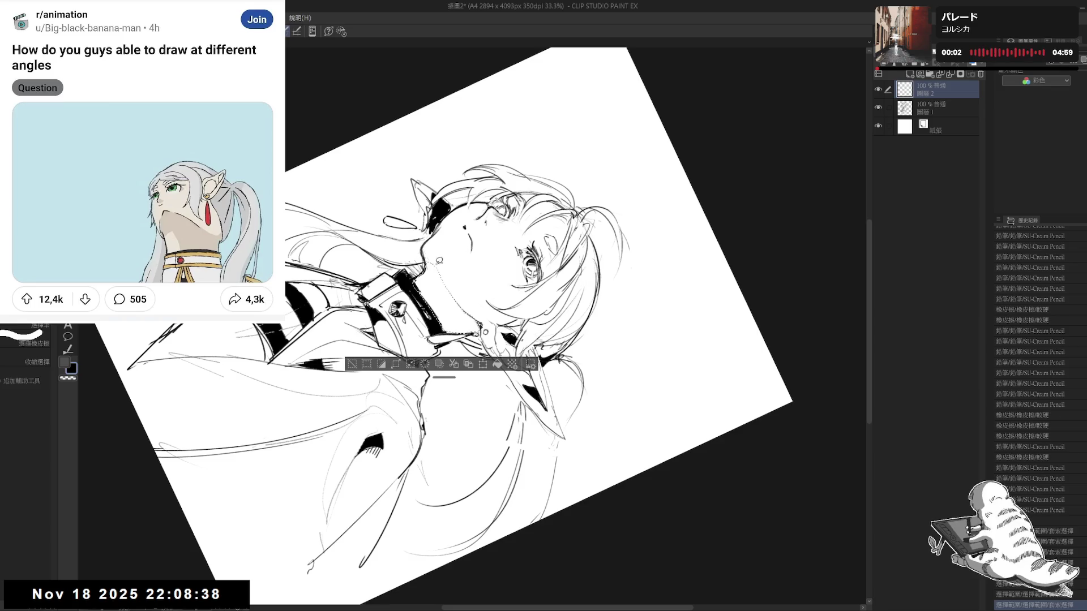
pyautogui.hotkey('ctrl', '@')
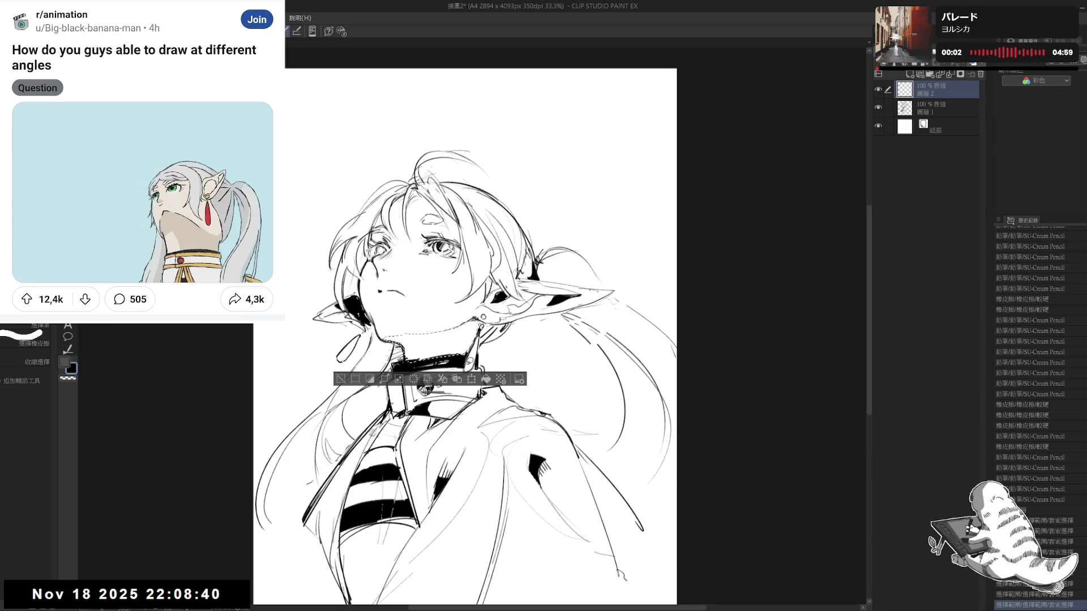
pyautogui.scroll(-1, 476, 340)
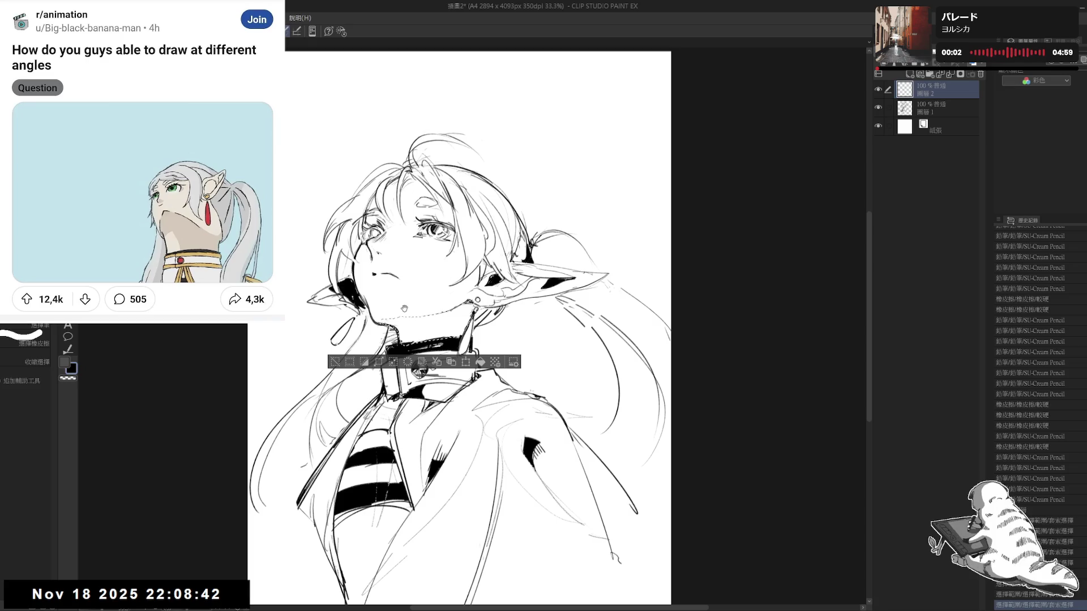
pyautogui.scroll(-1, 476, 340)
# - Fill the selected neck area with the gray sub colour
pyautogui.hotkey('ctrl', '-')
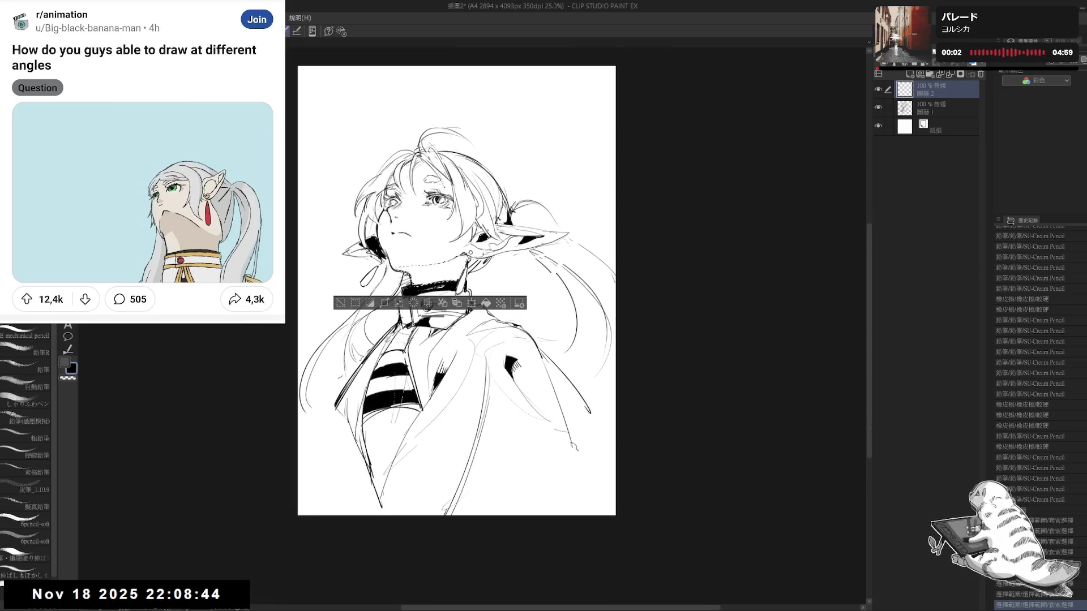
pyautogui.moveTo(429, 168); pyautogui.dragTo(439, 174)
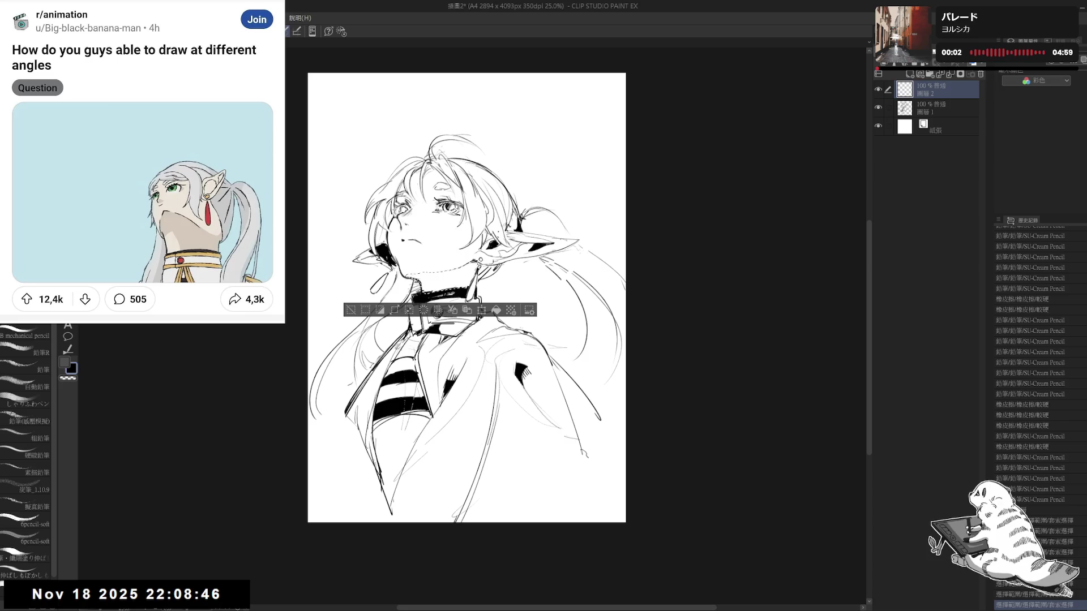
pyautogui.press('x')
pyautogui.hotkey('alt', 'BackSpace')
# - Set the tone layer to Multiply, refill the neck shadow in lighter gray and deselect
pyautogui.click(928, 80)
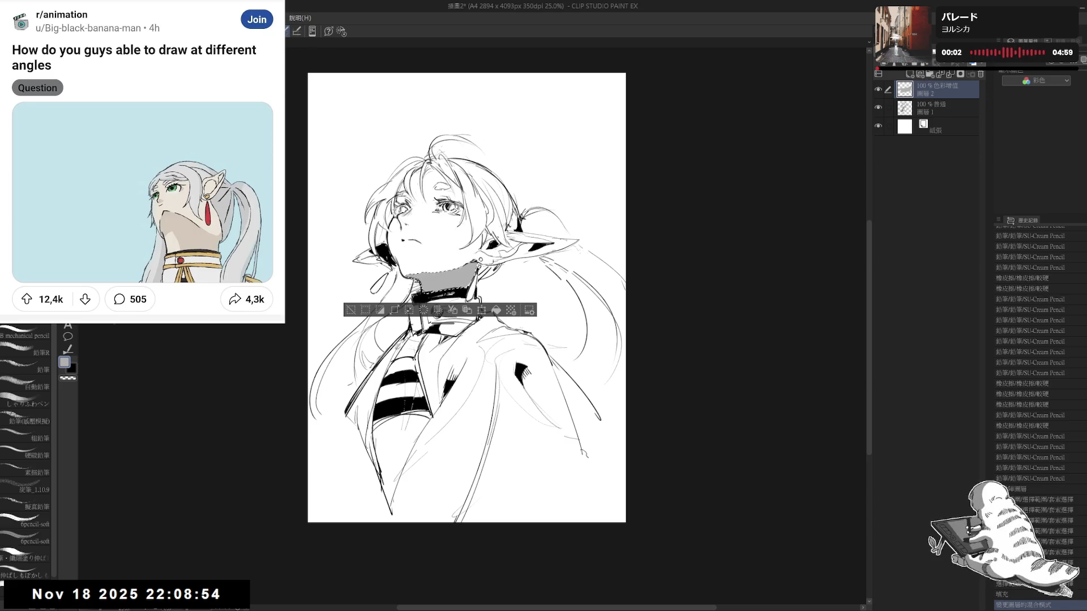
pyautogui.hotkey('alt', 'BackSpace')
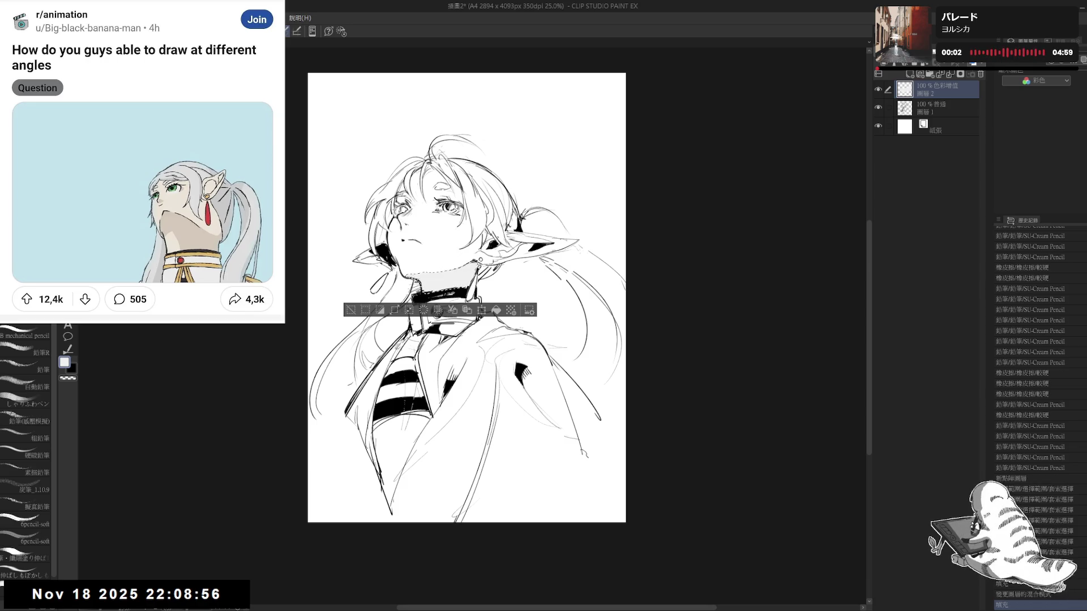
pyautogui.hotkey('ctrl', 'd')
pyautogui.moveTo(448, 270)
pyautogui.mouseDown()
pyautogui.moveTo(456, 289)
pyautogui.moveTo(432, 355)
pyautogui.mouseUp()
pyautogui.press('e')
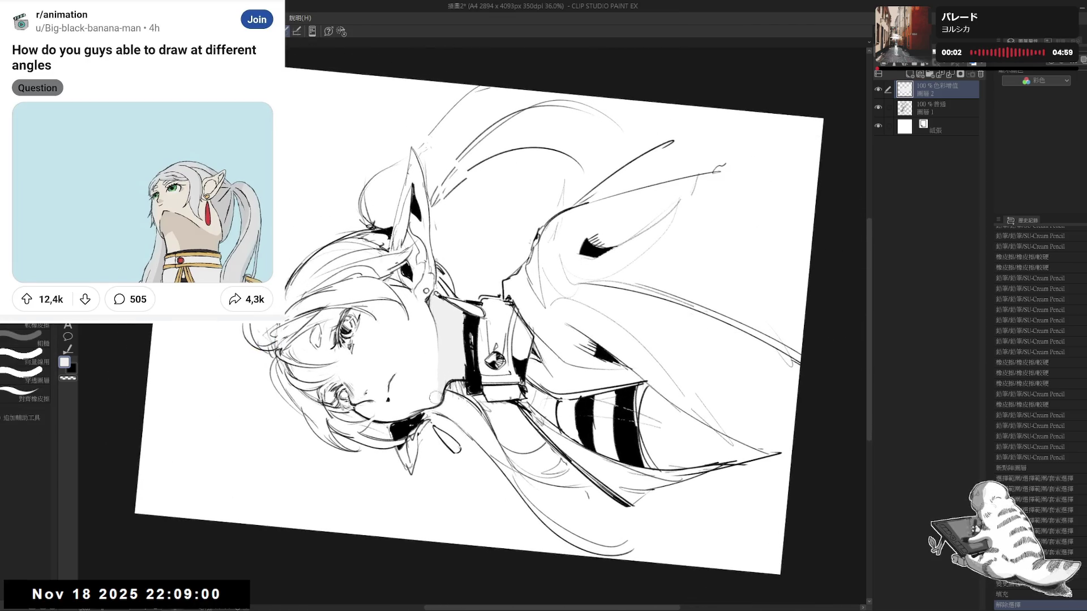
pyautogui.press('p')
pyautogui.hotkey('ctrl', 'shift', '0')
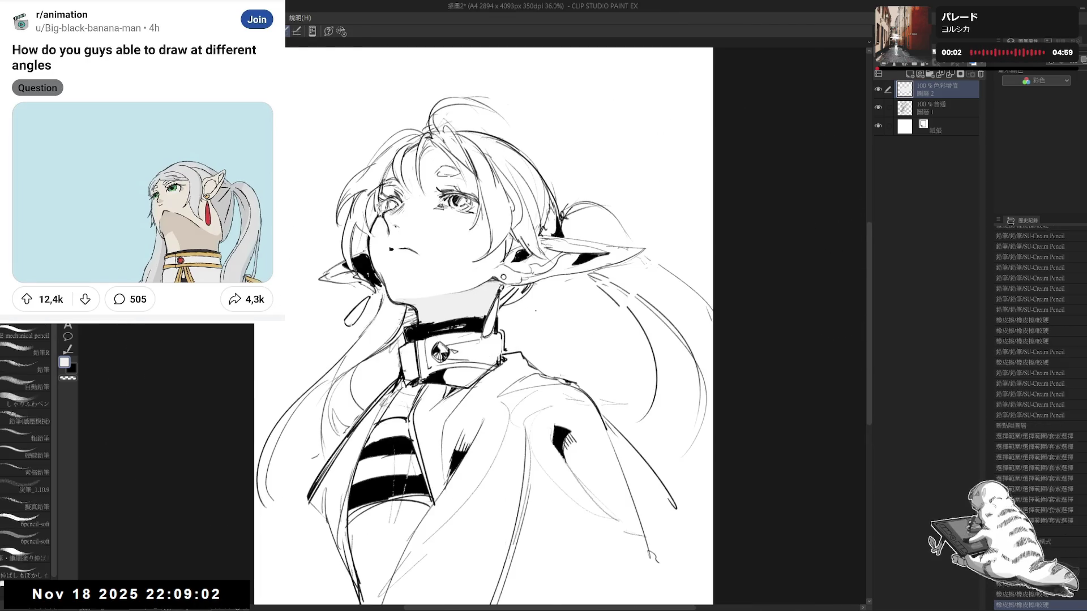
pyautogui.scroll(-2, 490, 316)
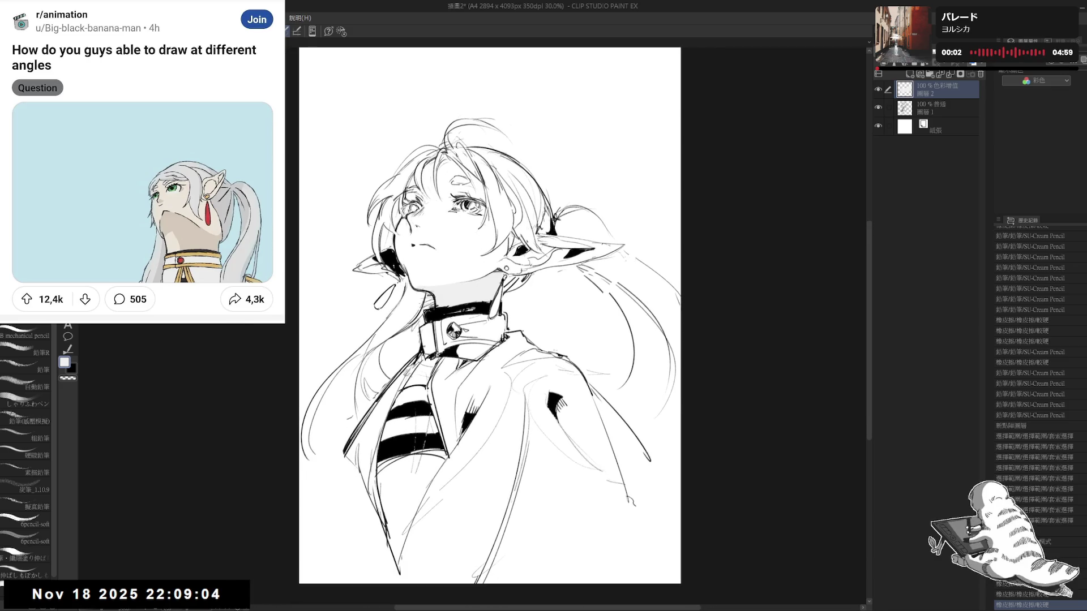
# - Lasso a curved area across the chest and shoulders and fill it with grey
pyautogui.press('m')
pyautogui.scroll(1, 524, 387)
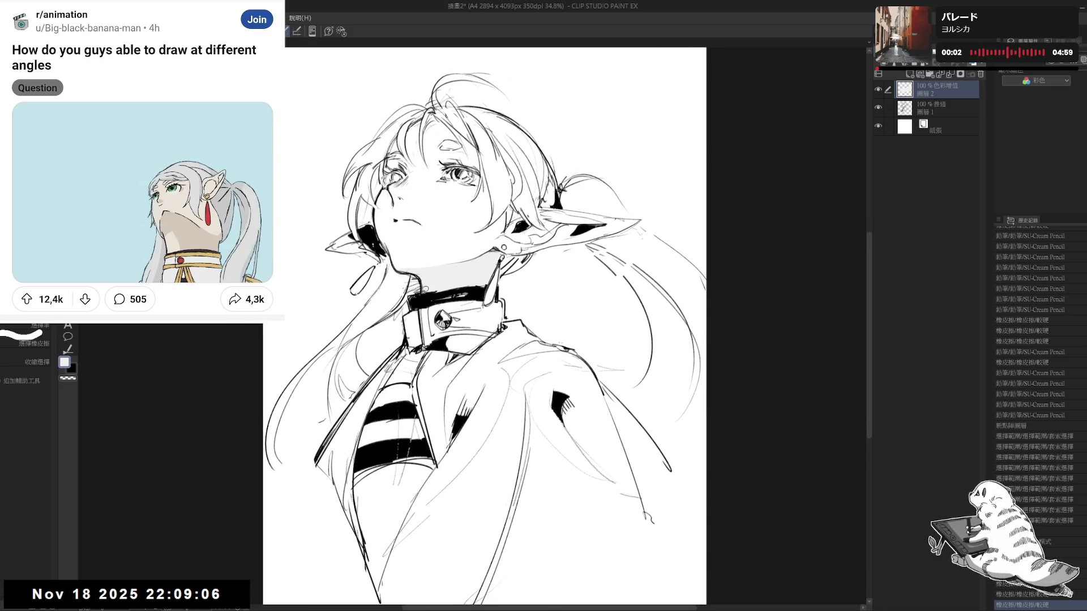
pyautogui.moveTo(378, 373); pyautogui.dragTo(593, 370)
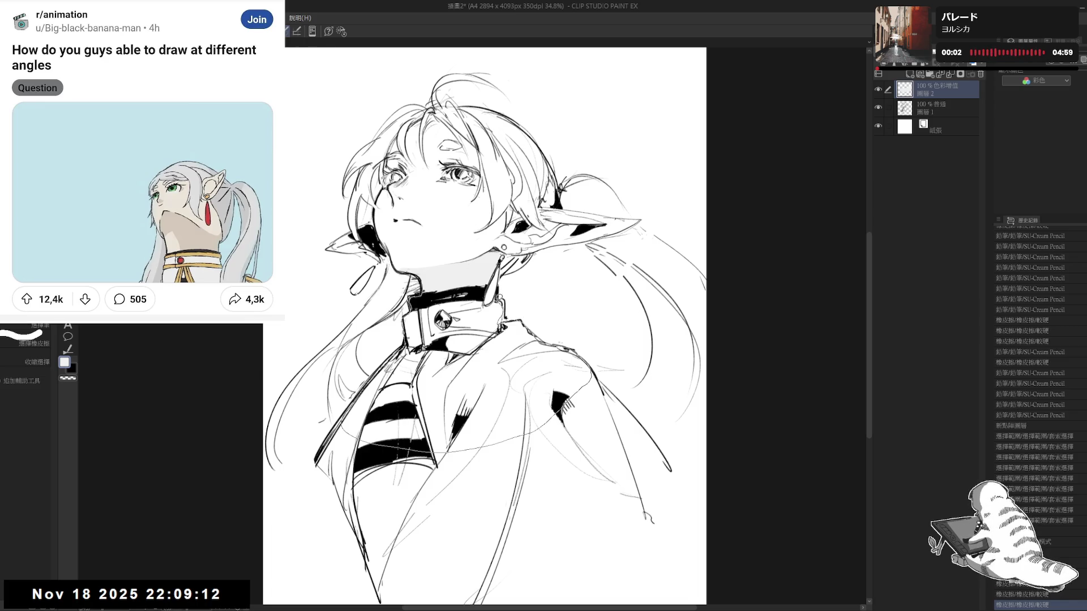
pyautogui.moveTo(452, 277); pyautogui.dragTo(409, 278)
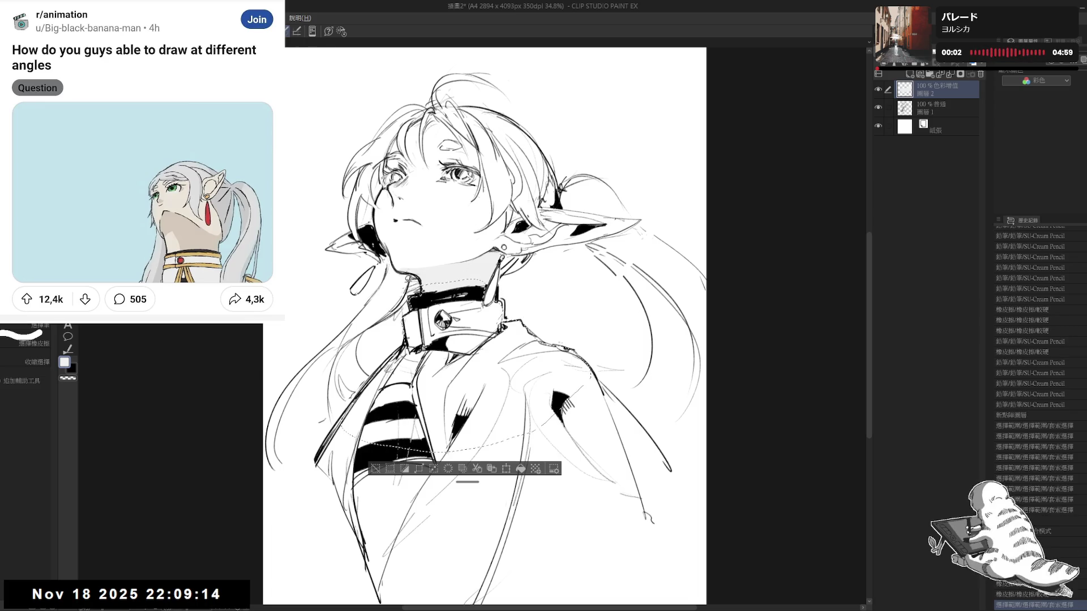
pyautogui.hotkey('alt', 'BackSpace')
pyautogui.hotkey('ctrl', 'd')
pyautogui.scroll(-1, 409, 277)
pyautogui.scroll(-1, 404, 278)
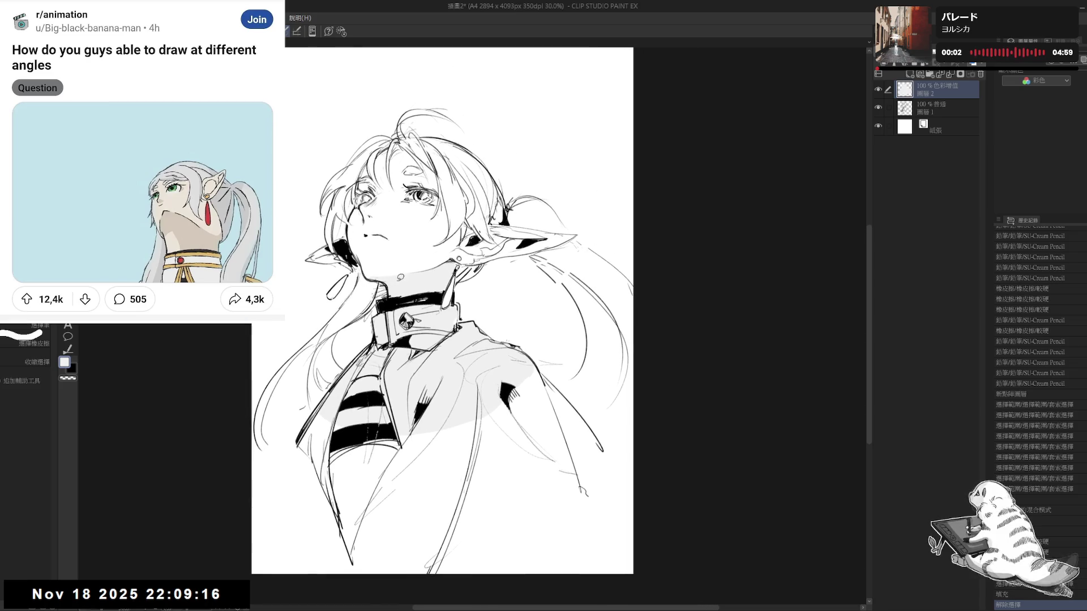
pyautogui.press('^')
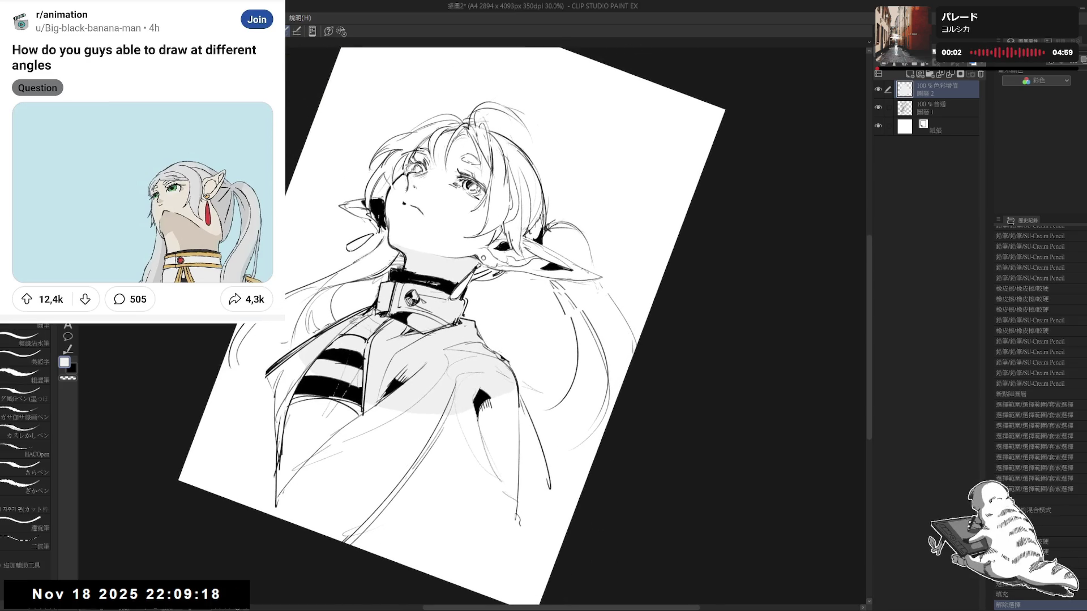
pyautogui.press('-')
# - Toggle the grey layer's border effect, move it below Layer 1 and change its blend mode
pyautogui.click(1072, 72)
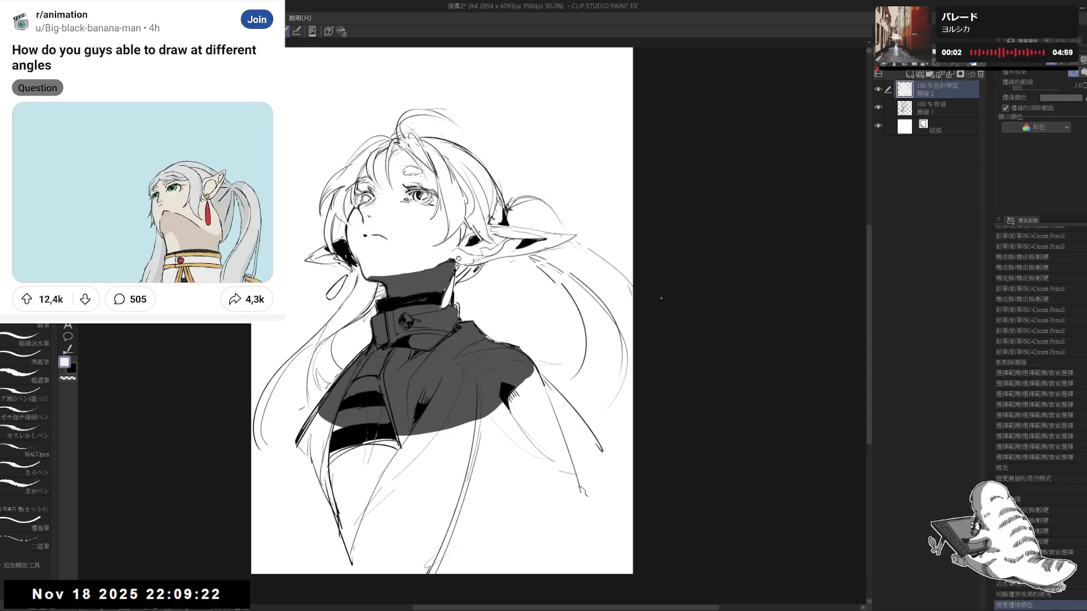
pyautogui.moveTo(944, 117); pyautogui.dragTo(945, 117)
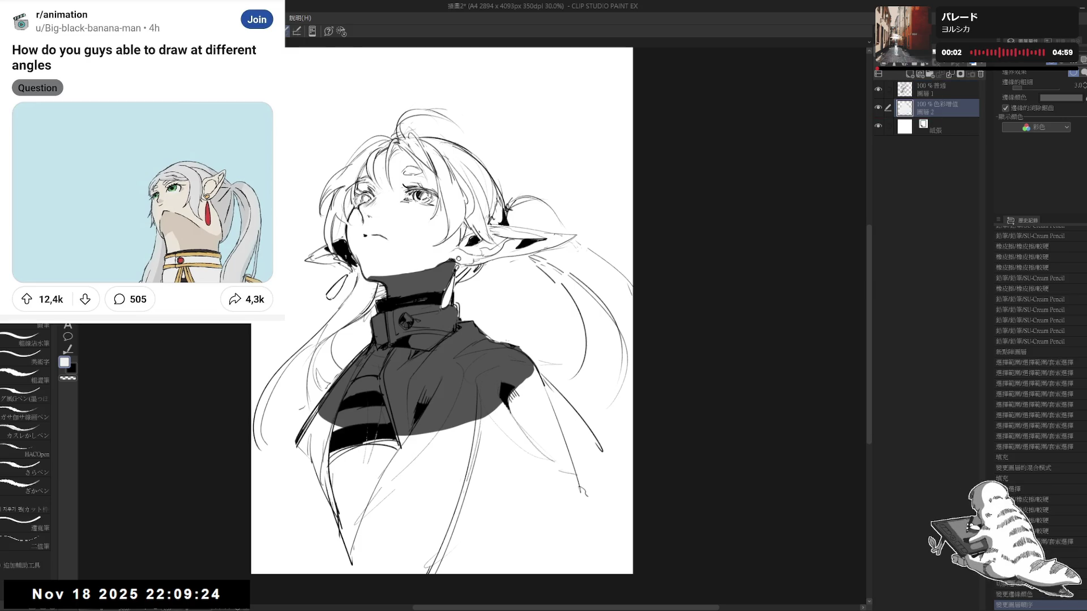
pyautogui.click(920, 74)
pyautogui.press('h')
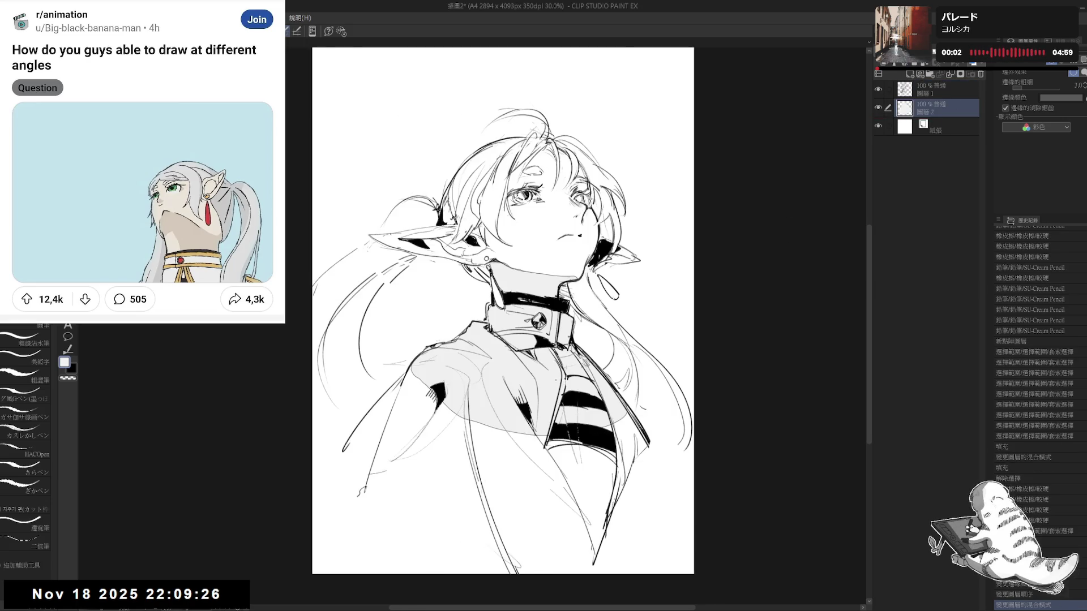
pyautogui.press('h')
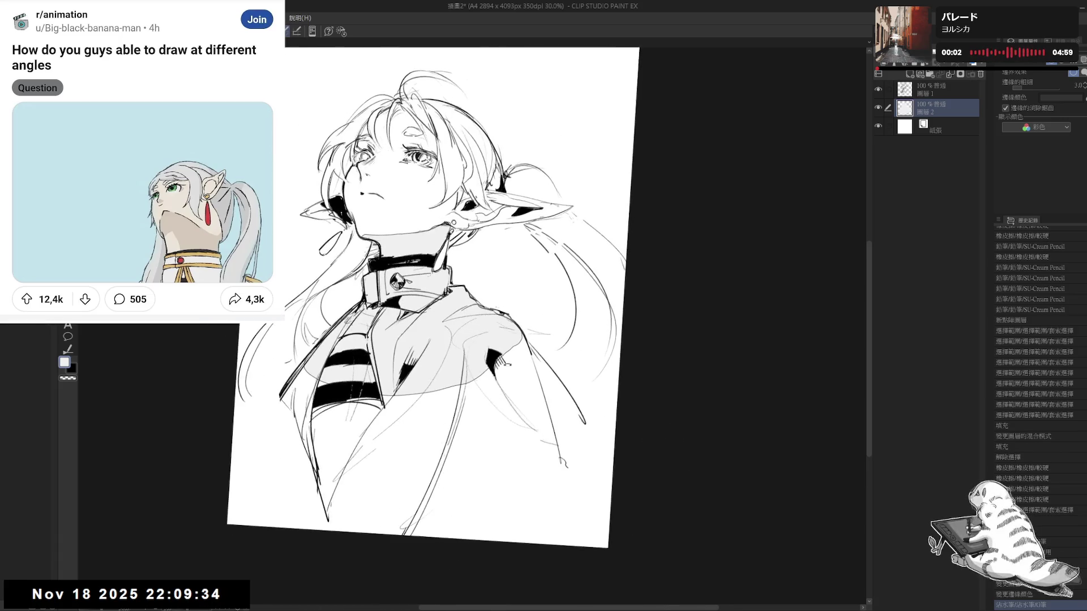
pyautogui.moveTo(485, 364); pyautogui.dragTo(502, 420)
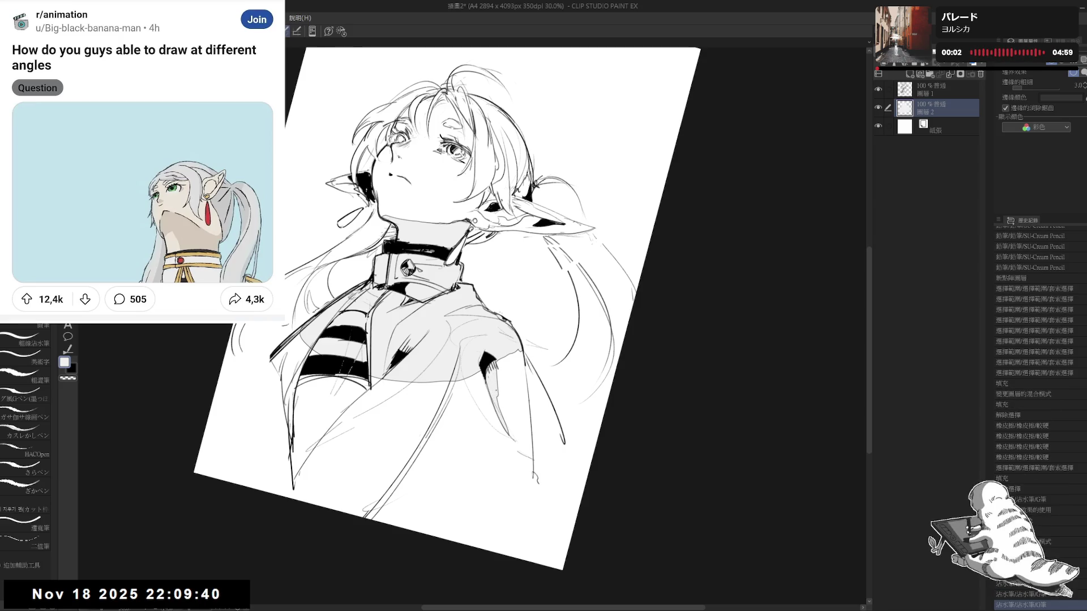
# - Ink small marks near the shoulder with the G-pen, erasing and checking at rotated angles
pyautogui.moveTo(495, 378); pyautogui.dragTo(501, 413)
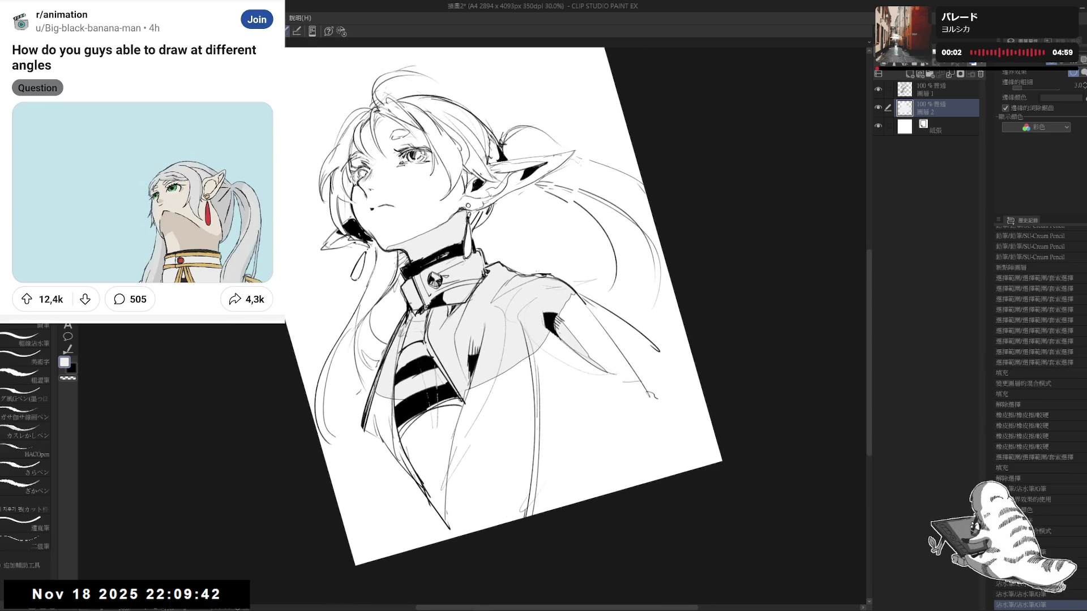
pyautogui.press('-')
pyautogui.moveTo(496, 375); pyautogui.dragTo(501, 411)
pyautogui.press('^')
pyautogui.press('^')
pyautogui.press('-')
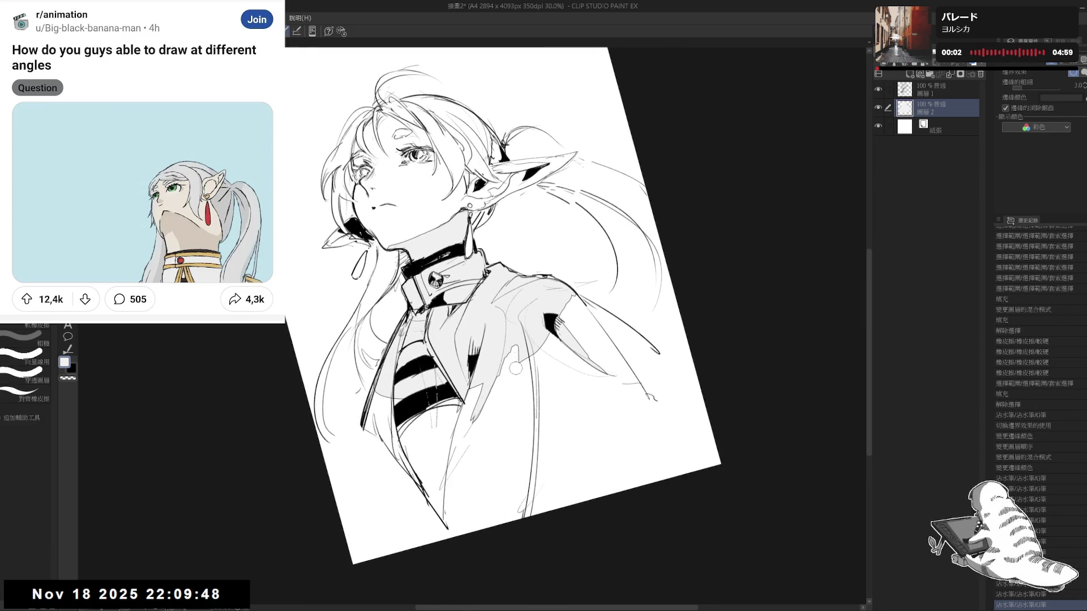
pyautogui.press('p')
pyautogui.press('^')
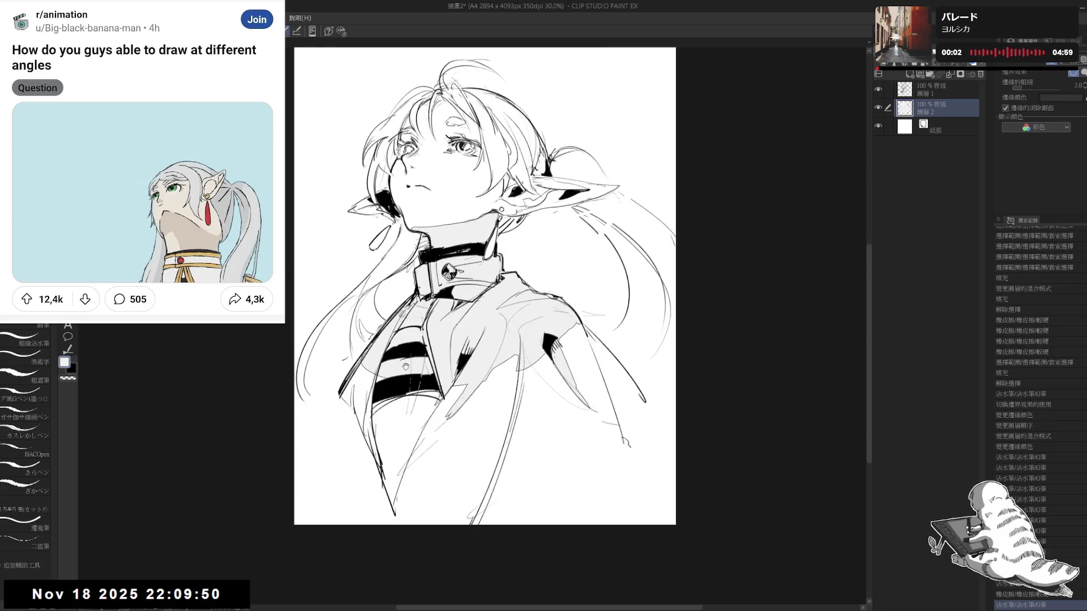
pyautogui.press('e')
pyautogui.press('-')
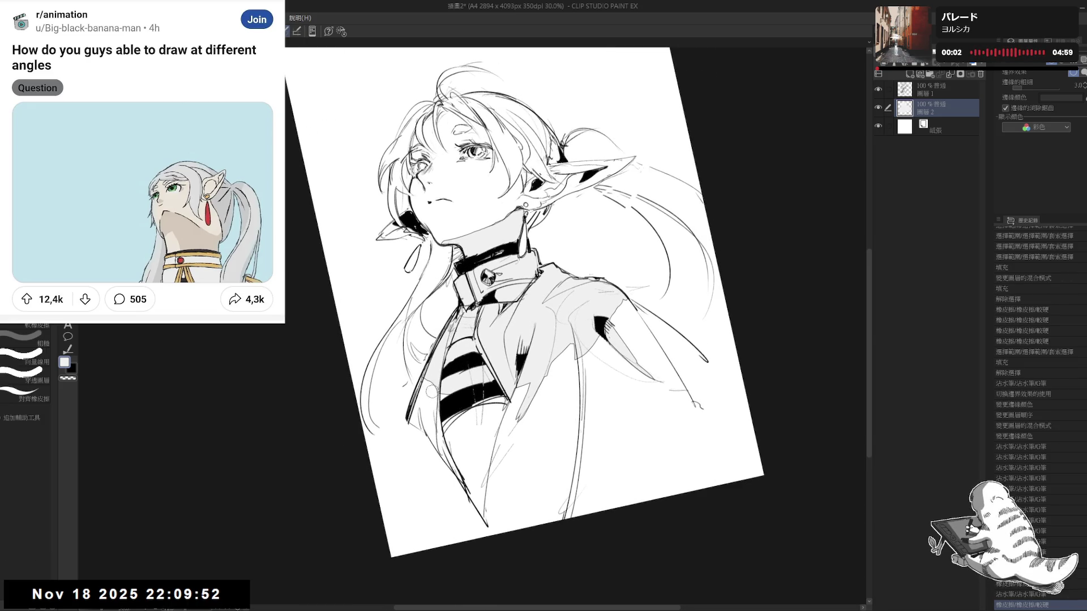
pyautogui.press('p')
pyautogui.press('^')
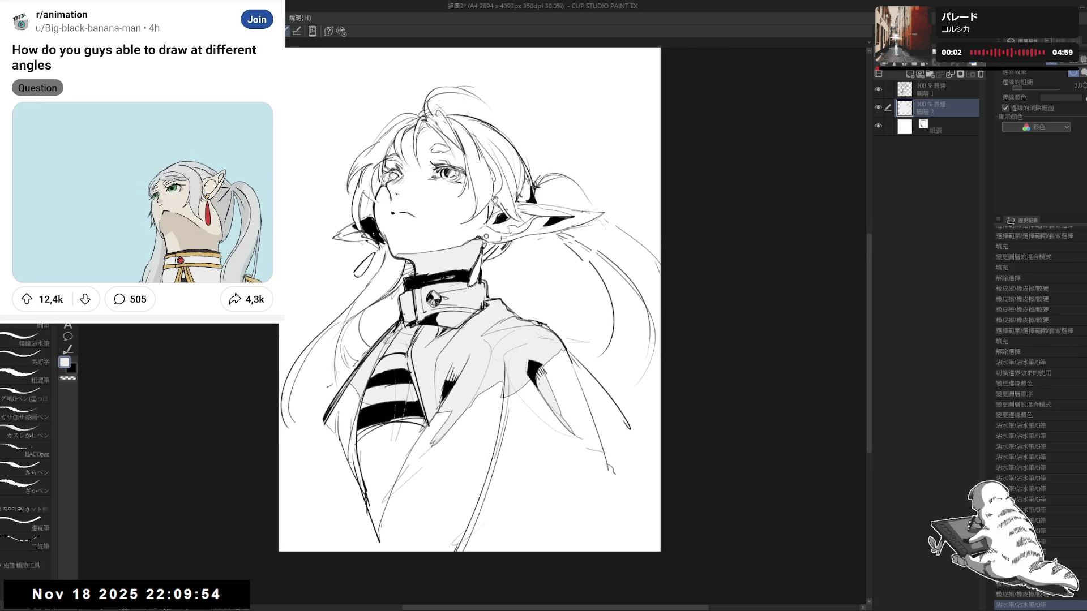
pyautogui.scroll(-1, 496, 199)
pyautogui.scroll(-1, 495, 200)
pyautogui.scroll(-1, 496, 200)
pyautogui.scroll(-1, 496, 200)
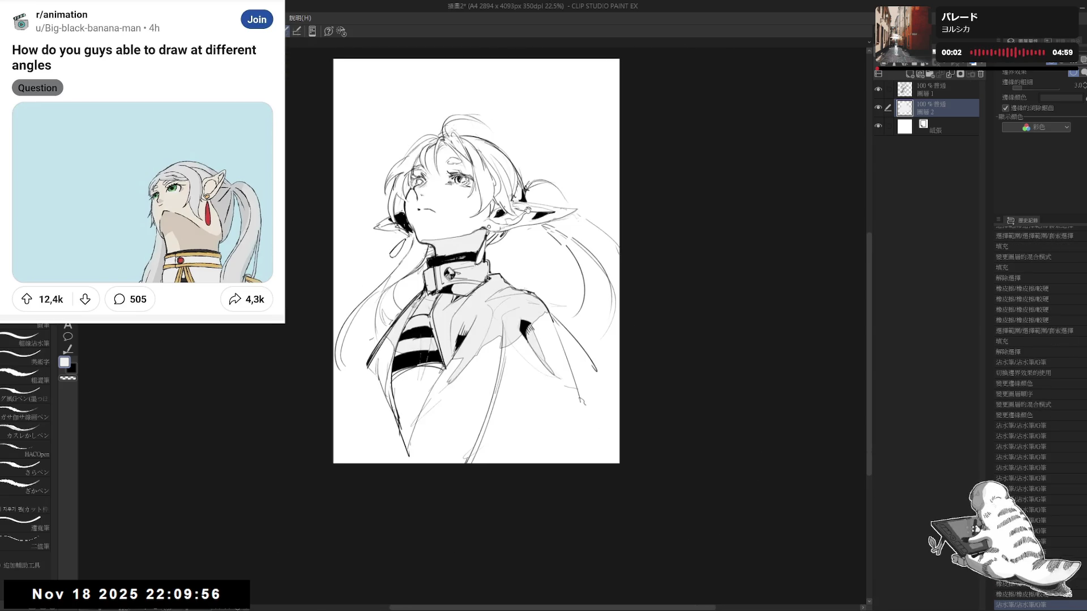
# - Rework the pen stroke near the ear with undo and redo after panning to the face
pyautogui.moveTo(496, 199); pyautogui.dragTo(491, 213)
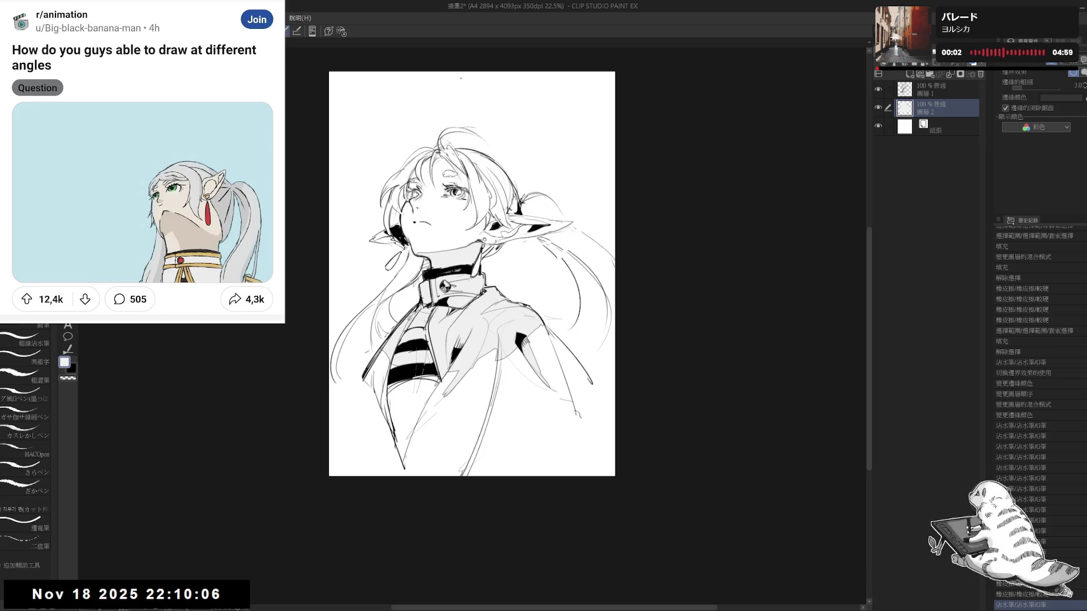
pyautogui.moveTo(455, 230)
pyautogui.mouseDown()
pyautogui.moveTo(347, 233)
pyautogui.moveTo(331, 174)
pyautogui.moveTo(412, 249)
pyautogui.mouseUp()
pyautogui.scroll(3, 412, 211)
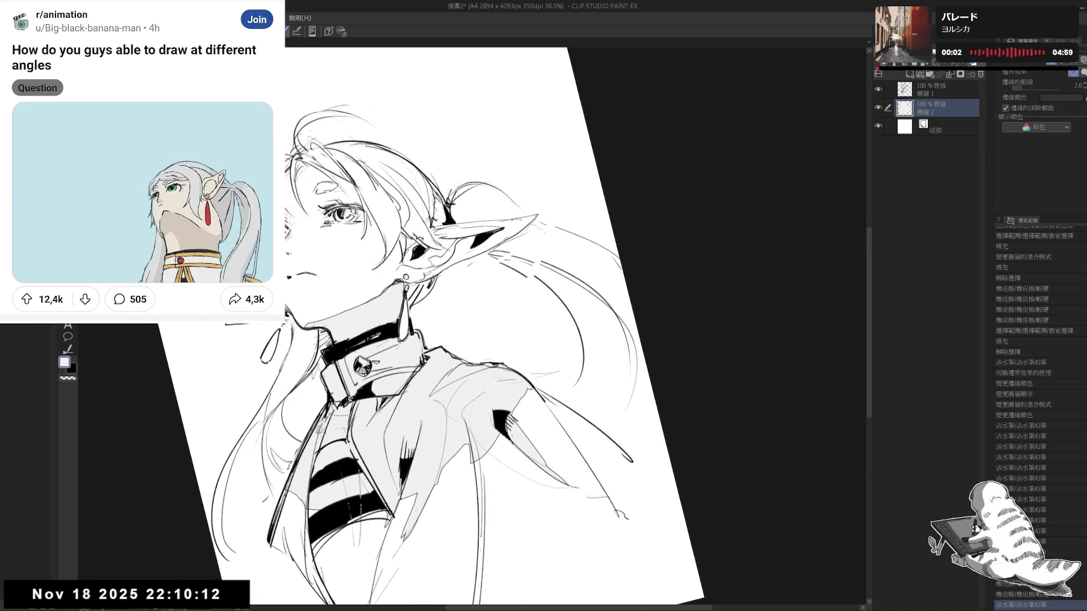
pyautogui.hotkey('ctrl', 'z')
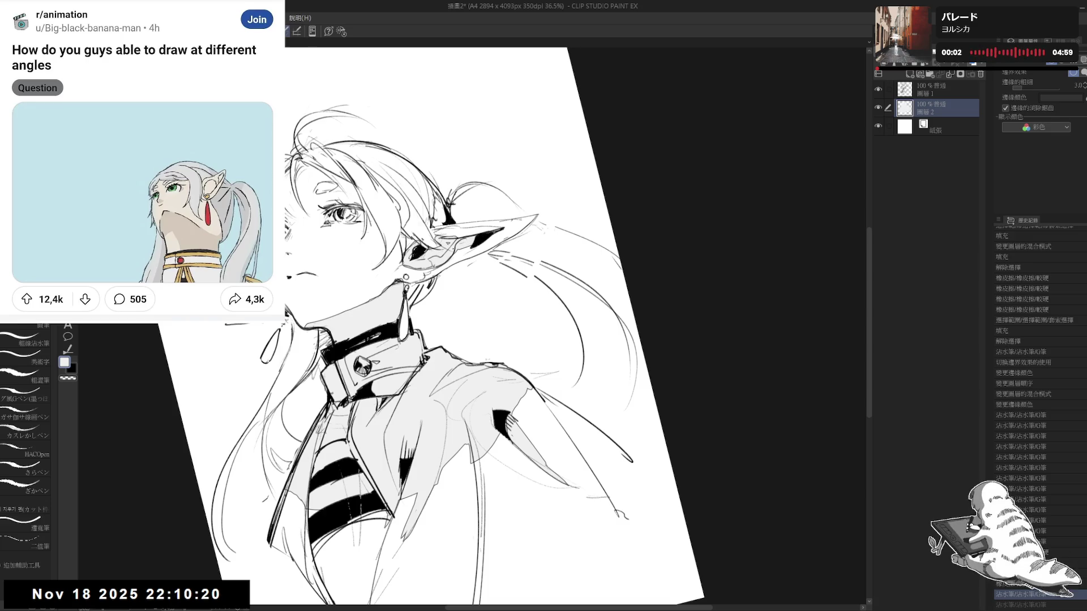
pyautogui.hotkey('ctrl', 'y')
pyautogui.hotkey('ctrl', 'y')
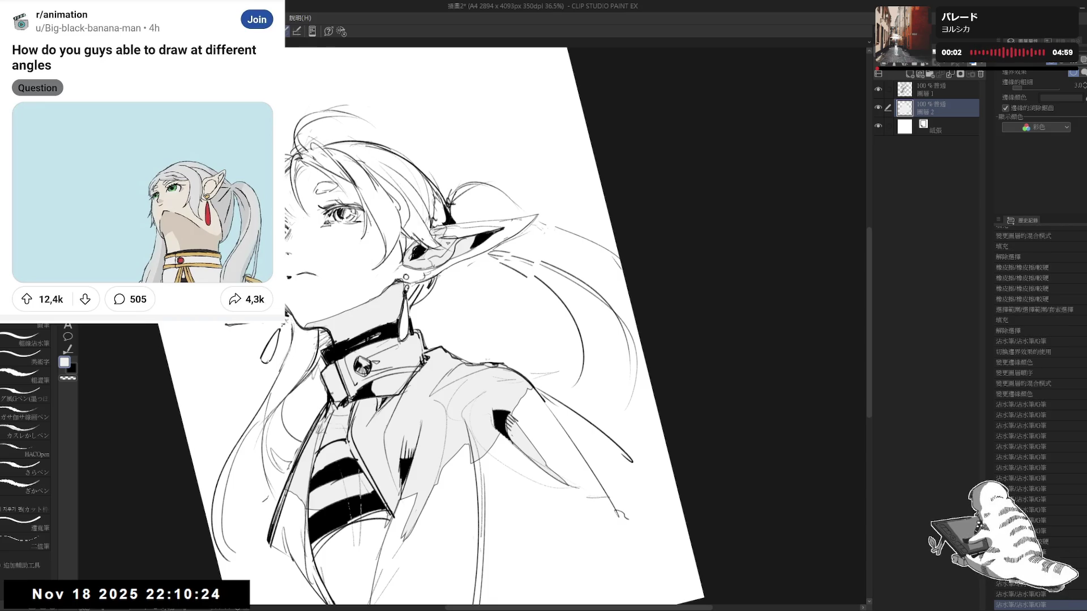
pyautogui.hotkey('ctrl', 'y')
pyautogui.hotkey('ctrl', 'y')
pyautogui.hotkey('ctrl', 'y')
pyautogui.hotkey('ctrl', 'y')
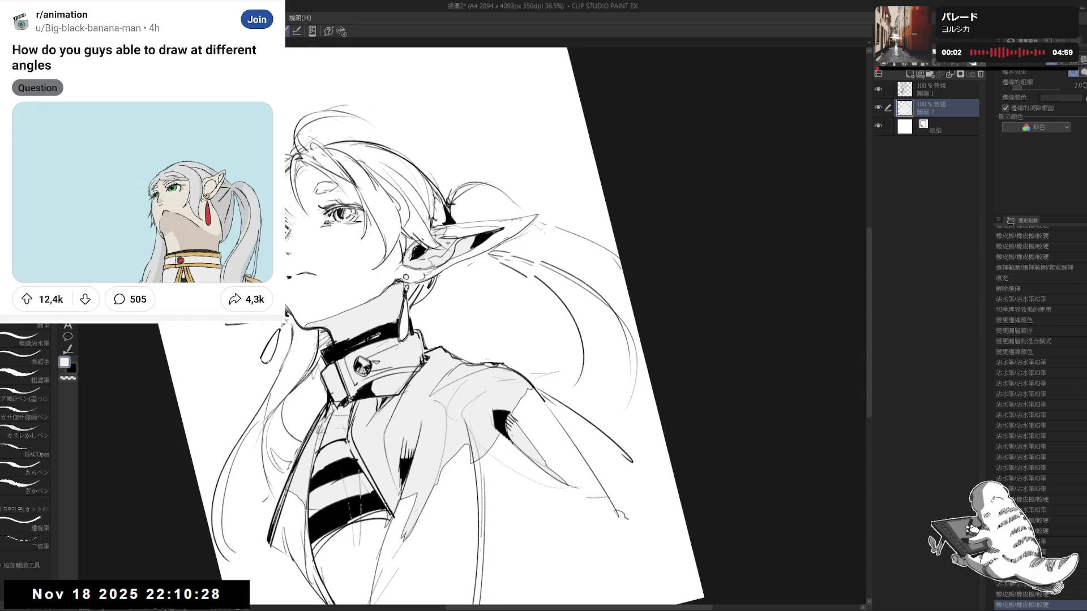
pyautogui.hotkey('ctrl', 'y')
pyautogui.hotkey('ctrl', 'y')
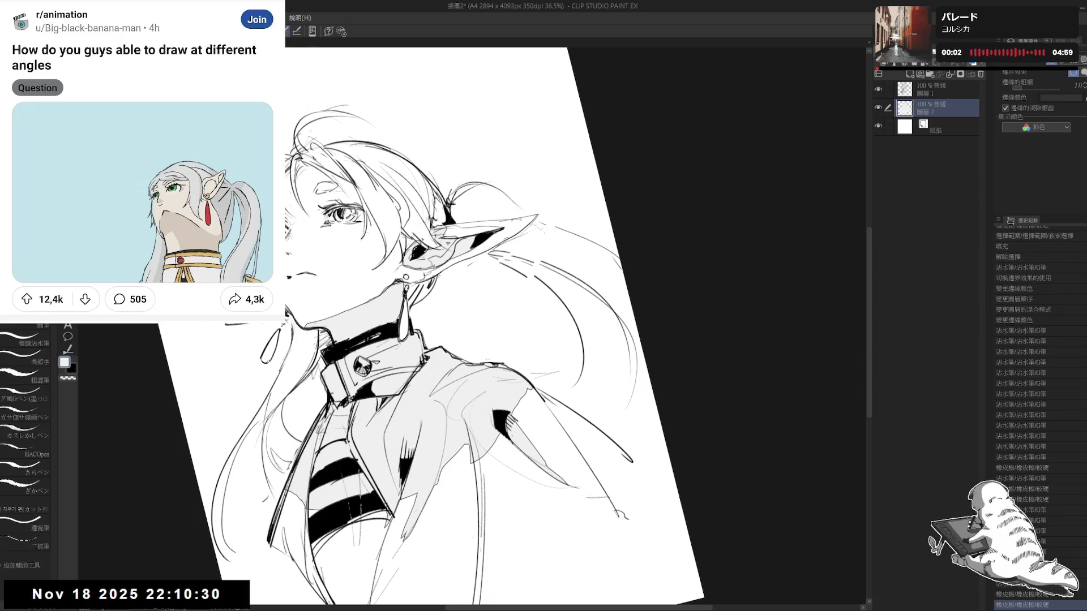
# - Check the inking mirrored and rotated, then add a new empty raster layer
pyautogui.hotkey('ctrl', '@')
pyautogui.press('h')
pyautogui.press('h')
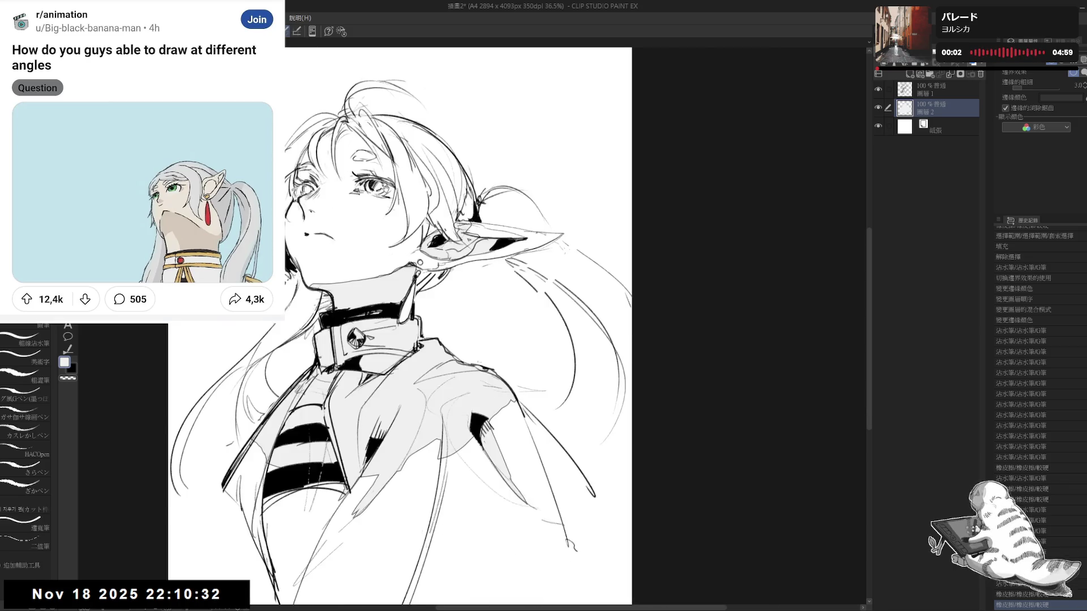
pyautogui.scroll(-2, 365, 213)
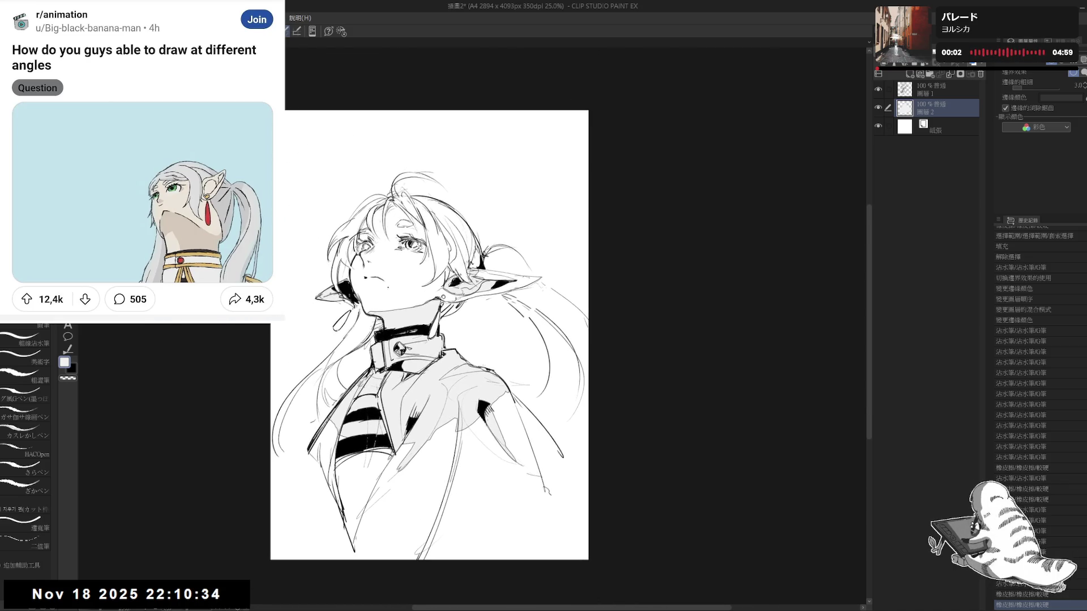
pyautogui.press('^')
pyautogui.press('^')
pyautogui.scroll(2, 413, 375)
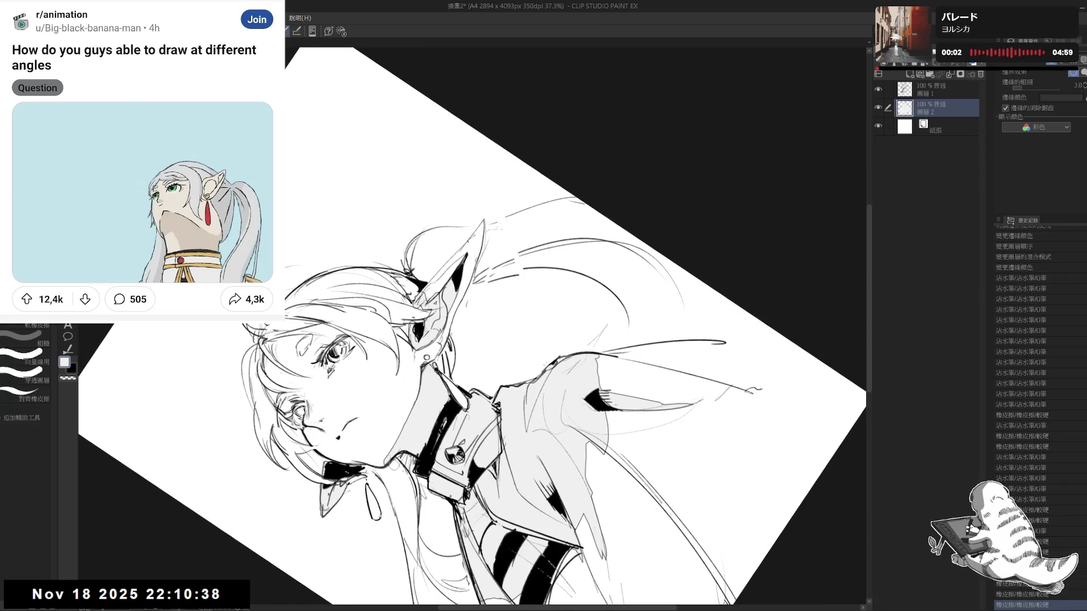
pyautogui.press('p')
pyautogui.press('-')
pyautogui.press('-')
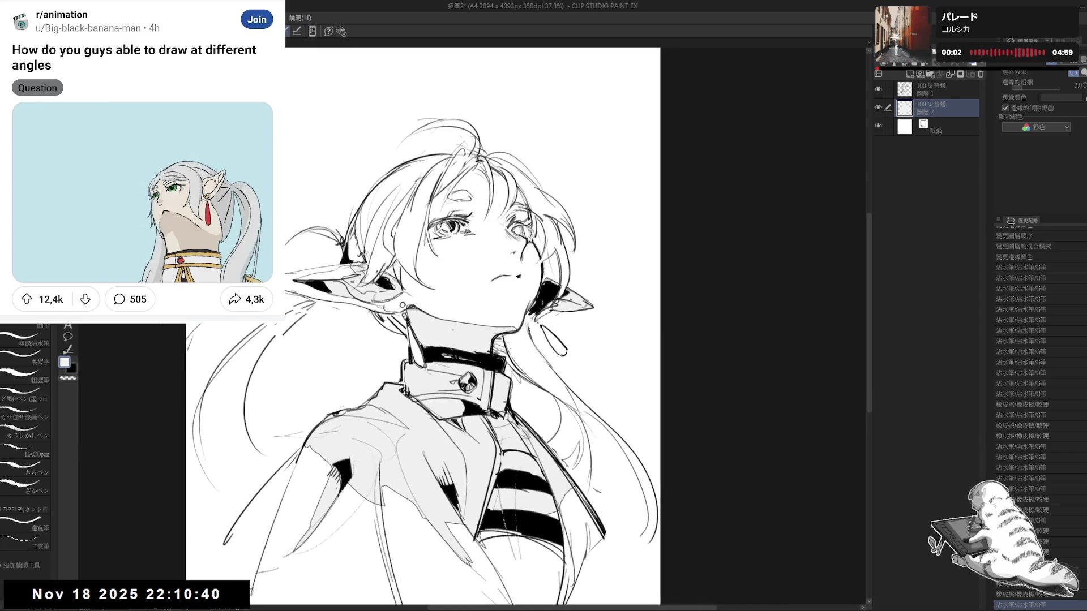
pyautogui.press('-')
pyautogui.press('-')
pyautogui.press('-')
pyautogui.press('^')
pyautogui.press('^')
pyautogui.press('^')
pyautogui.scroll(1, 687, 246)
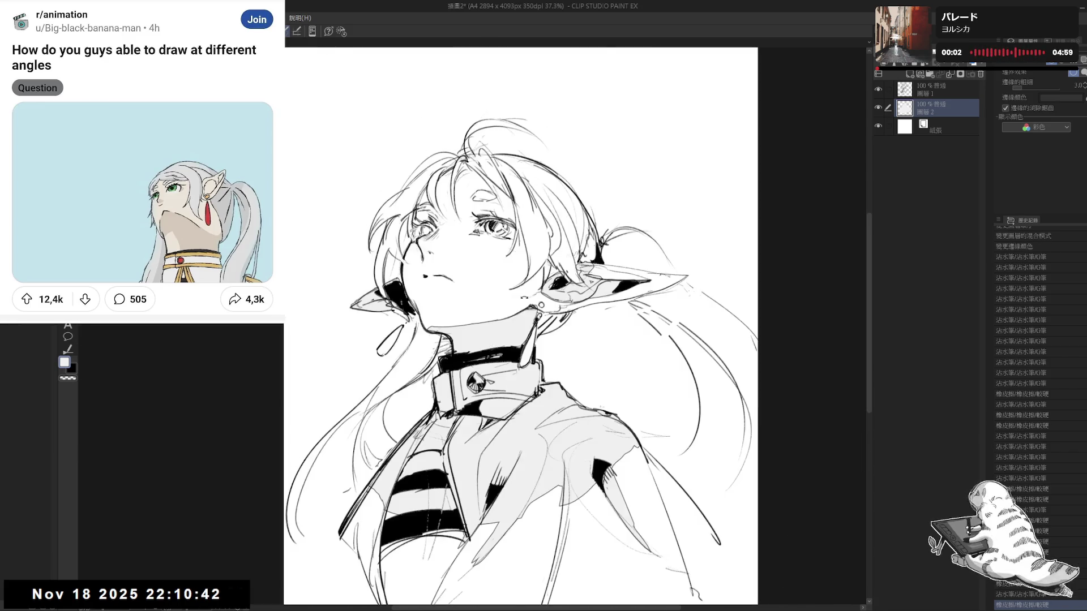
pyautogui.scroll(1, 686, 245)
pyautogui.scroll(1, 686, 245)
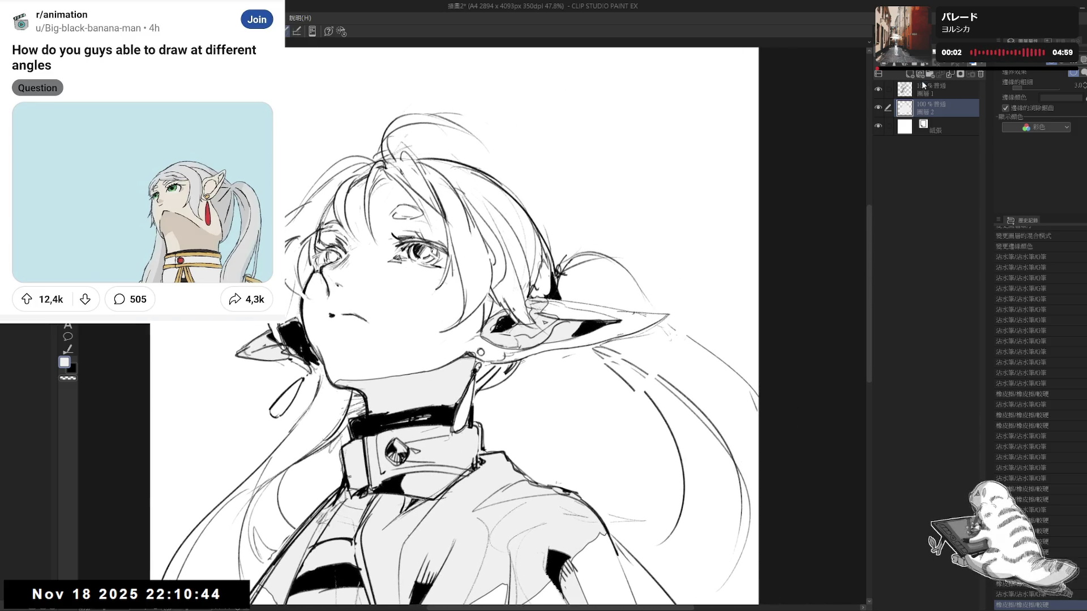
pyautogui.hotkey('ctrl', 'shift', 'n')
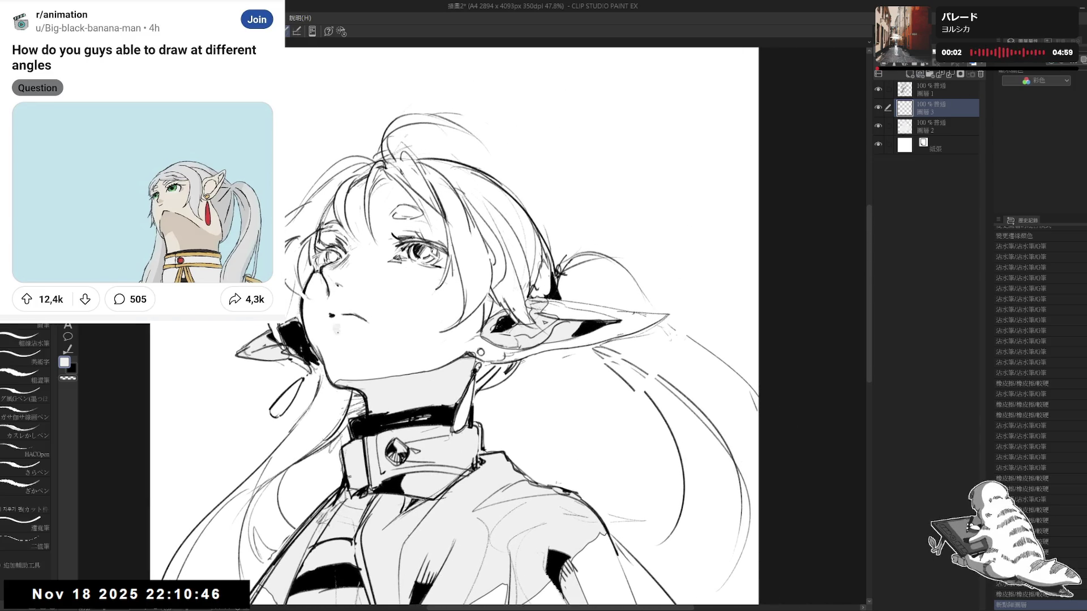
# - Add small ink marks near the mouth, checking mirrored and erasing the stray bits
pyautogui.click(338, 329)
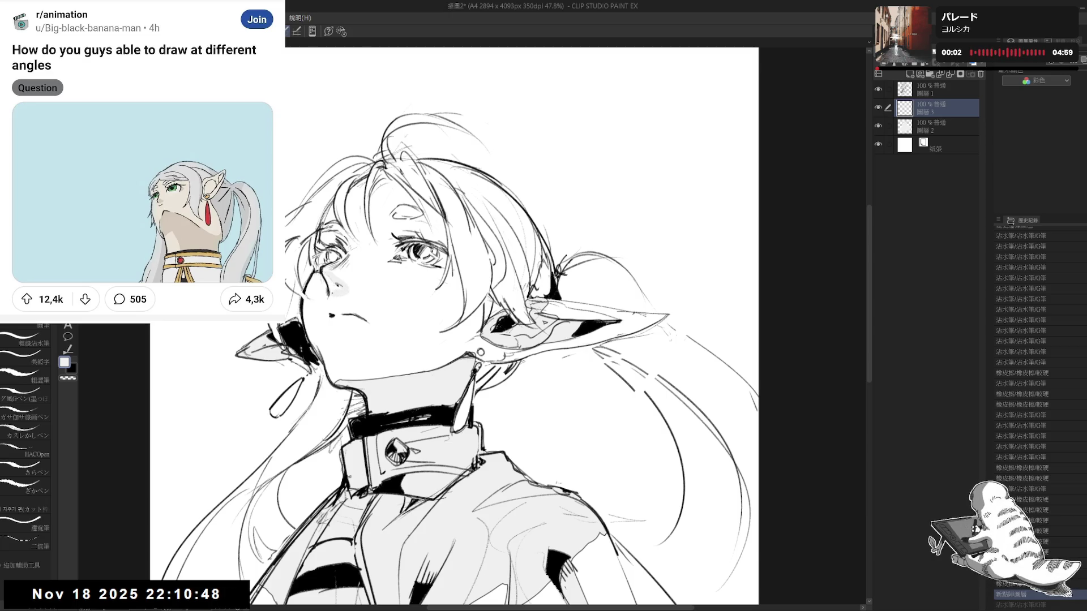
pyautogui.click(341, 330)
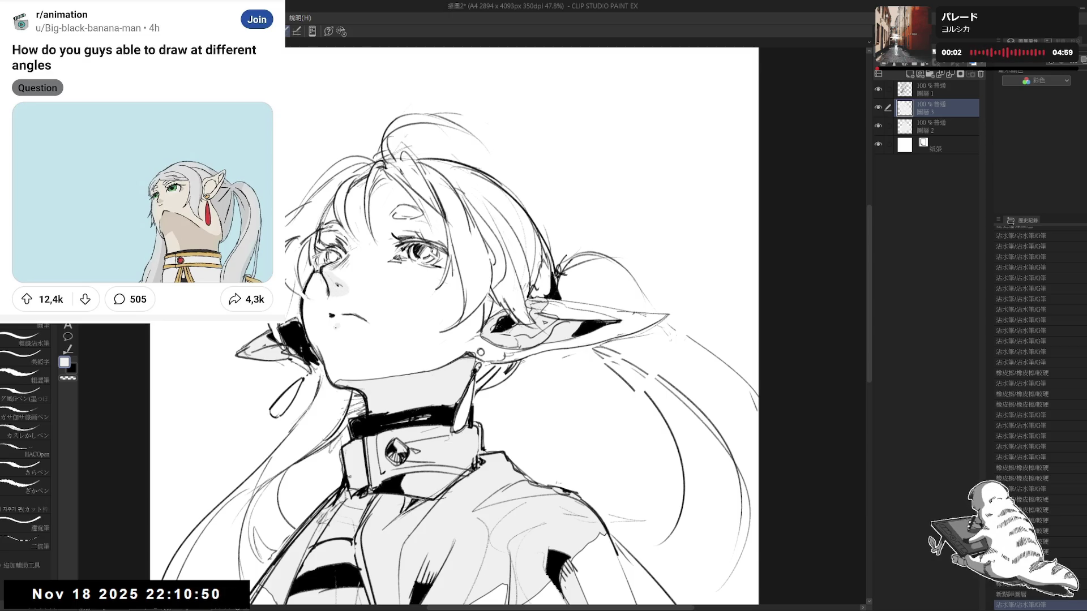
pyautogui.click(346, 331)
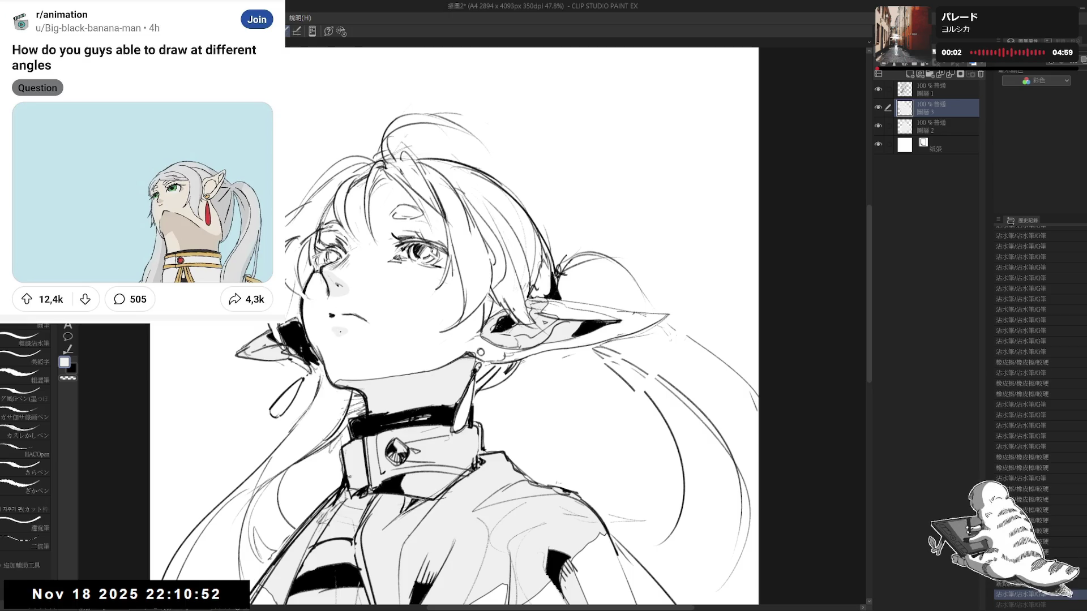
pyautogui.press('h')
pyautogui.press('e')
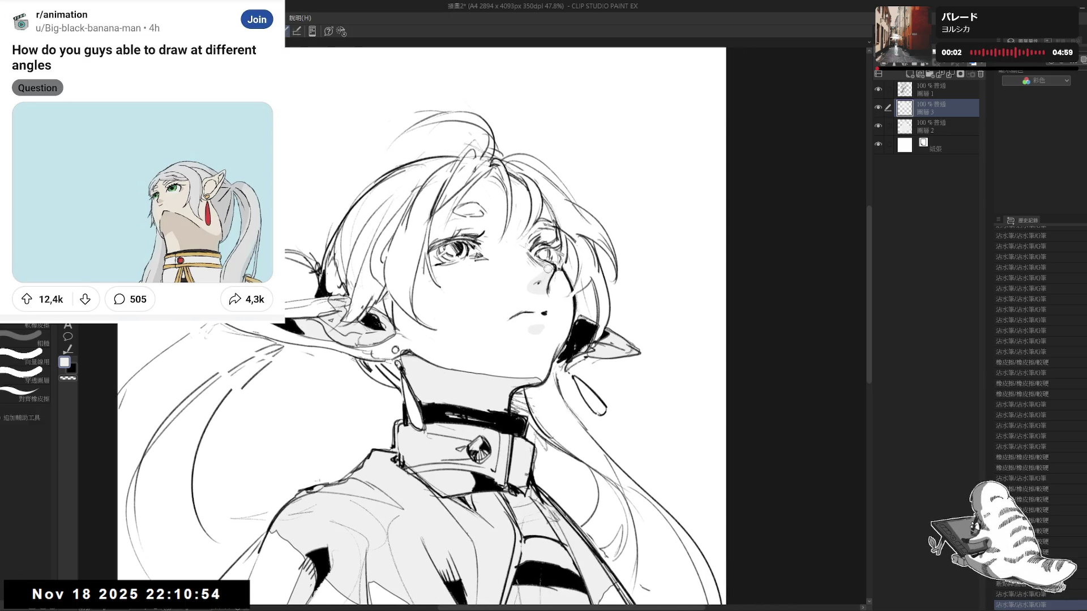
pyautogui.moveTo(533, 277); pyautogui.dragTo(529, 286)
pyautogui.press('p')
pyautogui.press('h')
pyautogui.scroll(2, 509, 323)
# - Touch up the marks near the nose and cheek, then switch through Layer 2 to Layer 1
pyautogui.press('p')
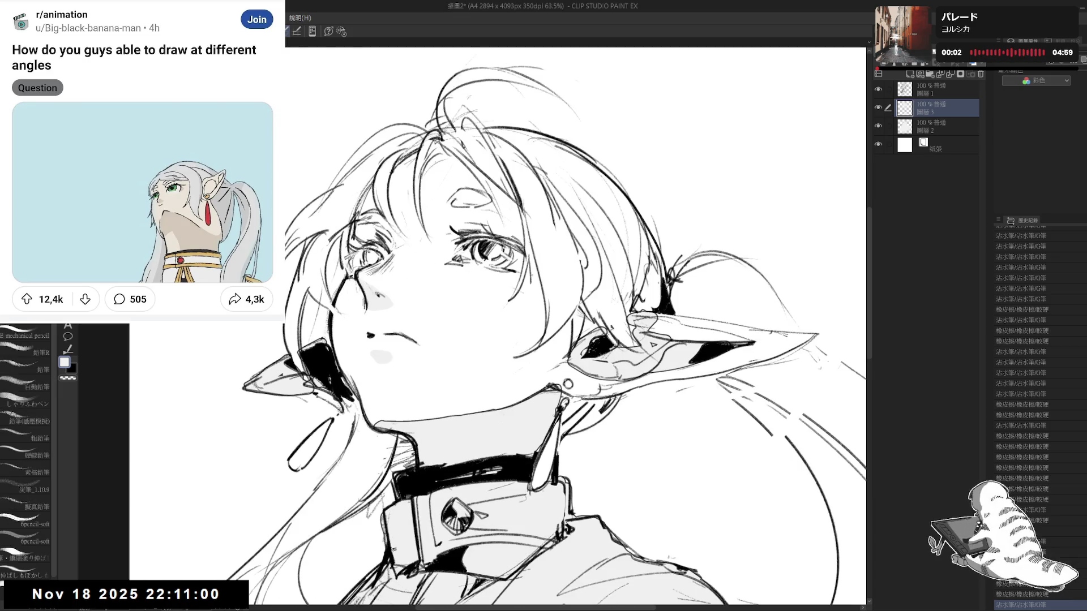
pyautogui.press('e')
pyautogui.moveTo(357, 343)
pyautogui.mouseDown()
pyautogui.moveTo(379, 365)
pyautogui.moveTo(407, 369)
pyautogui.mouseUp()
pyautogui.press('p')
pyautogui.scroll(-1, 389, 284)
pyautogui.scroll(-2, 389, 284)
pyautogui.scroll(-2, 500, 284)
pyautogui.scroll(1, 494, 290)
pyautogui.scroll(2, 459, 284)
pyautogui.scroll(1, 429, 283)
pyautogui.scroll(1, 423, 269)
pyautogui.moveTo(422, 269)
pyautogui.mouseDown()
pyautogui.moveTo(668, 237)
pyautogui.moveTo(608, 232)
pyautogui.mouseUp()
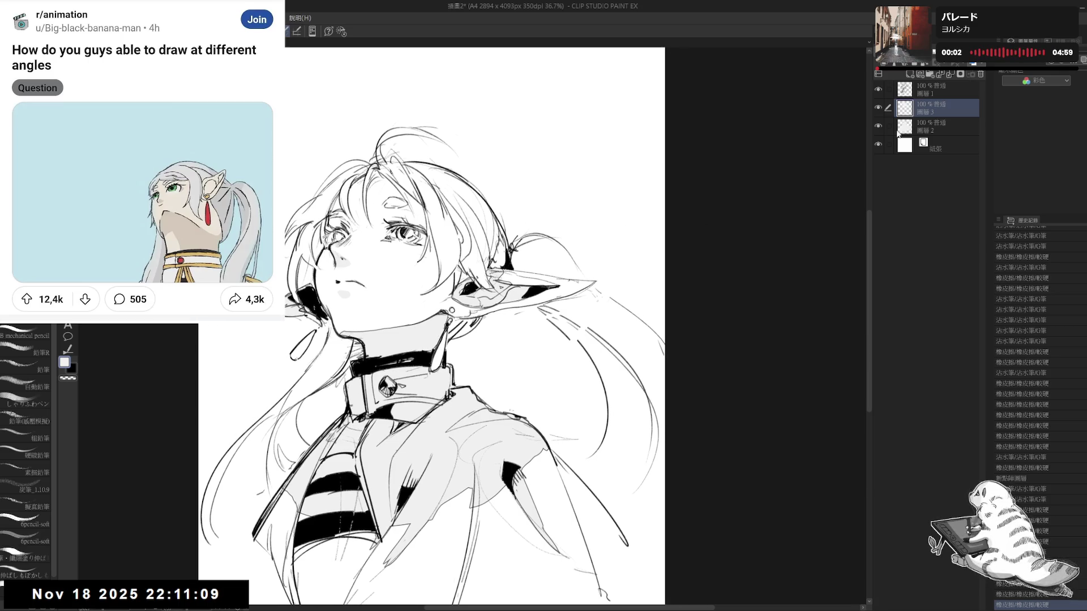
pyautogui.click(934, 128)
pyautogui.scroll(1, 735, 188)
pyautogui.scroll(2, 527, 250)
pyautogui.moveTo(526, 251)
pyautogui.mouseDown()
pyautogui.moveTo(543, 275)
pyautogui.moveTo(562, 397)
pyautogui.moveTo(544, 274)
pyautogui.moveTo(502, 228)
pyautogui.mouseUp()
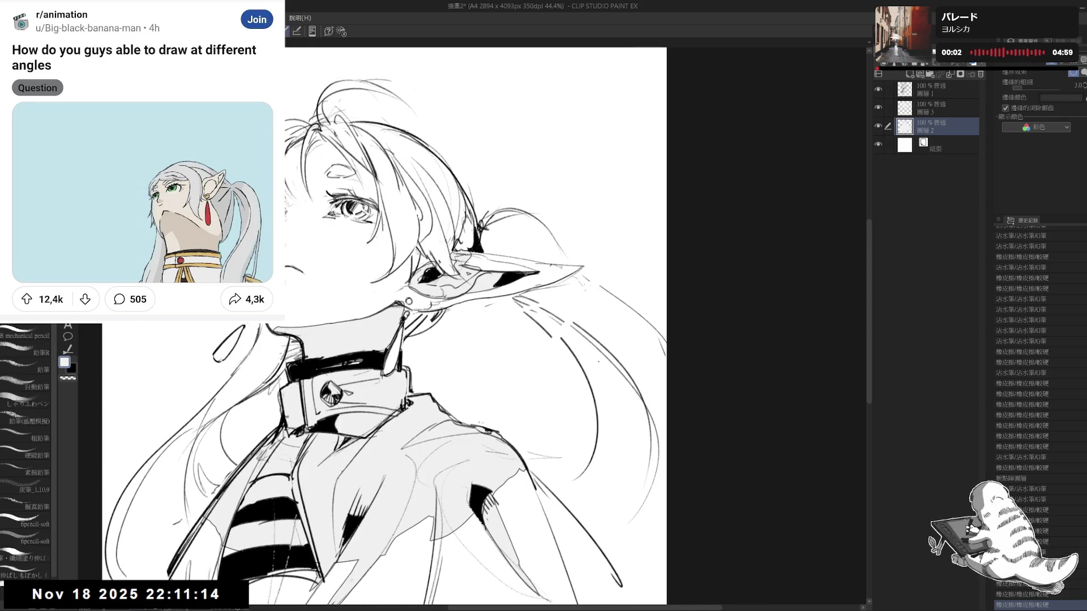
pyautogui.click(942, 90)
# - On a tilted view, add pencil strokes to the hair and jacket on Layer 1
pyautogui.moveTo(595, 281); pyautogui.dragTo(552, 353)
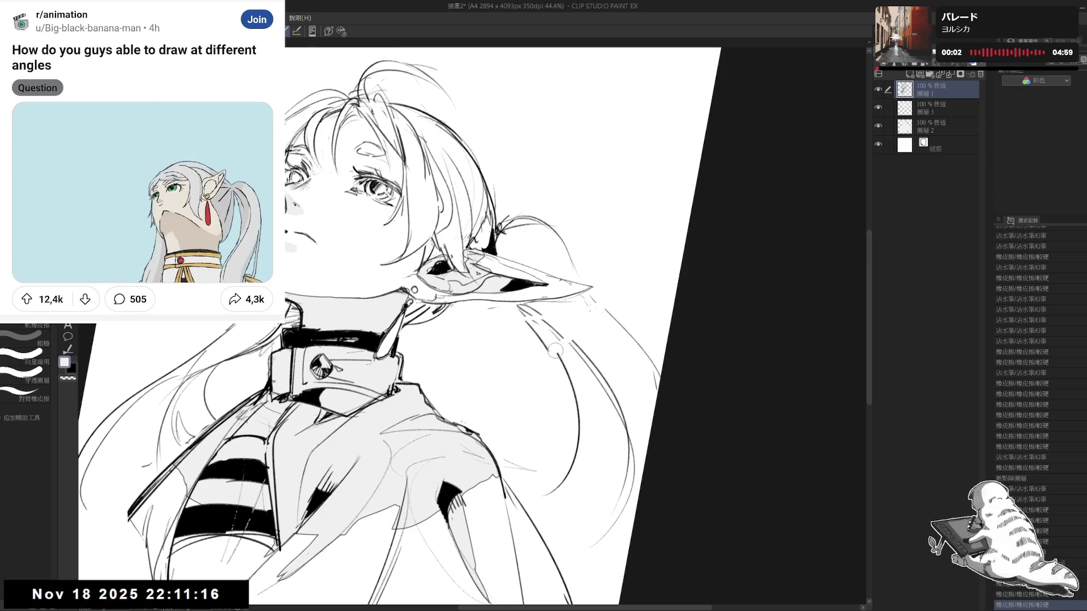
pyautogui.press('p')
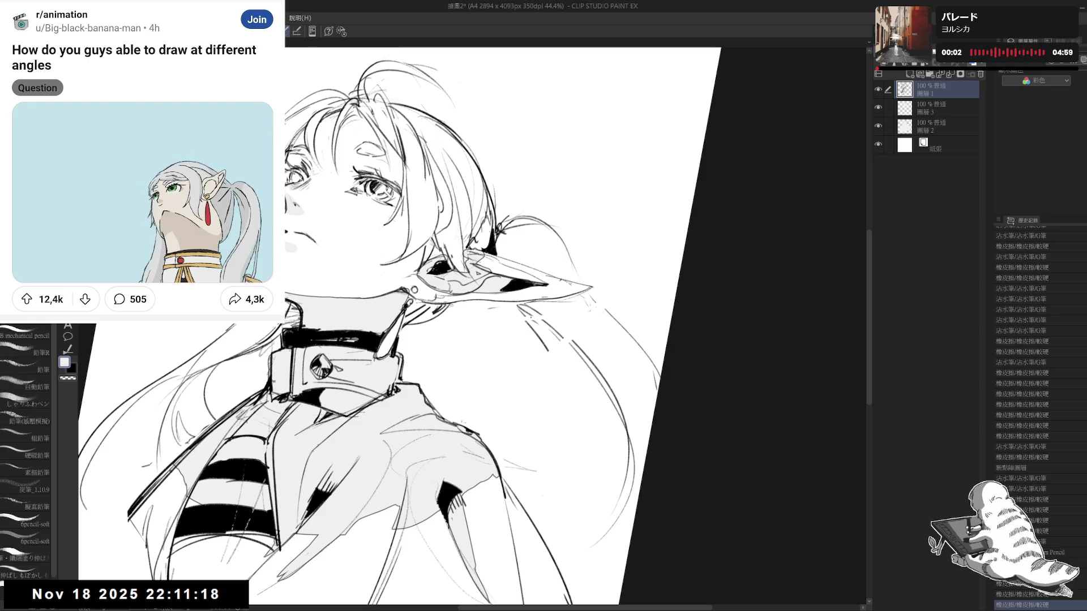
pyautogui.moveTo(570, 382); pyautogui.dragTo(556, 364)
pyautogui.moveTo(509, 293)
pyautogui.mouseDown()
pyautogui.moveTo(548, 491)
pyautogui.moveTo(550, 386)
pyautogui.moveTo(493, 455)
pyautogui.mouseUp()
pyautogui.press('e')
pyautogui.press('p')
pyautogui.moveTo(553, 413)
pyautogui.mouseDown()
pyautogui.moveTo(552, 427)
pyautogui.moveTo(496, 467)
pyautogui.mouseUp()
pyautogui.hotkey('ctrl', '@')
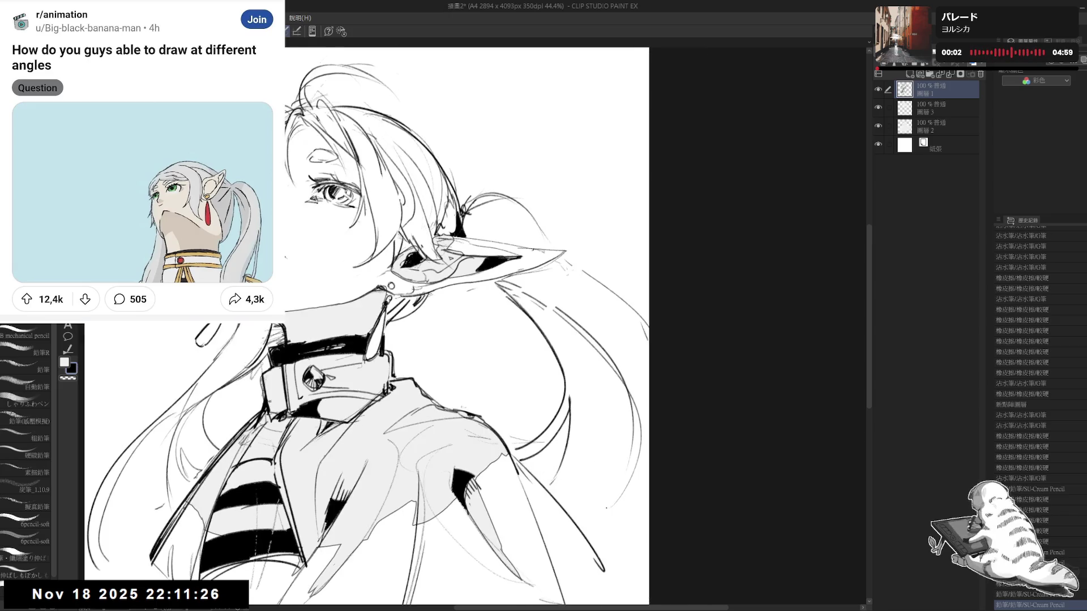
pyautogui.press('^')
pyautogui.press('^')
# - Redraw a stroke along the hair until it sits right, then add short strokes to the right hair
pyautogui.press('e')
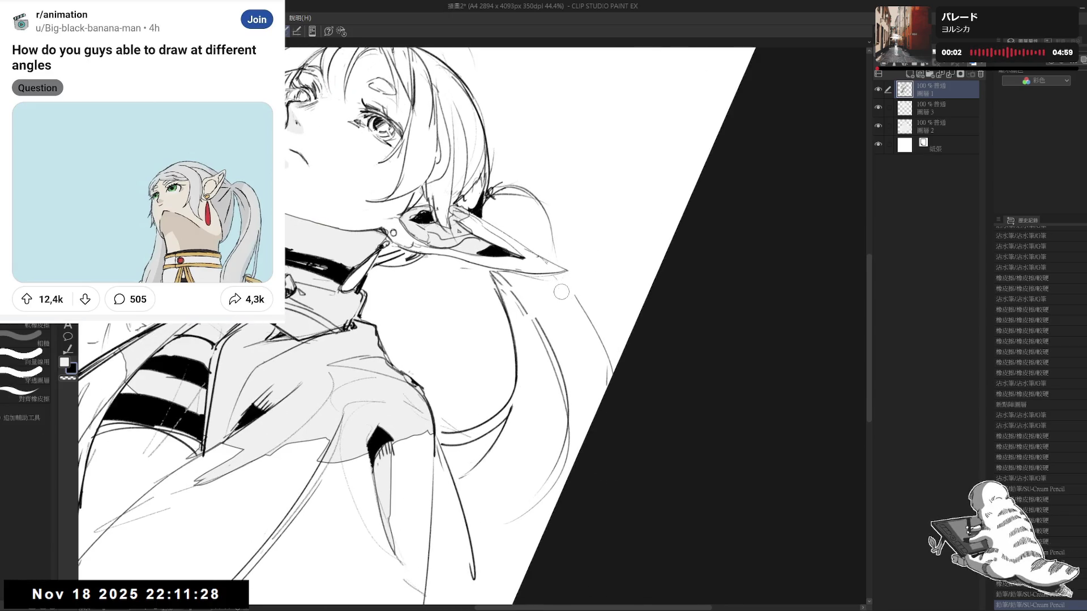
pyautogui.press('p')
pyautogui.moveTo(503, 182)
pyautogui.mouseDown()
pyautogui.moveTo(585, 192)
pyautogui.moveTo(594, 247)
pyautogui.mouseUp()
pyautogui.hotkey('ctrl', 'z')
pyautogui.moveTo(506, 192); pyautogui.dragTo(605, 245)
pyautogui.hotkey('ctrl', 'z')
pyautogui.moveTo(499, 196); pyautogui.dragTo(585, 246)
pyautogui.press('e')
pyautogui.press('p')
pyautogui.moveTo(544, 214)
pyautogui.mouseDown()
pyautogui.moveTo(599, 291)
pyautogui.moveTo(599, 325)
pyautogui.mouseUp()
pyautogui.moveTo(566, 238)
pyautogui.mouseDown()
pyautogui.moveTo(595, 282)
pyautogui.moveTo(599, 327)
pyautogui.mouseUp()
pyautogui.press('e')
pyautogui.moveTo(556, 223)
pyautogui.mouseDown()
pyautogui.moveTo(599, 270)
pyautogui.moveTo(560, 257)
pyautogui.moveTo(596, 258)
pyautogui.mouseUp()
pyautogui.press('p')
# - Zoom in close and erase a small stray line, then bring the view back upright
pyautogui.hotkey('ctrl', '0')
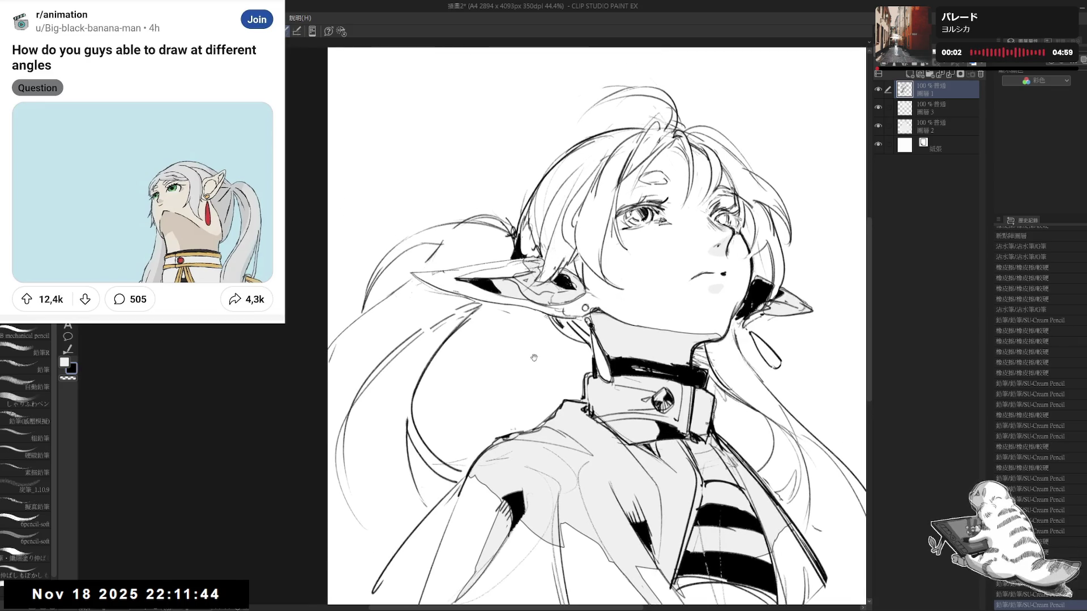
pyautogui.press('-')
pyautogui.press('-')
pyautogui.press('e')
pyautogui.press('p')
pyautogui.press('e')
pyautogui.press('p')
pyautogui.moveTo(383, 286)
pyautogui.mouseDown()
pyautogui.moveTo(392, 278)
pyautogui.moveTo(377, 301)
pyautogui.mouseUp()
pyautogui.moveTo(578, 323); pyautogui.dragTo(442, 339)
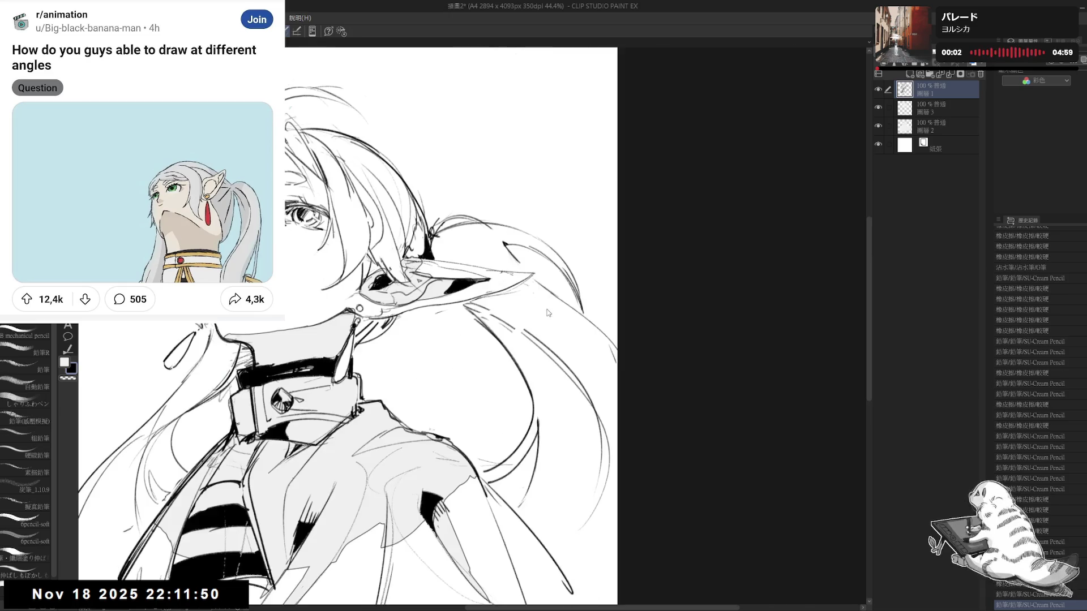
pyautogui.scroll(-1, 401, 323)
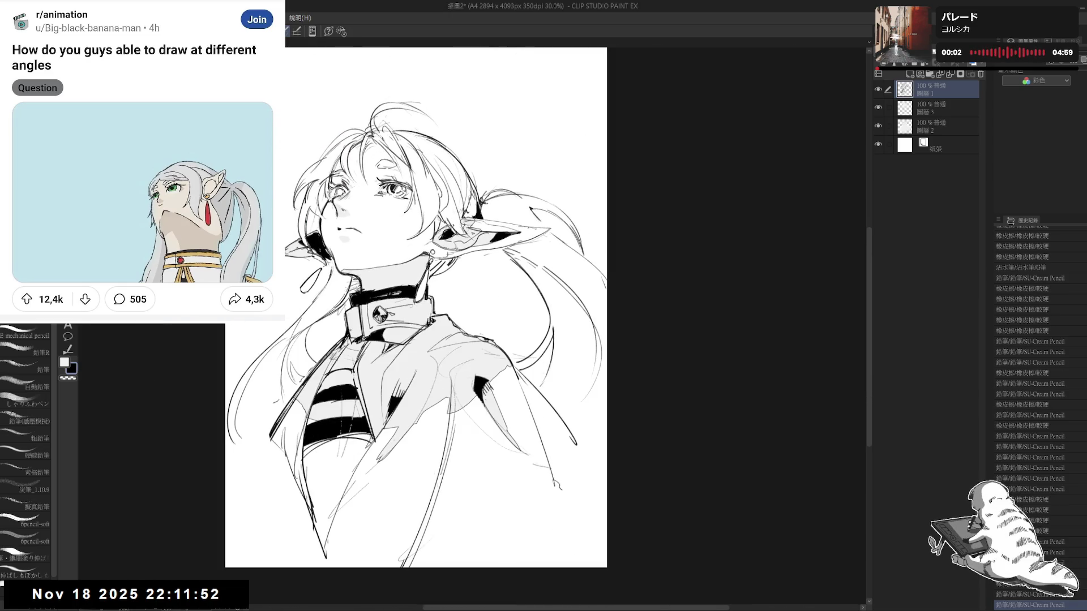
pyautogui.scroll(-1, 400, 322)
pyautogui.scroll(-1, 401, 324)
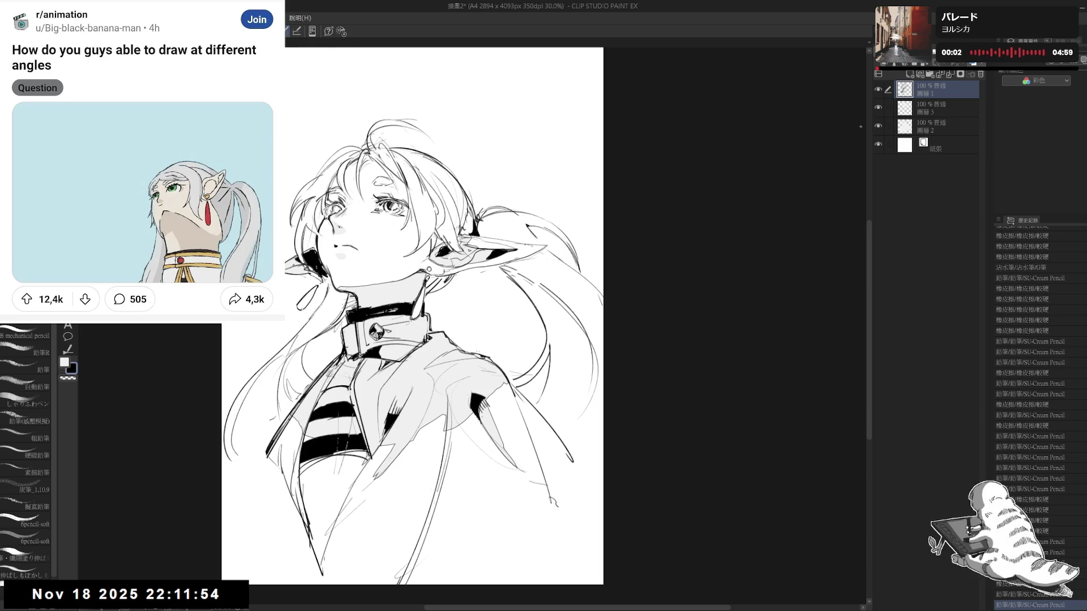
# - Erase a stray line near the right hair and move on to Layer 3
pyautogui.press('e')
pyautogui.moveTo(503, 257); pyautogui.dragTo(482, 276)
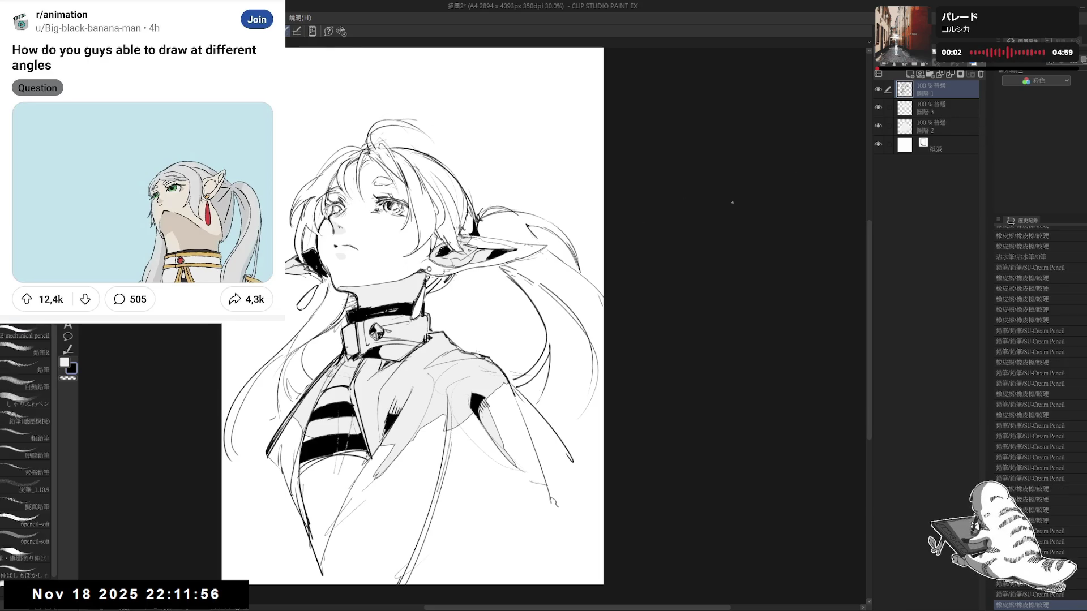
pyautogui.press('p')
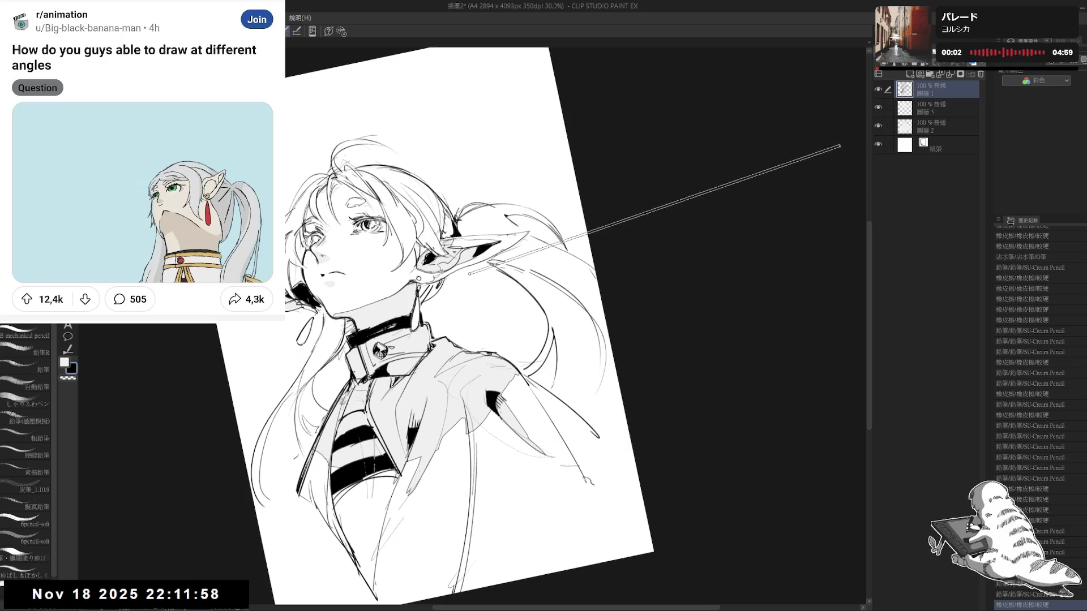
pyautogui.click(936, 111)
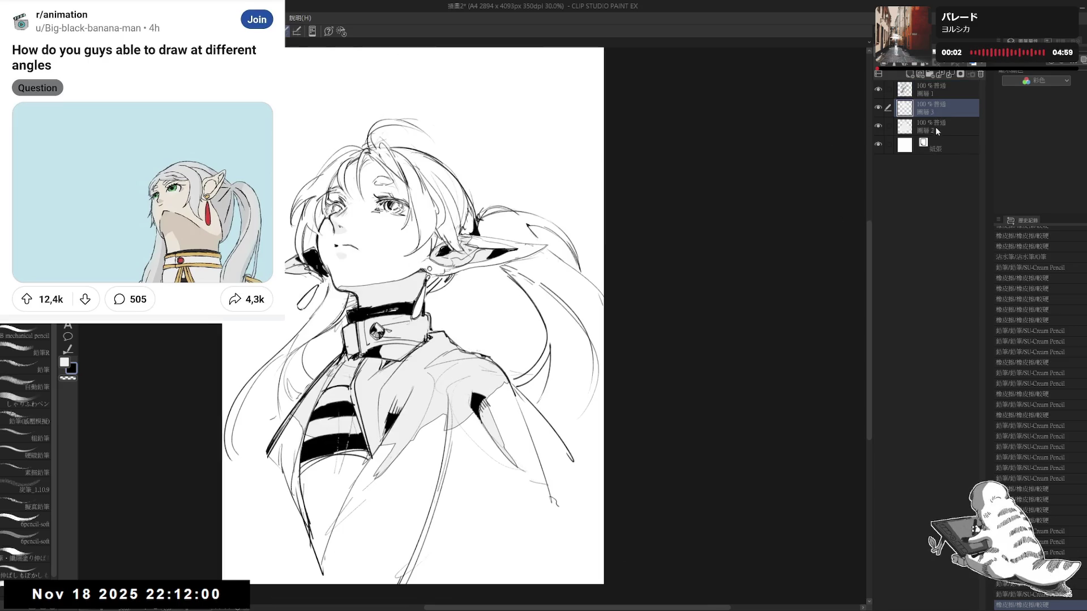
# - On Layer 2, try an ink stroke near the right hair tie, undo it, and ink short strokes near the right shoulder
pyautogui.click(935, 127)
pyautogui.press('^')
pyautogui.press('p')
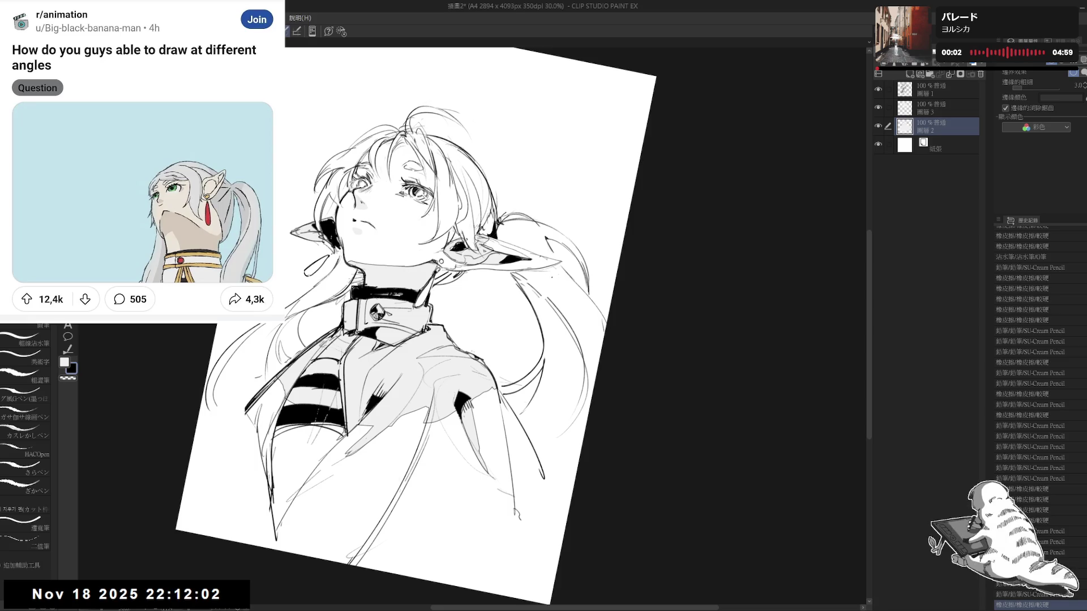
pyautogui.moveTo(507, 235)
pyautogui.mouseDown()
pyautogui.moveTo(547, 246)
pyautogui.moveTo(550, 266)
pyautogui.mouseUp()
pyautogui.press('x')
pyautogui.hotkey('ctrl', 'z')
pyautogui.hotkey('ctrl', 'z')
pyautogui.hotkey('ctrl', 'z')
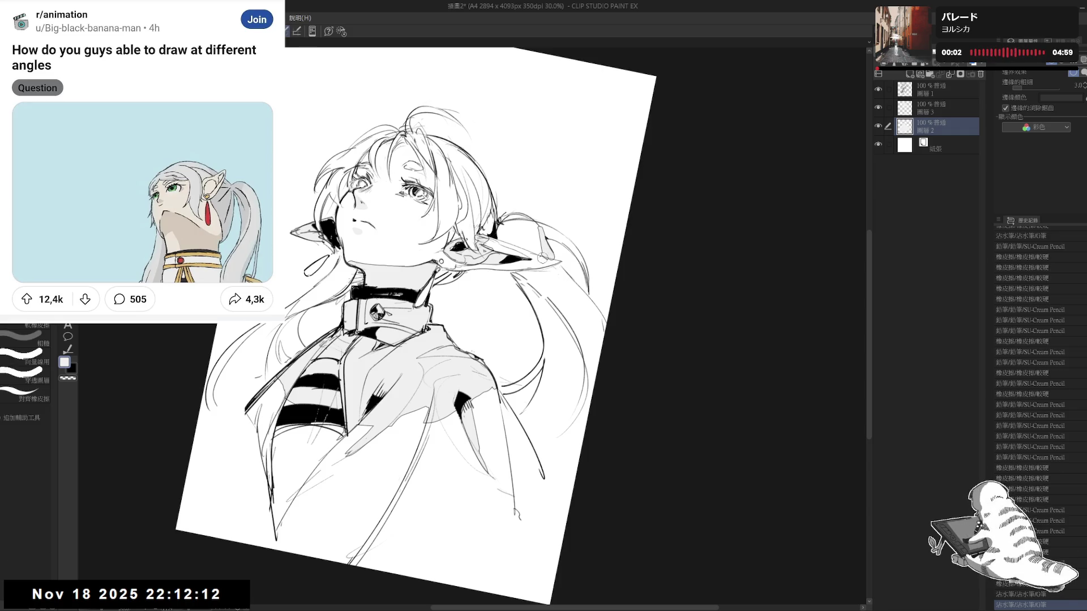
pyautogui.press('^')
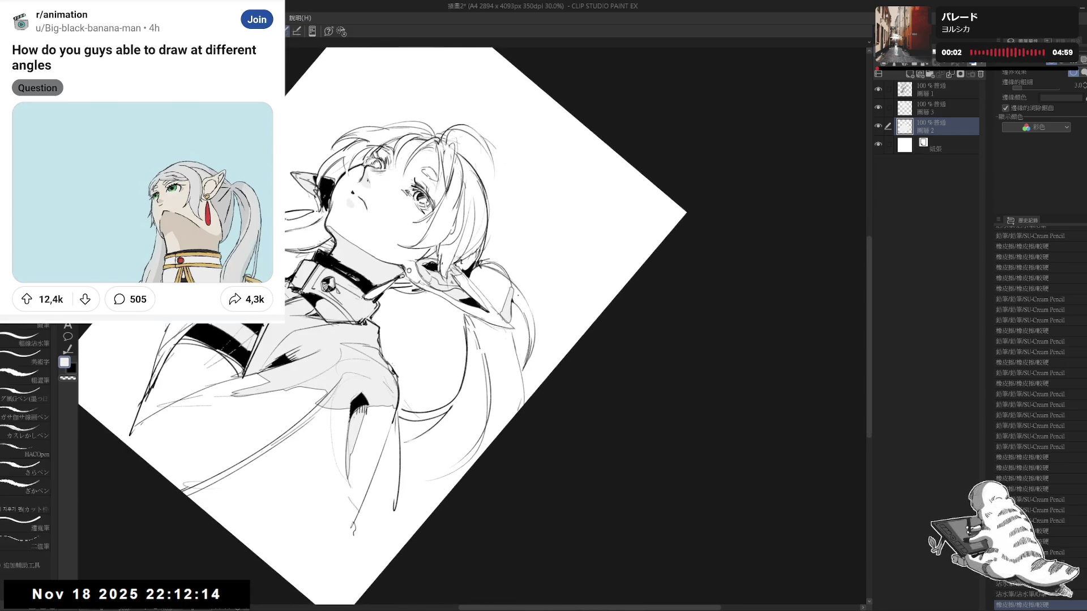
pyautogui.moveTo(508, 283); pyautogui.dragTo(533, 334)
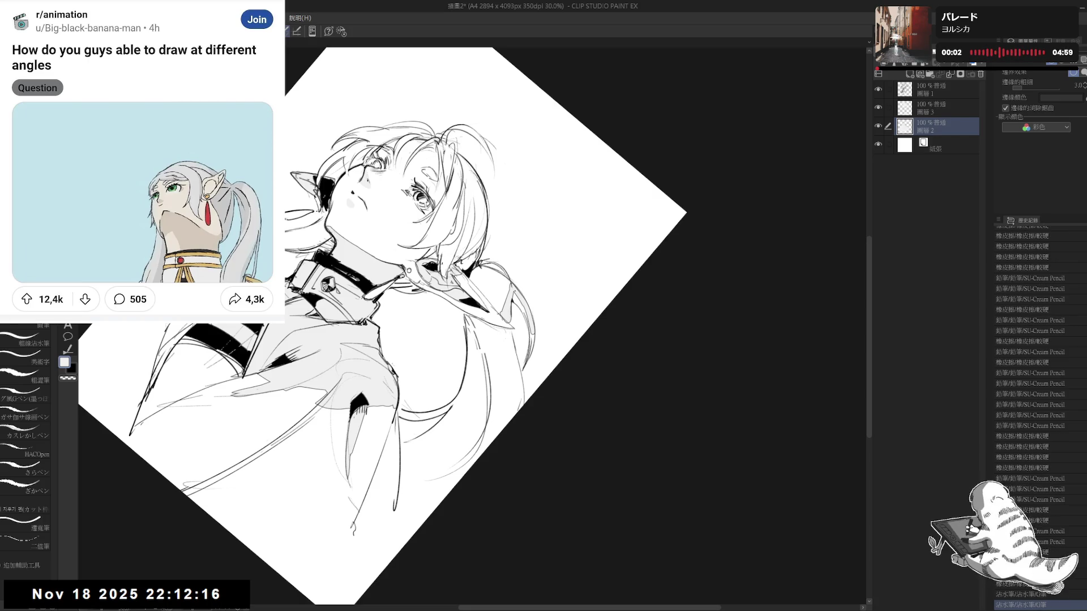
pyautogui.moveTo(514, 293); pyautogui.dragTo(533, 353)
# - Touch up the lines near the right shoulder with small pencil strokes
pyautogui.press('p')
pyautogui.press('-')
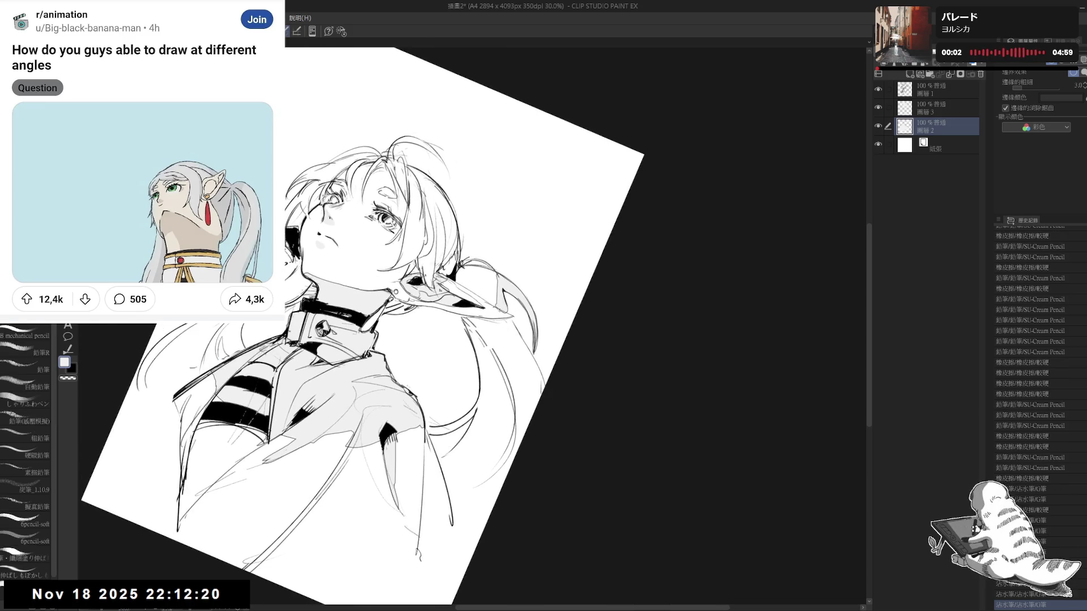
pyautogui.moveTo(495, 305); pyautogui.dragTo(512, 316)
pyautogui.moveTo(513, 357); pyautogui.dragTo(521, 367)
pyautogui.press('^')
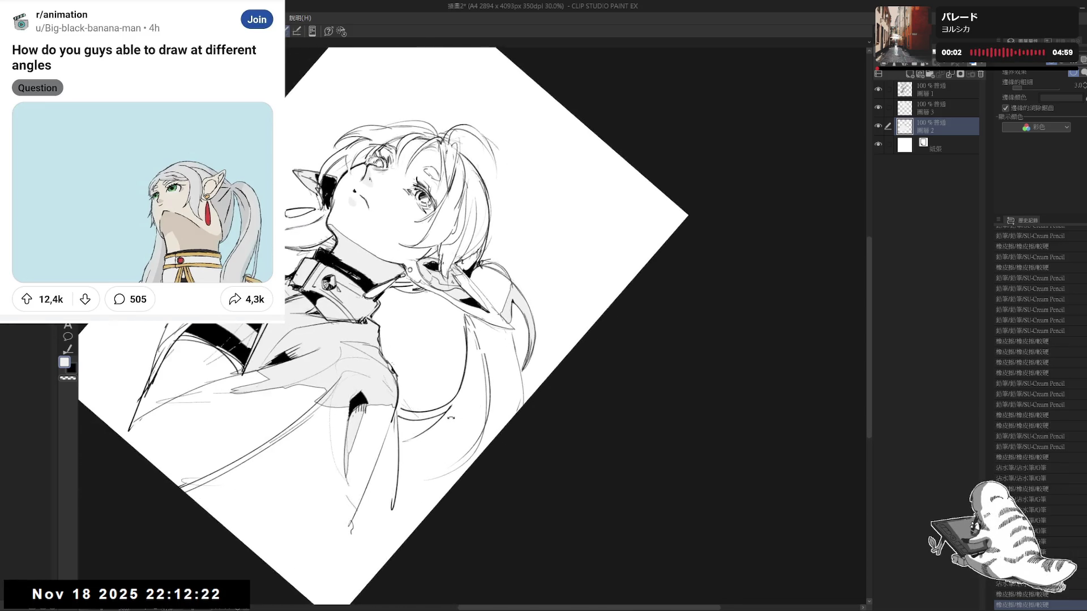
pyautogui.press('-')
pyautogui.moveTo(504, 329); pyautogui.dragTo(513, 341)
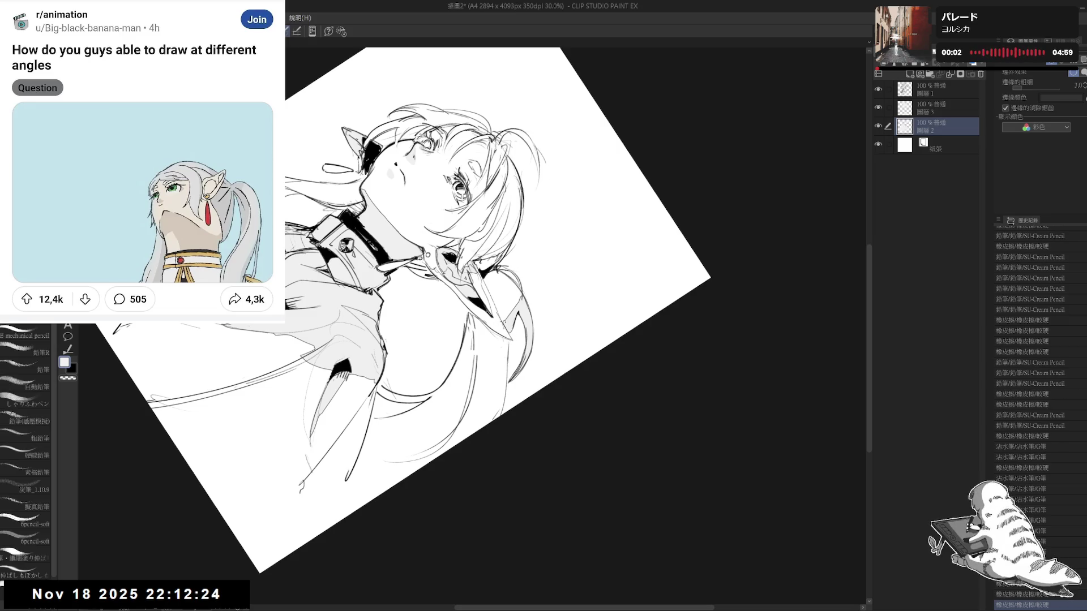
pyautogui.press('-')
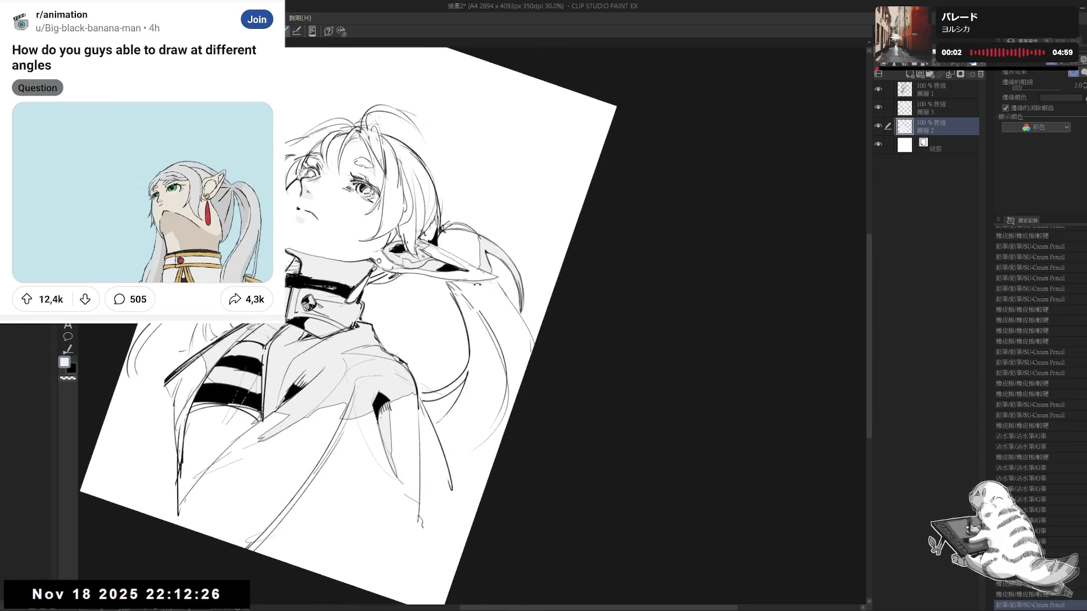
pyautogui.press('-')
pyautogui.press('-')
pyautogui.press('-')
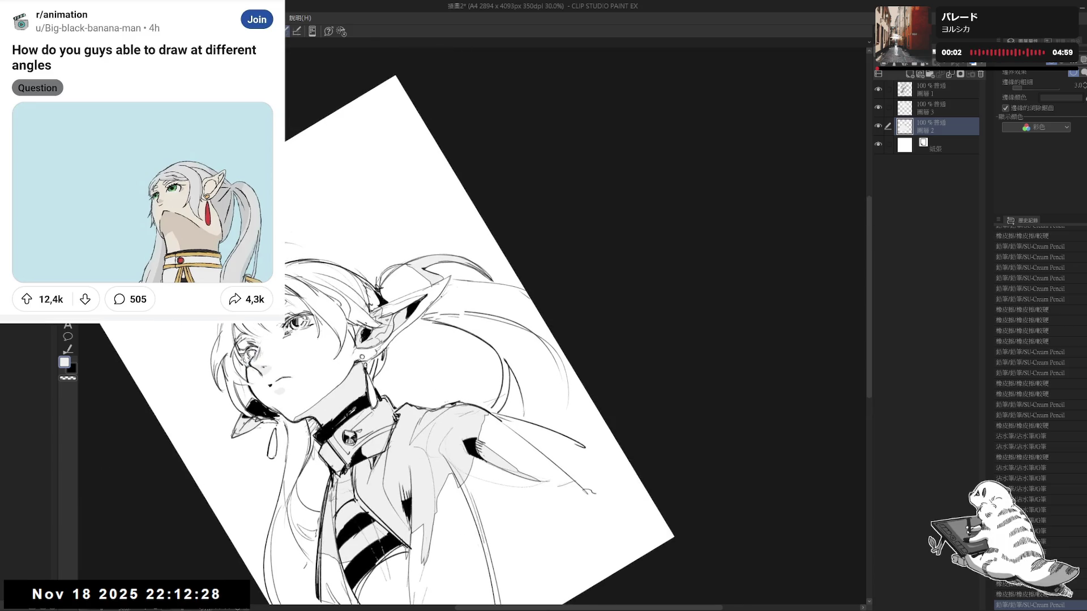
# - Ink a new stroke on the hair plus small marks, checking the mirrored view
pyautogui.press('p')
pyautogui.moveTo(424, 297); pyautogui.dragTo(442, 316)
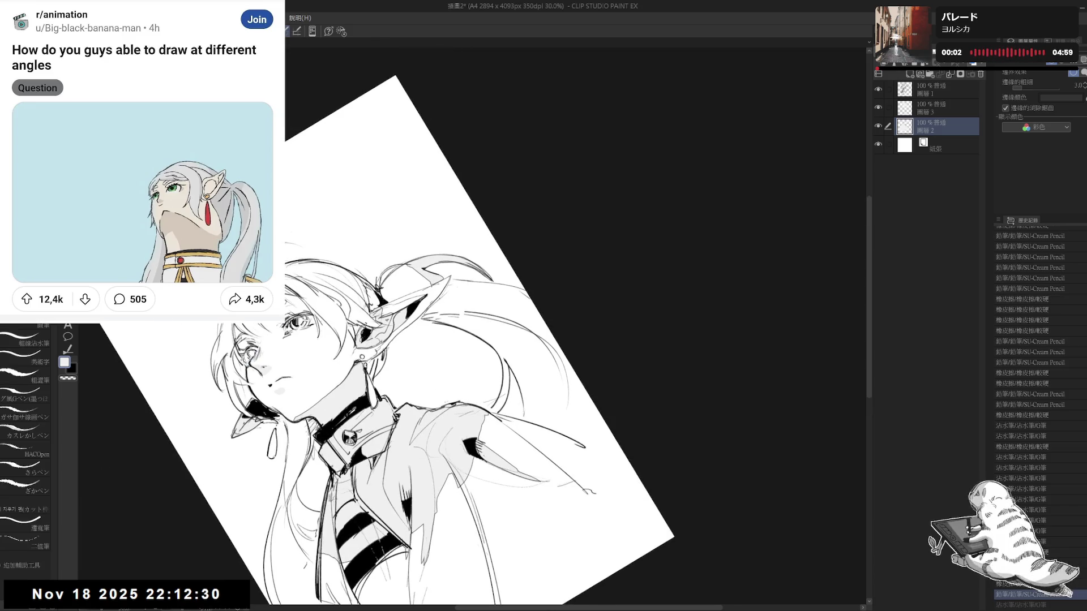
pyautogui.press('h')
pyautogui.press('p')
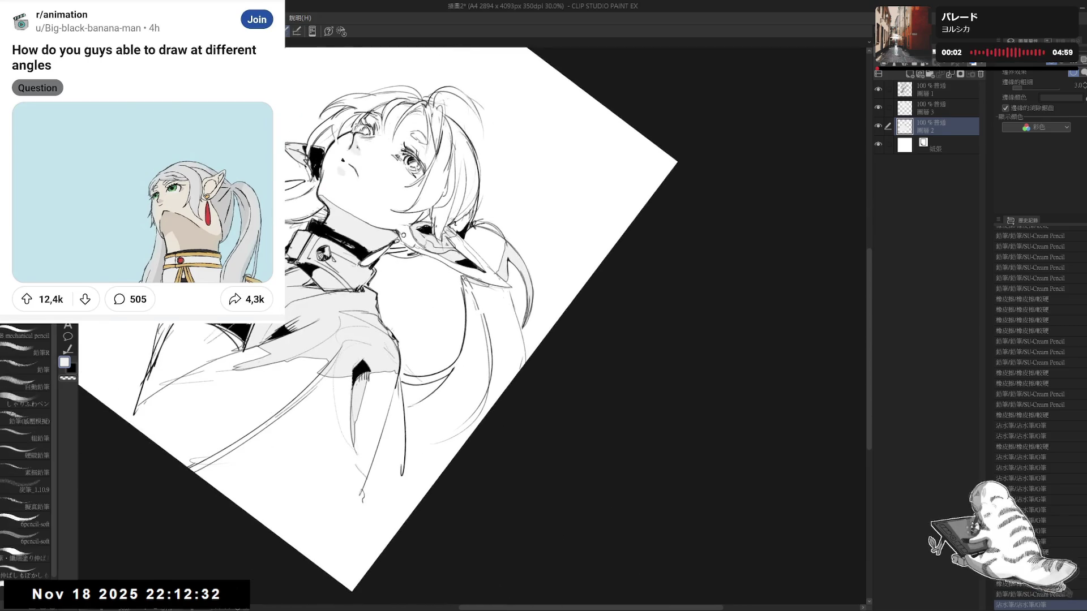
pyautogui.press('p')
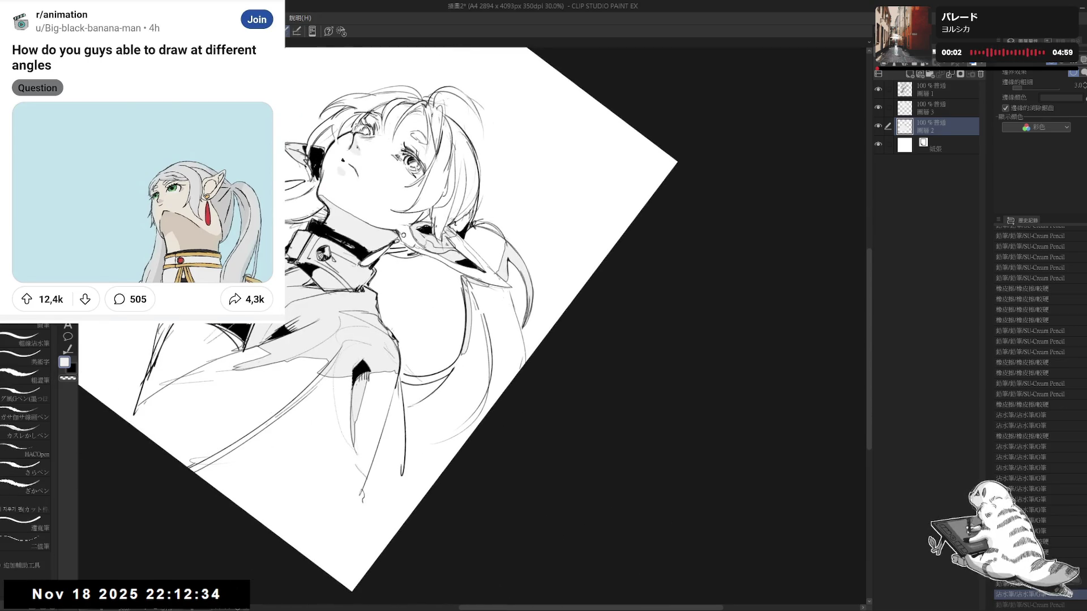
pyautogui.moveTo(487, 290); pyautogui.dragTo(512, 285)
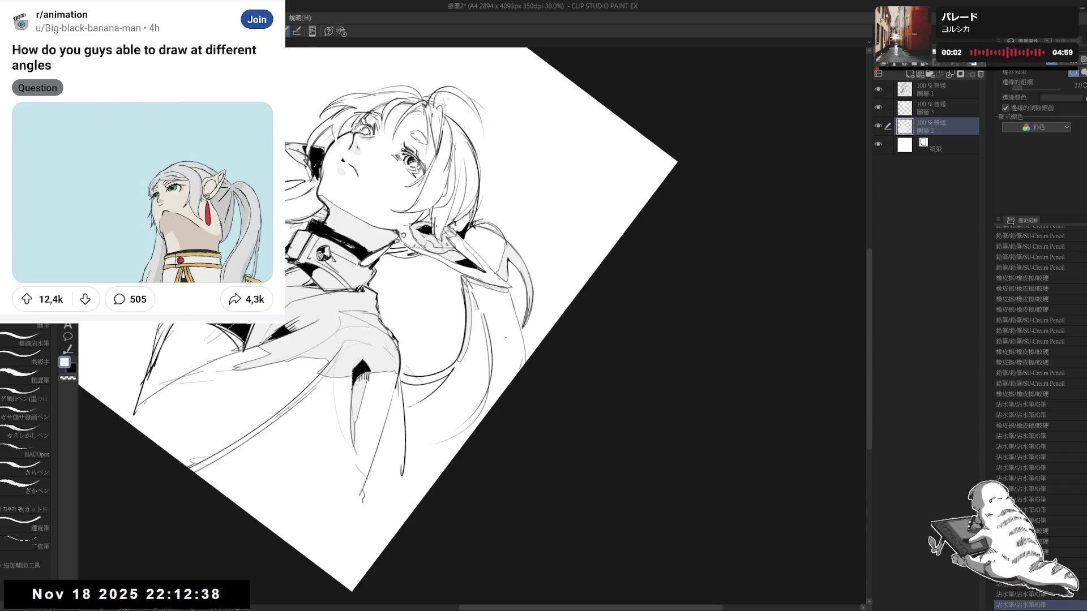
pyautogui.press('^')
pyautogui.moveTo(518, 300); pyautogui.dragTo(509, 379)
pyautogui.moveTo(127, 328); pyautogui.dragTo(482, 370)
pyautogui.moveTo(470, 316)
pyautogui.mouseDown()
pyautogui.moveTo(468, 339)
pyautogui.moveTo(446, 367)
pyautogui.mouseUp()
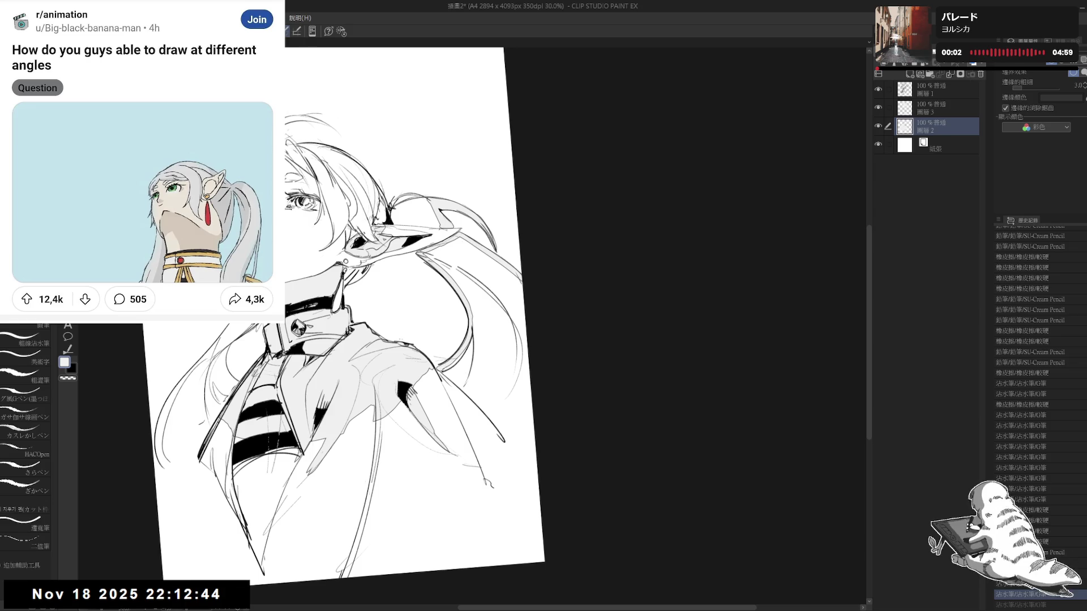
# - Ink lines along the right hair strand and review the figure from upright and mirrored views
pyautogui.press('^')
pyautogui.moveTo(467, 341)
pyautogui.mouseDown()
pyautogui.moveTo(440, 380)
pyautogui.moveTo(472, 478)
pyautogui.mouseUp()
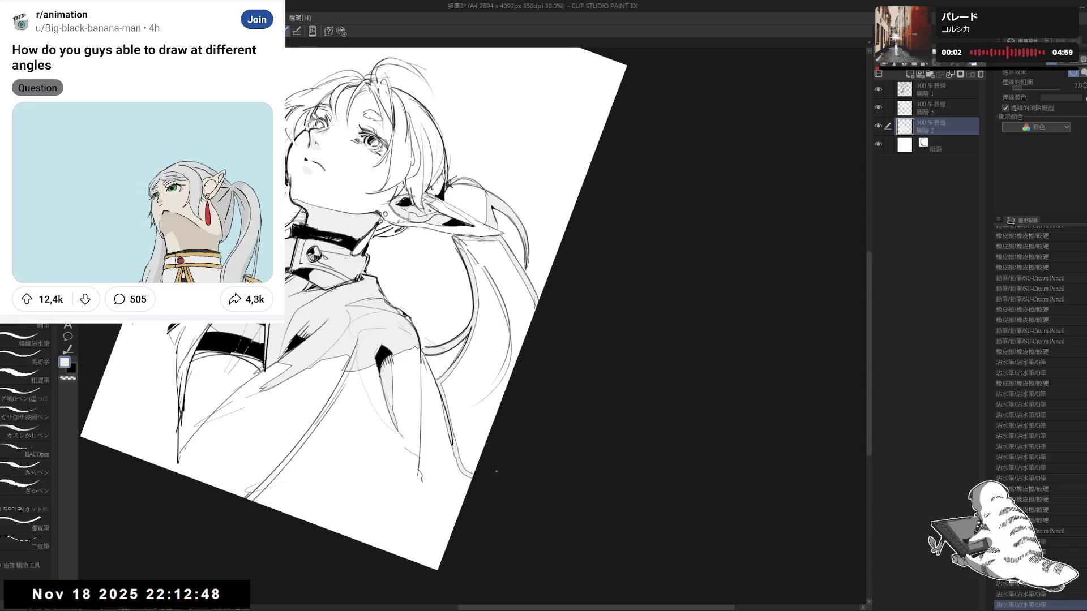
pyautogui.moveTo(510, 247); pyautogui.dragTo(495, 422)
pyautogui.hotkey('ctrl', '@')
pyautogui.hotkey('ctrl', '-')
pyautogui.press('-')
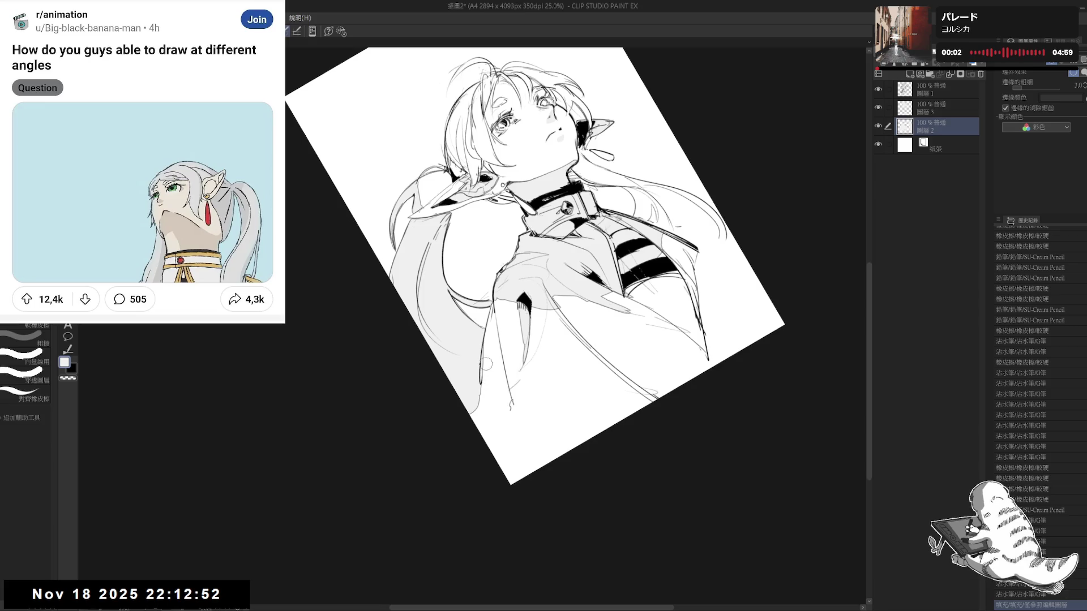
pyautogui.hotkey('ctrl', '@')
pyautogui.press('h')
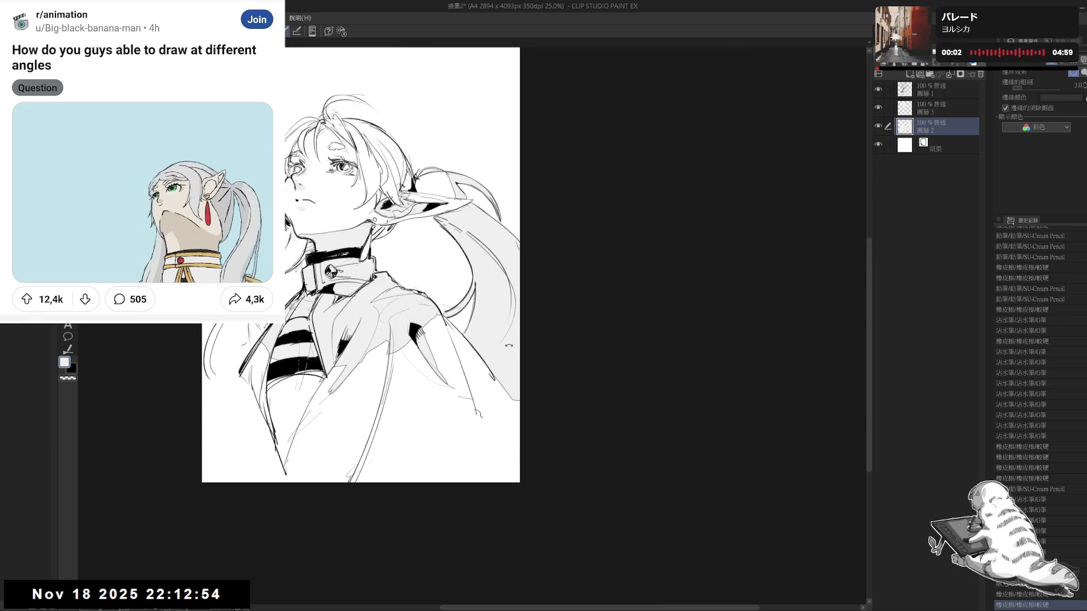
pyautogui.moveTo(506, 345); pyautogui.dragTo(452, 381)
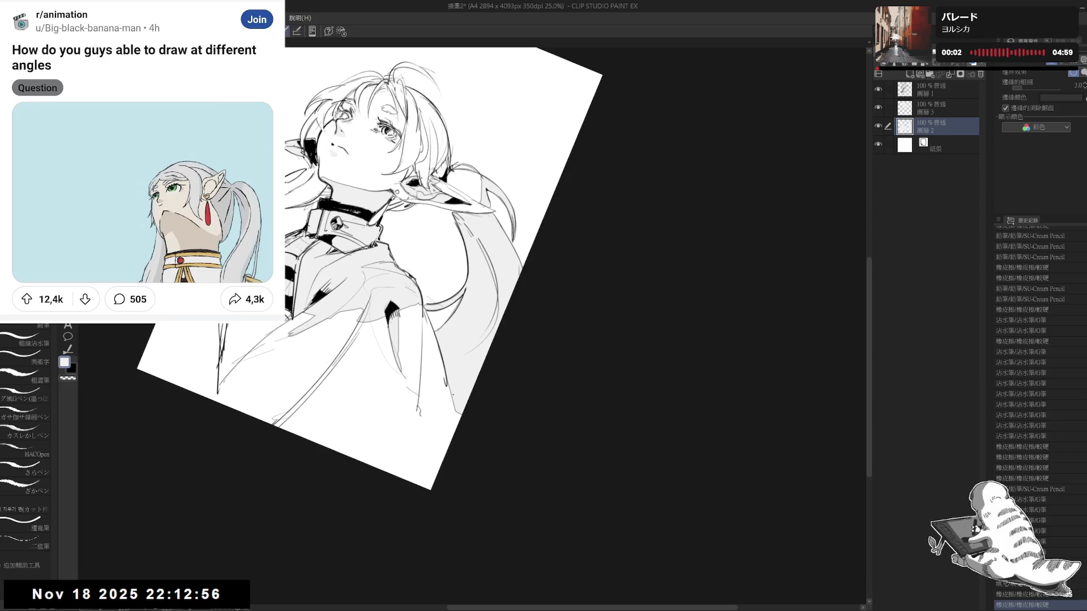
pyautogui.hotkey('ctrl', '@')
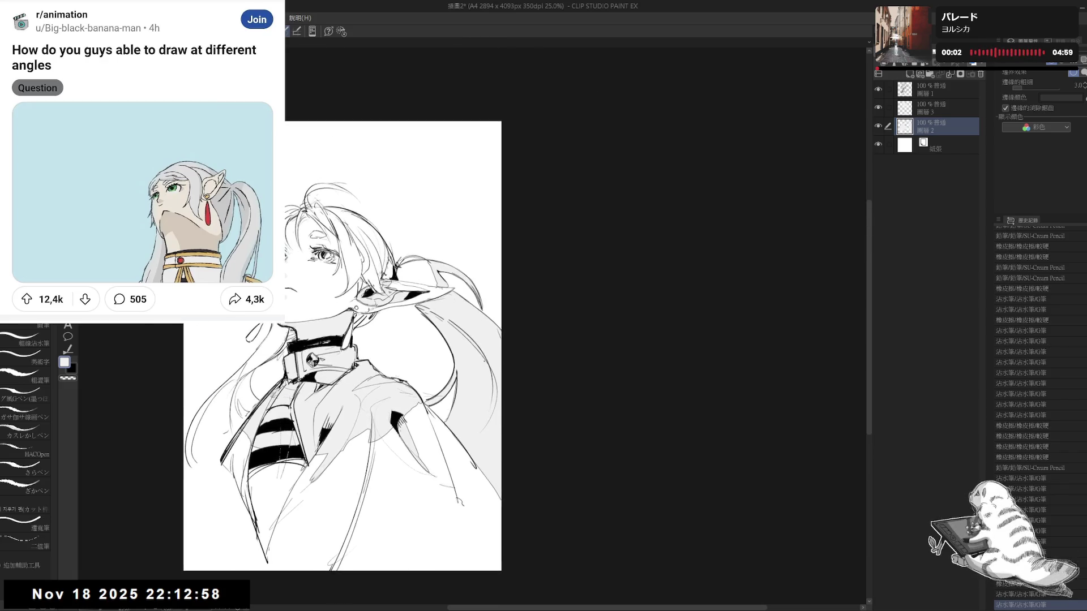
pyautogui.moveTo(476, 339); pyautogui.dragTo(425, 382)
# - Compare the last hair stroke with and without it via undo/redo, keeping it restored
pyautogui.hotkey('ctrl', 'y')
pyautogui.hotkey('ctrl', 'z')
pyautogui.hotkey('ctrl', 'y')
pyautogui.hotkey('ctrl', 'z')
pyautogui.hotkey('ctrl', 'y')
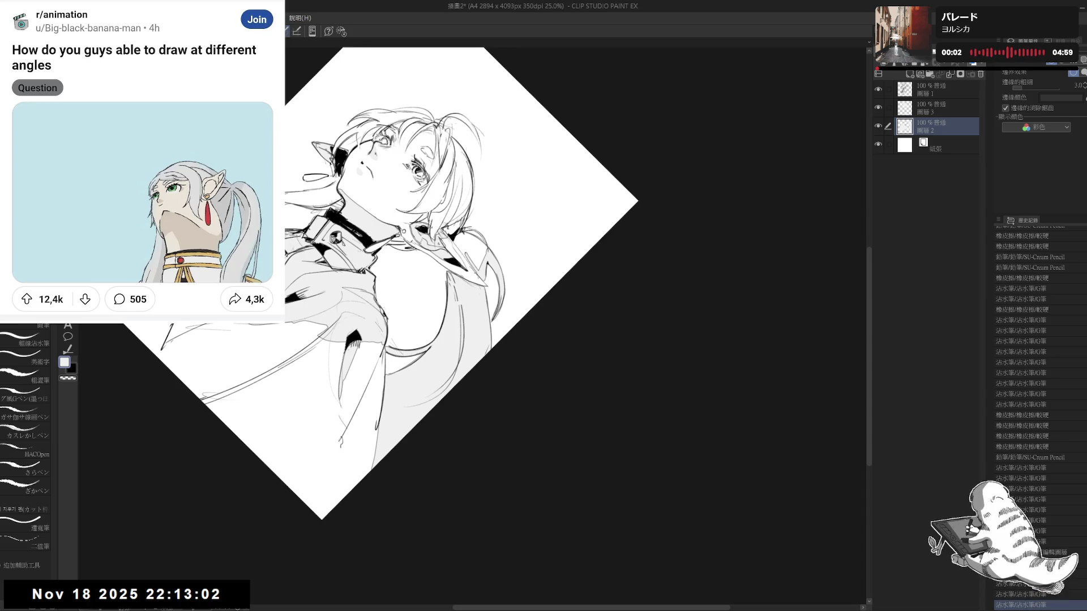
pyautogui.moveTo(475, 340); pyautogui.dragTo(465, 300)
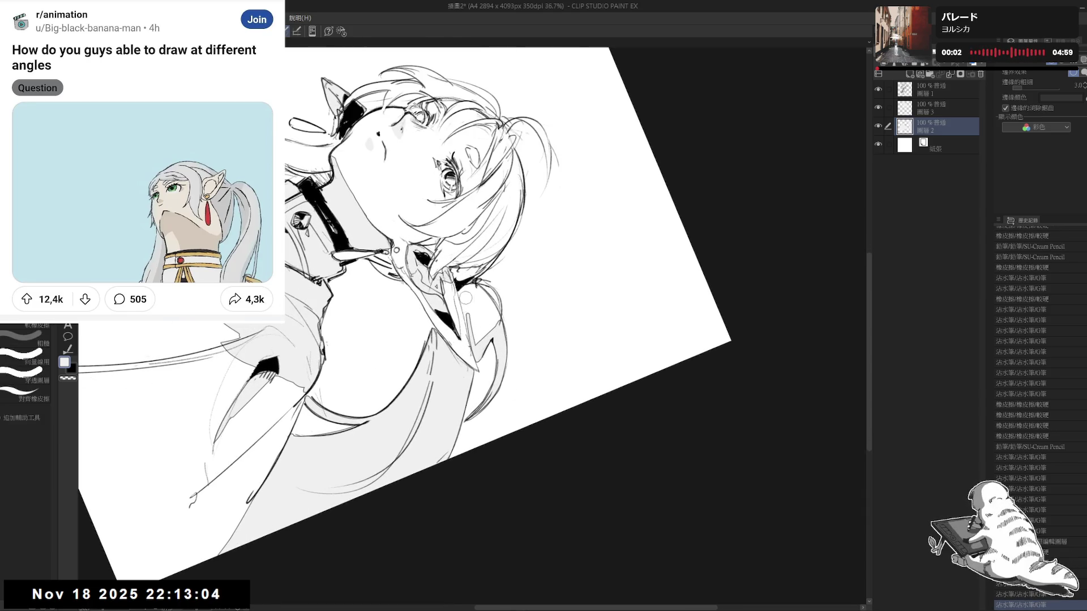
# - Erase stray hair lines, then reset the canvas rotation and pan the drawing into view
pyautogui.press('p')
pyautogui.press('e')
pyautogui.press('p')
pyautogui.moveTo(472, 338)
pyautogui.mouseDown()
pyautogui.moveTo(481, 334)
pyautogui.moveTo(468, 344)
pyautogui.mouseUp()
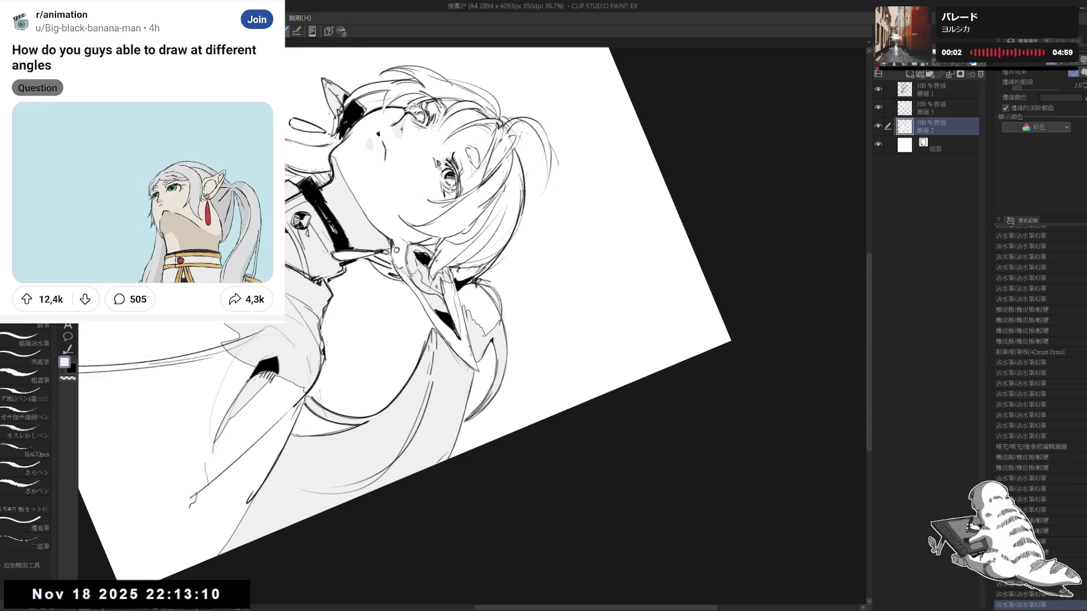
pyautogui.moveTo(480, 308); pyautogui.dragTo(487, 333)
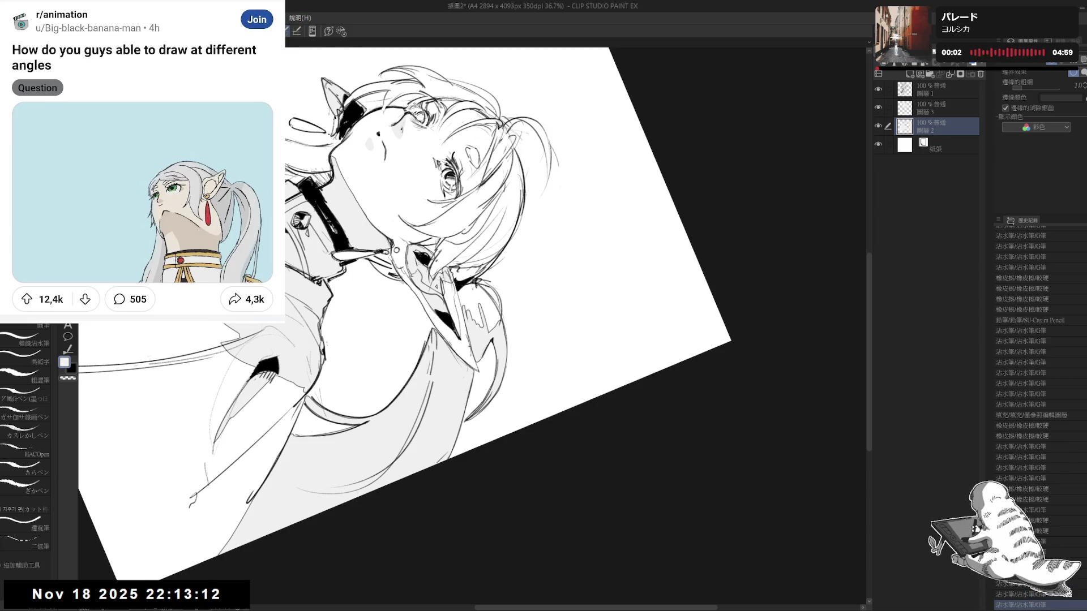
pyautogui.press('e')
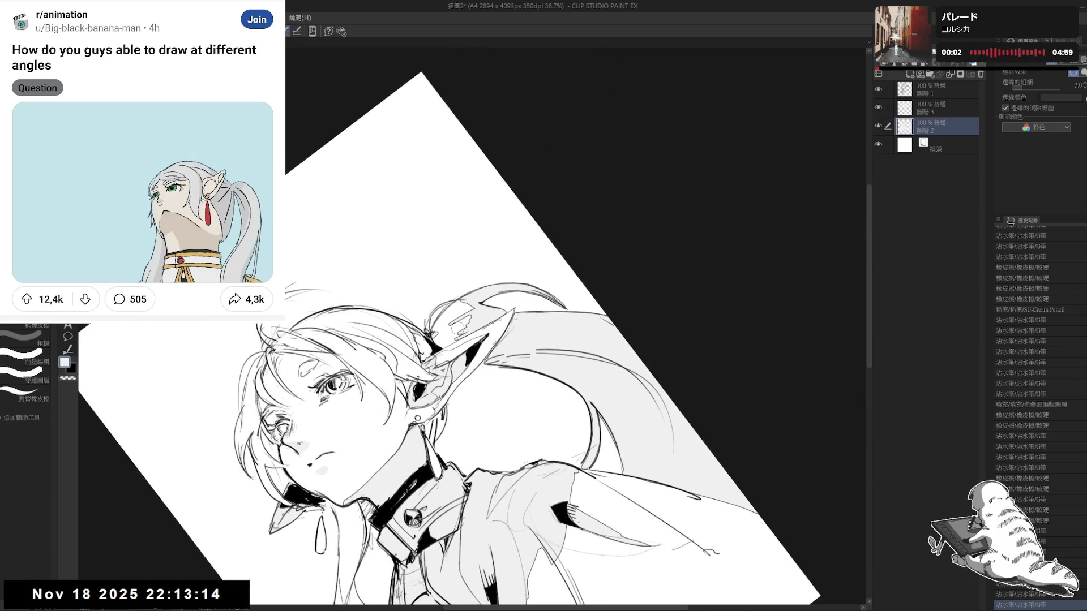
pyautogui.moveTo(456, 318)
pyautogui.mouseDown()
pyautogui.moveTo(472, 336)
pyautogui.moveTo(459, 339)
pyautogui.mouseUp()
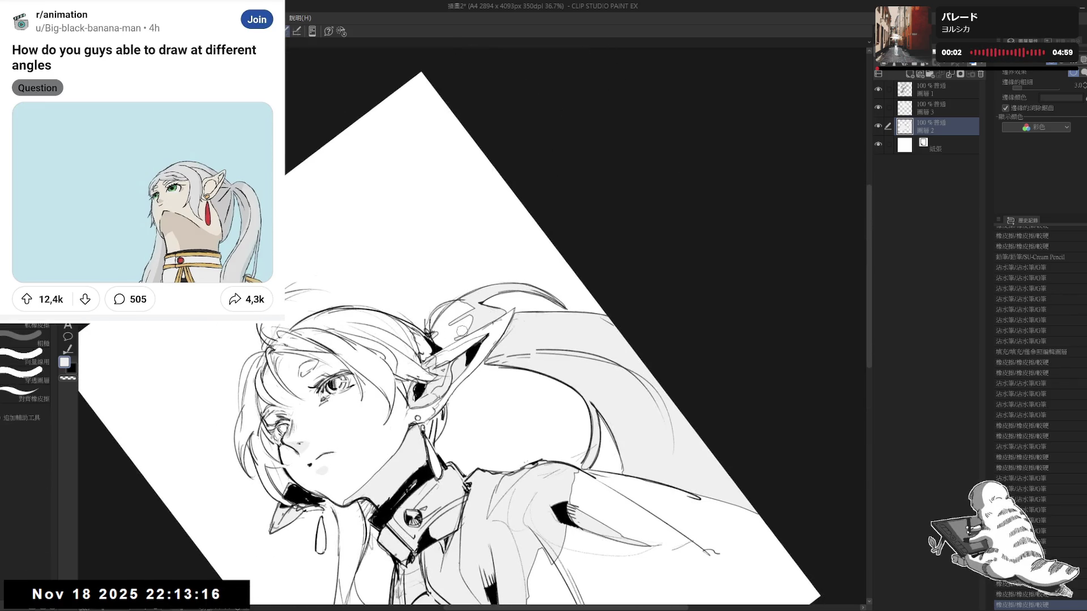
pyautogui.press('p')
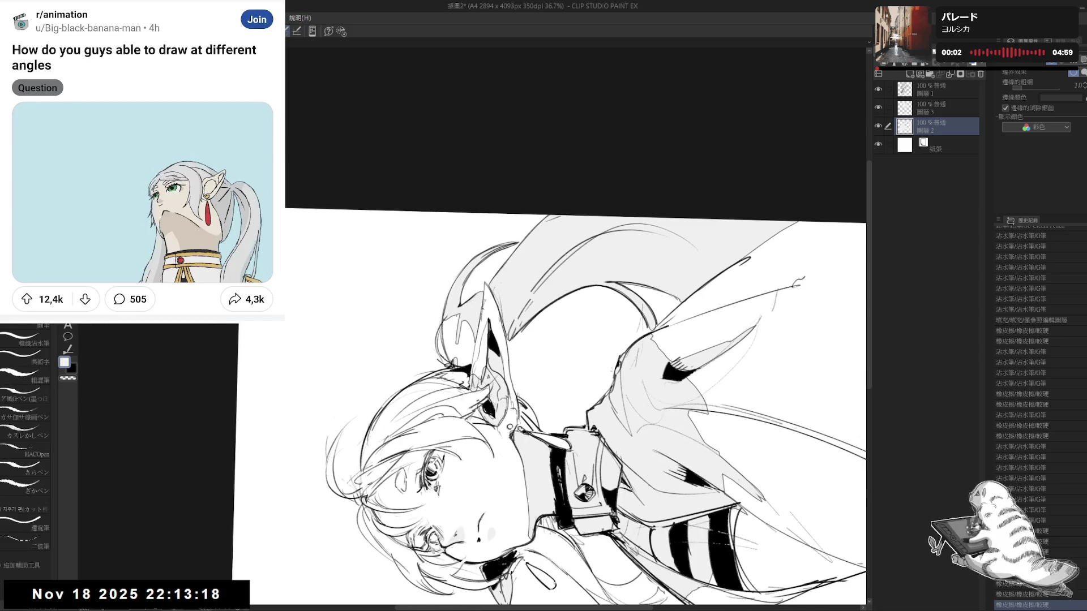
pyautogui.hotkey('ctrl', '@')
pyautogui.moveTo(537, 382); pyautogui.dragTo(520, 252)
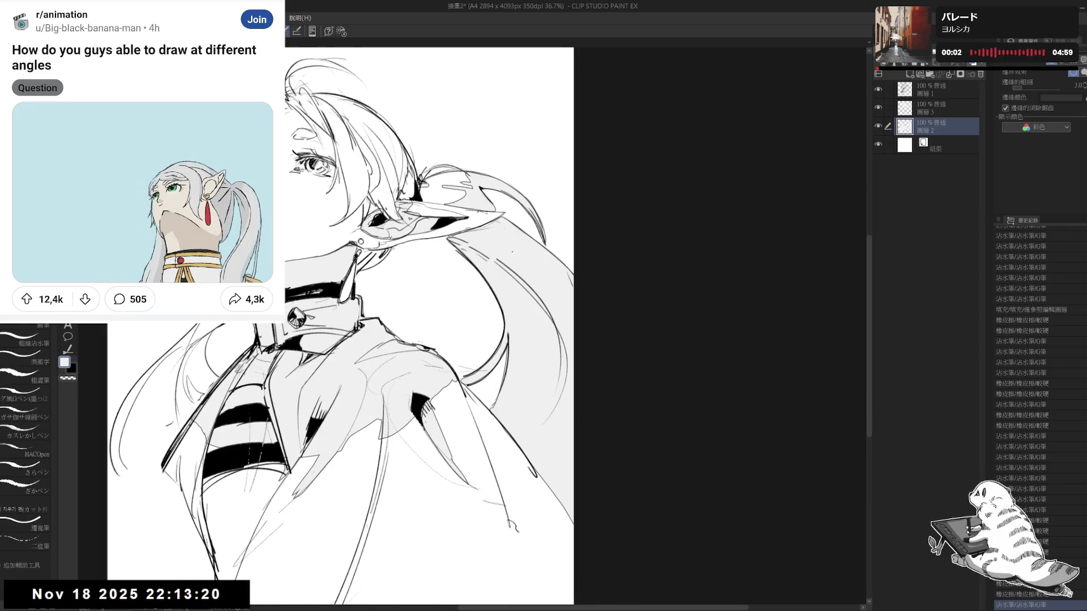
pyautogui.scroll(-2, 506, 245)
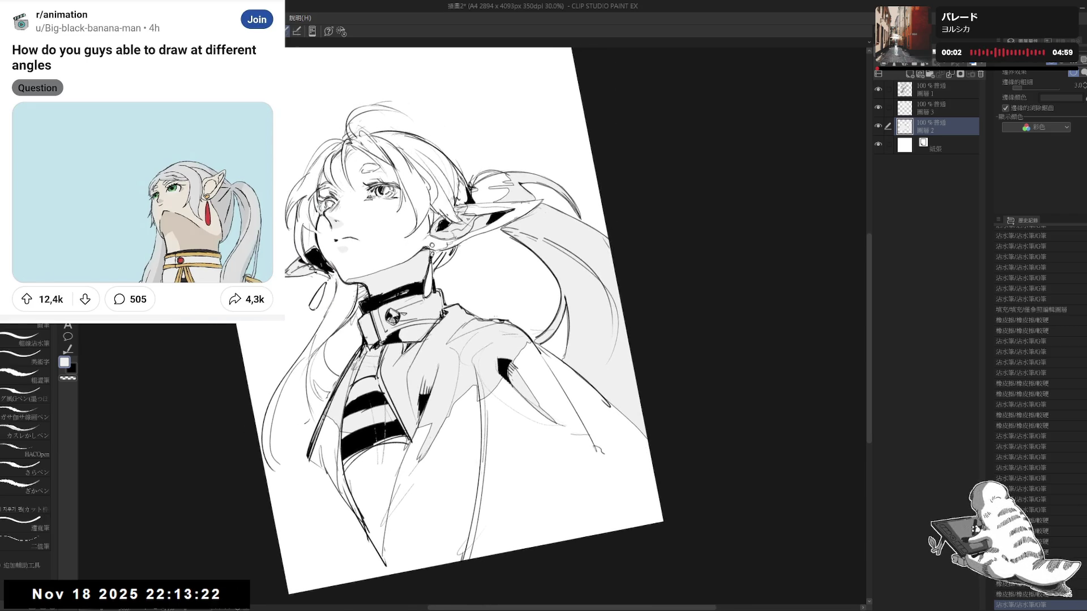
# - Add tiny ink strokes and fill a small enclosed gap with the Fill tool
pyautogui.moveTo(506, 244); pyautogui.dragTo(395, 312)
pyautogui.click(369, 279)
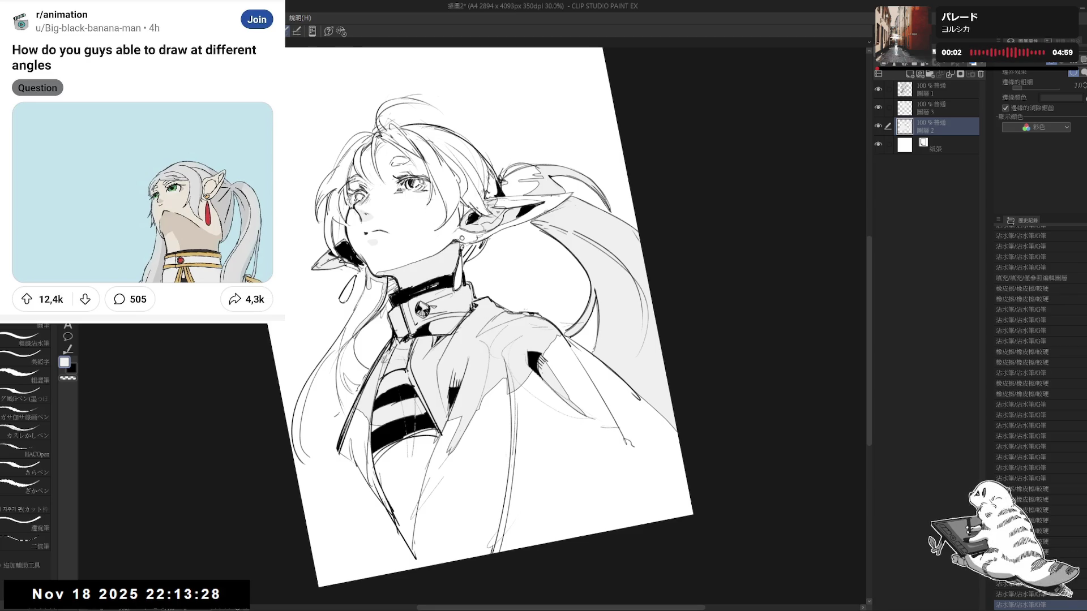
pyautogui.press('-')
pyautogui.press('-')
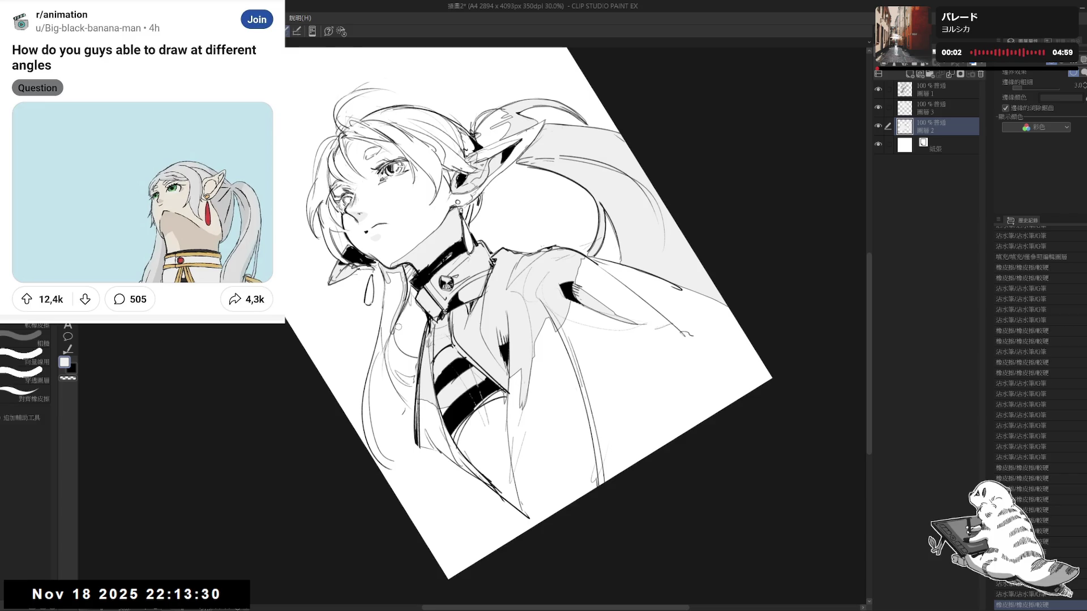
pyautogui.press('p')
pyautogui.moveTo(385, 282); pyautogui.dragTo(392, 353)
pyautogui.press('g')
pyautogui.click(395, 306)
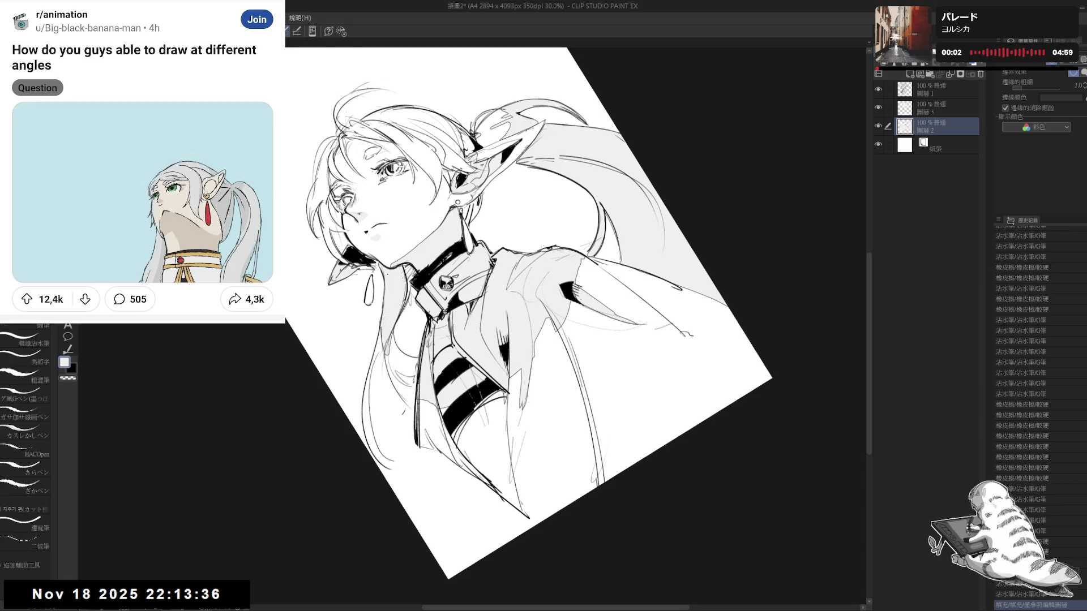
# - Redraw a stroke on the lower hair and erase small stray marks on the chest
pyautogui.press('^')
pyautogui.press('p')
pyautogui.moveTo(384, 321); pyautogui.dragTo(381, 379)
pyautogui.hotkey('ctrl', 'z')
pyautogui.moveTo(382, 323)
pyautogui.mouseDown()
pyautogui.moveTo(387, 381)
pyautogui.moveTo(405, 362)
pyautogui.mouseUp()
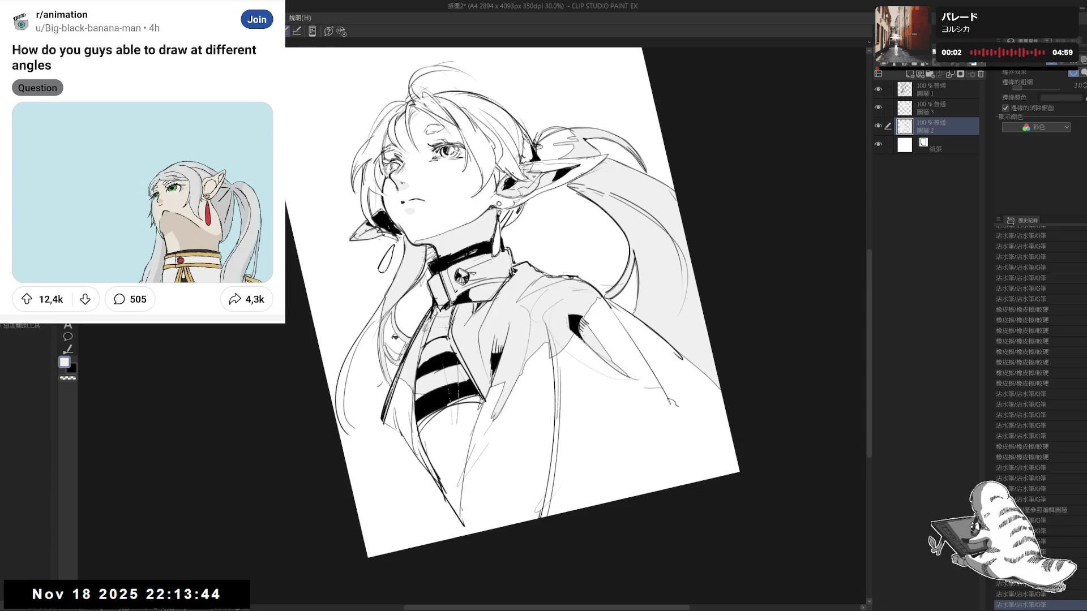
pyautogui.press('-')
pyautogui.press('-')
pyautogui.press('-')
pyautogui.press('e')
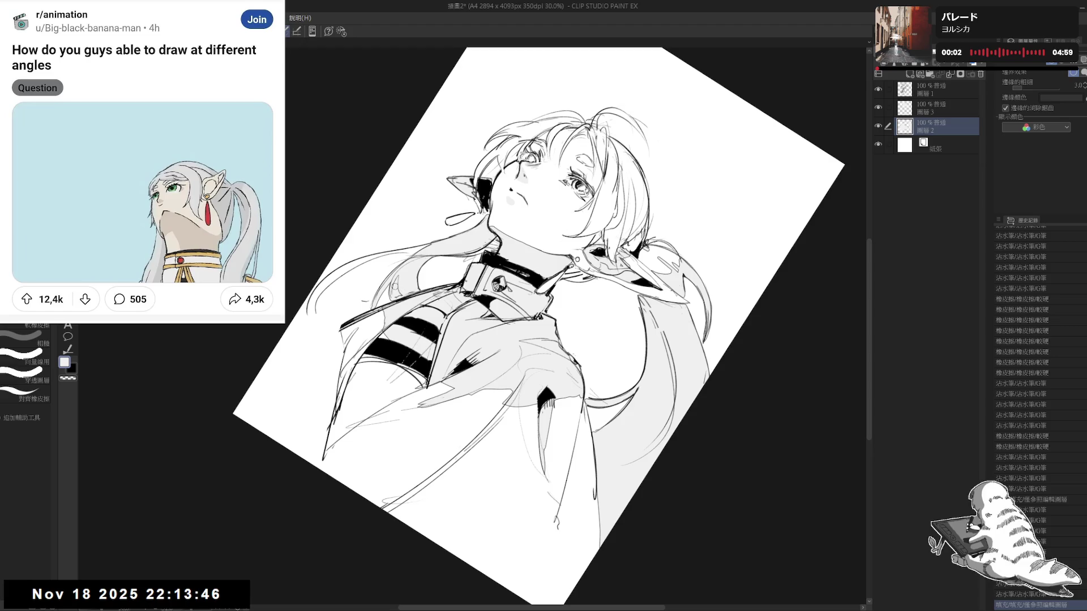
pyautogui.moveTo(398, 278); pyautogui.dragTo(400, 297)
# - Add a small stroke to the hair, reset the view upright, and switch to Layer 3
pyautogui.press('-')
pyautogui.press('-')
pyautogui.press('p')
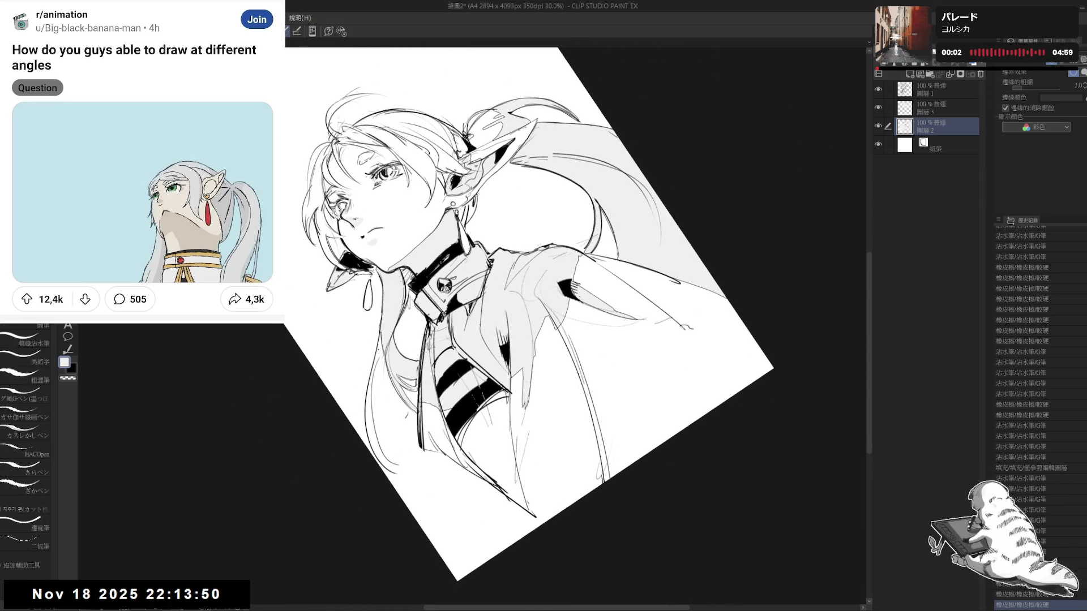
pyautogui.moveTo(376, 335); pyautogui.dragTo(377, 381)
pyautogui.hotkey('ctrl', '@')
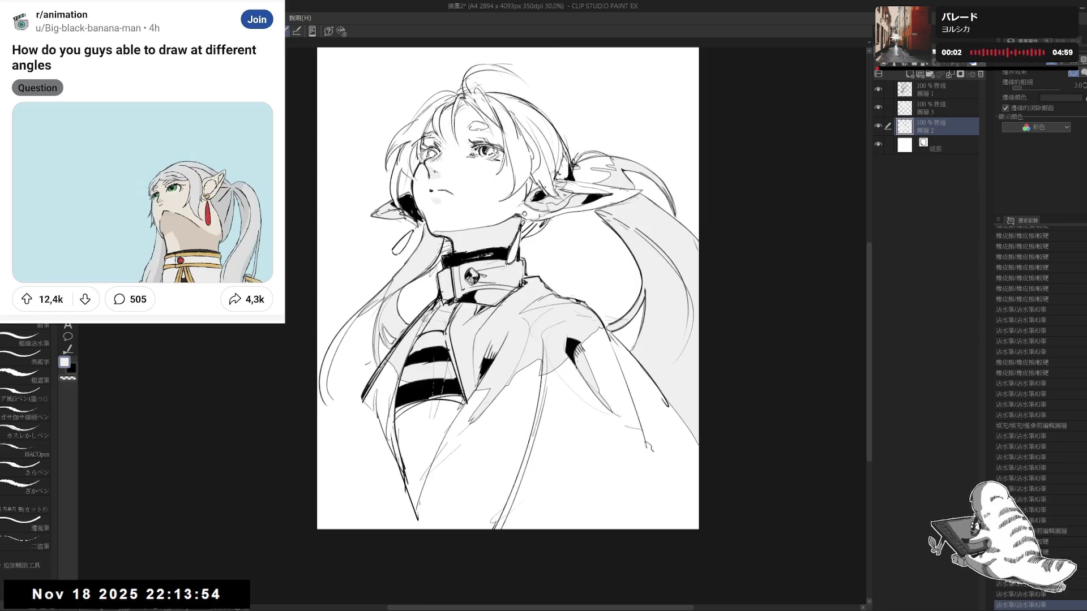
pyautogui.moveTo(428, 331); pyautogui.dragTo(438, 323)
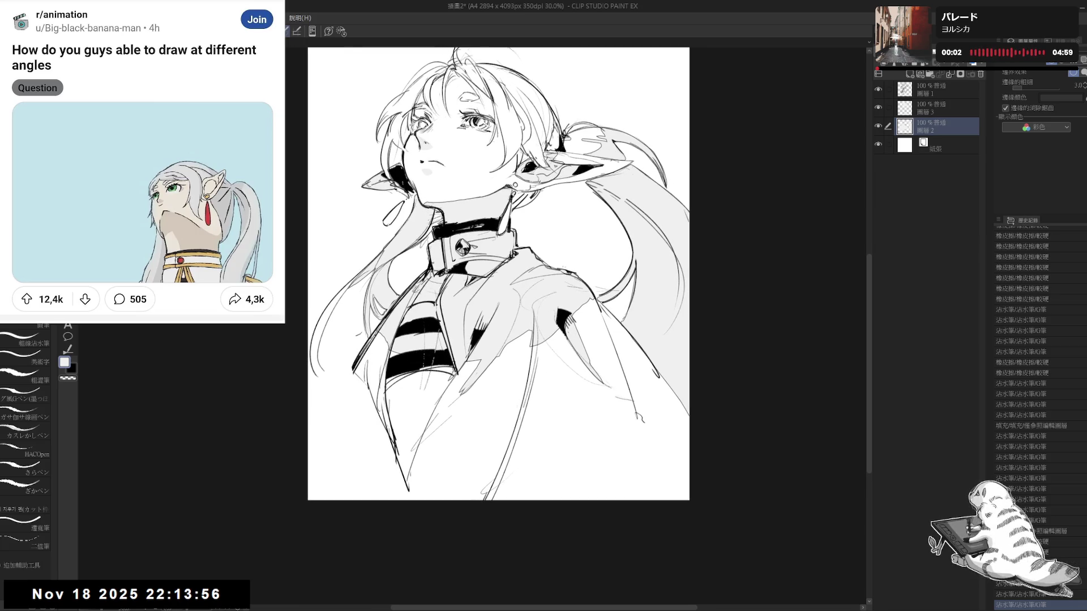
pyautogui.scroll(1, 396, 268)
pyautogui.moveTo(397, 267); pyautogui.dragTo(441, 247)
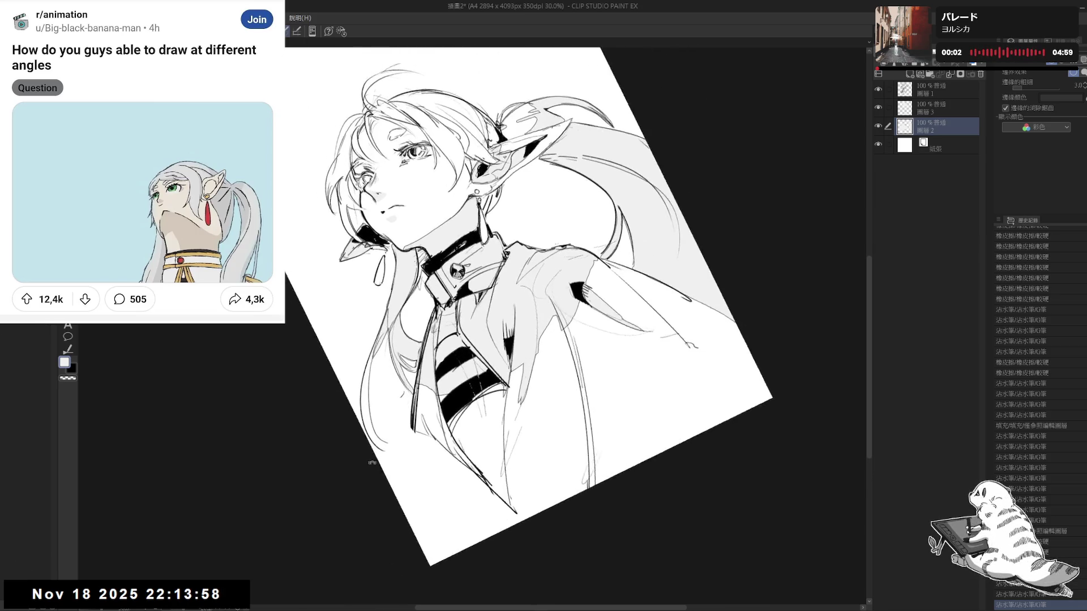
pyautogui.hotkey('ctrl', '@')
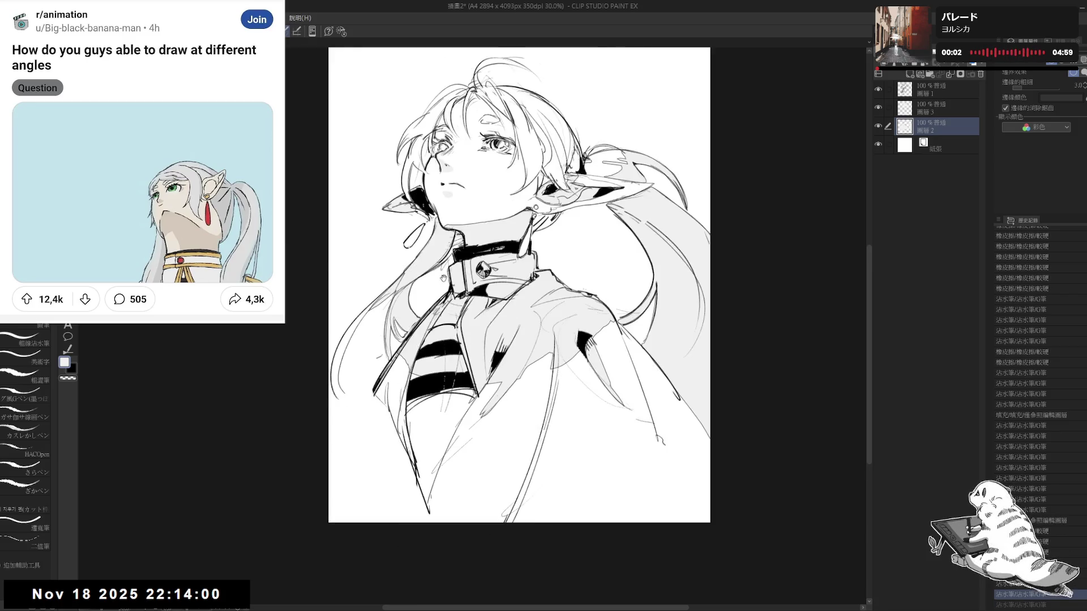
pyautogui.scroll(-2, 504, 289)
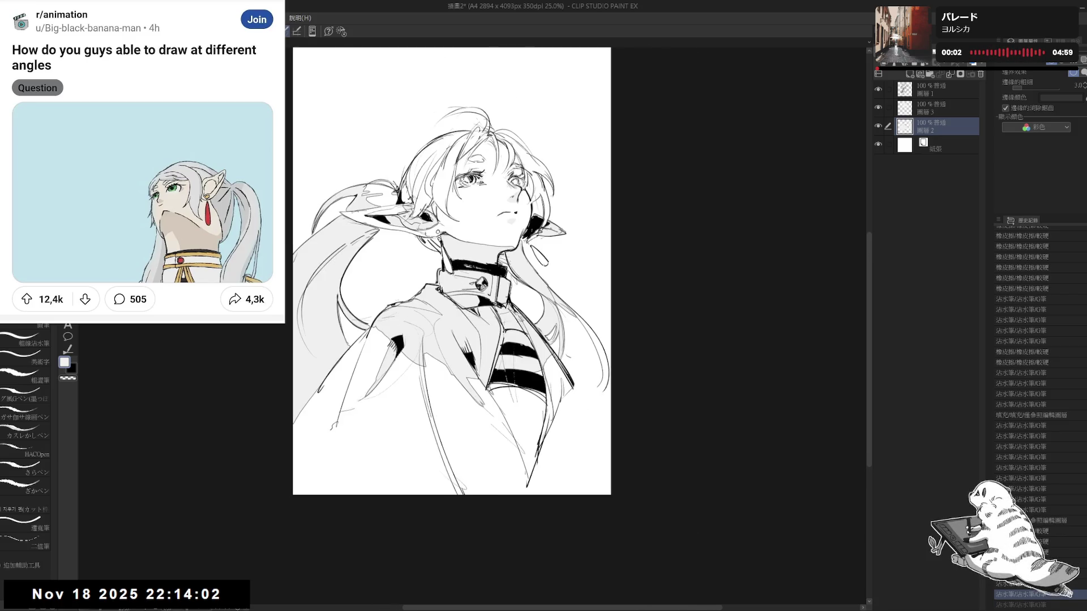
pyautogui.click(941, 106)
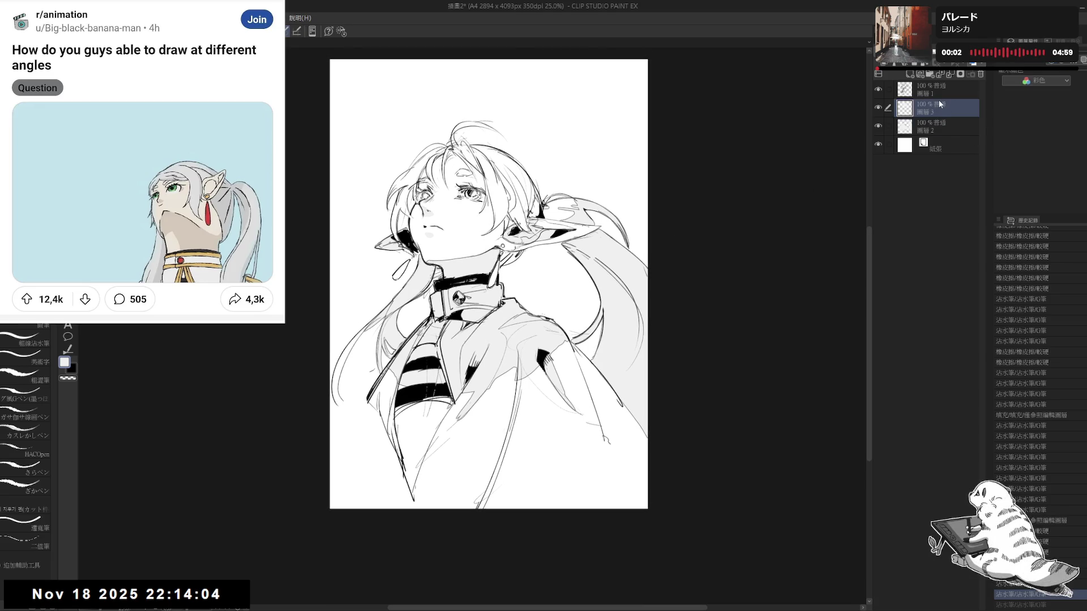
# - On Layer 1, erase a stray line and make a small SU-Cream Pencil touch-up near the jacket
pyautogui.click(931, 126)
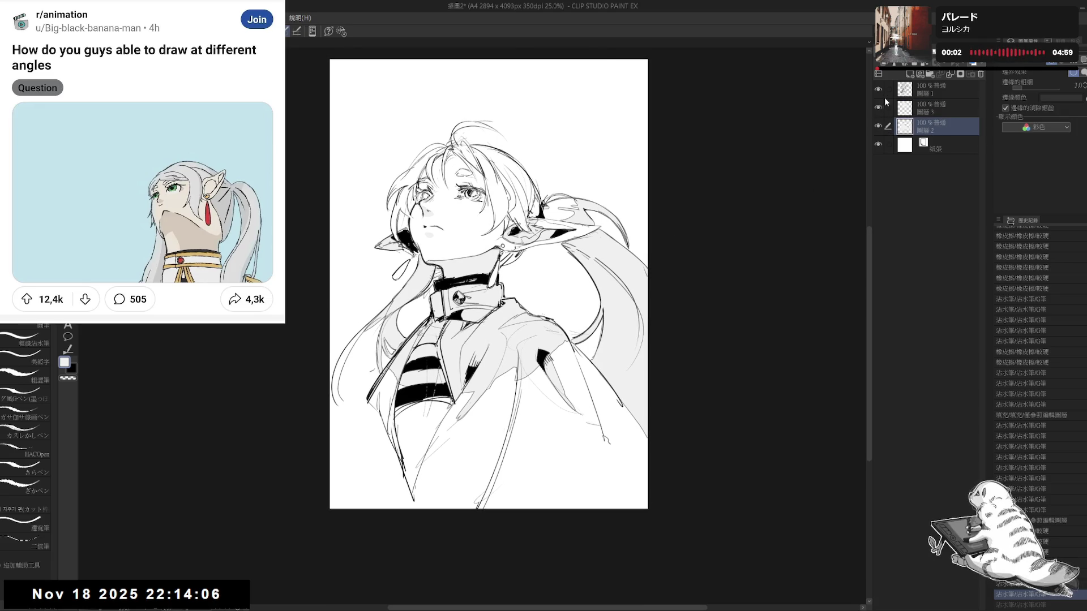
pyautogui.click(927, 90)
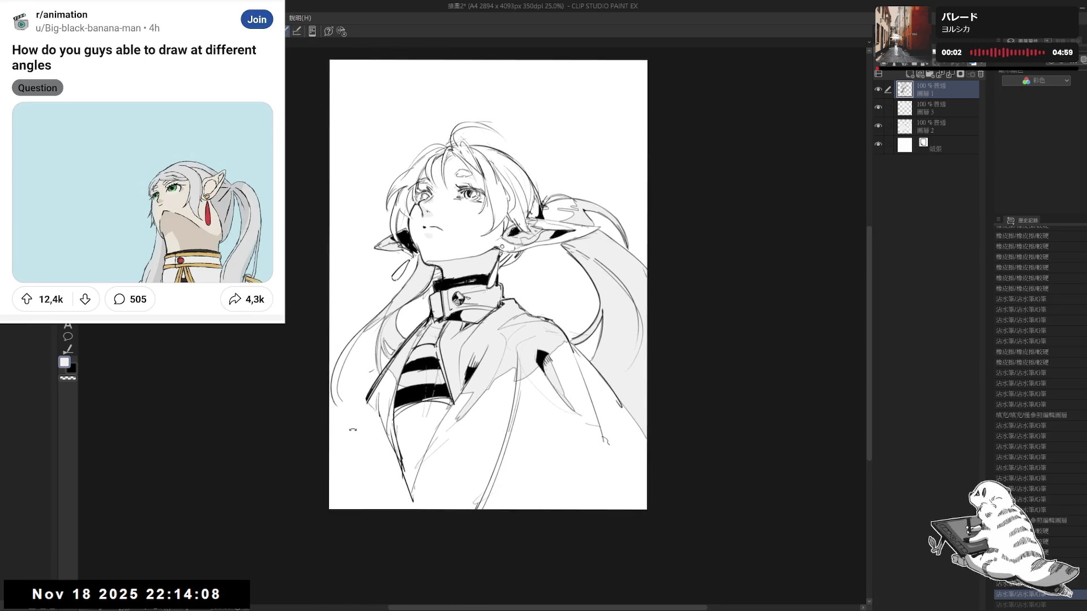
pyautogui.press('e')
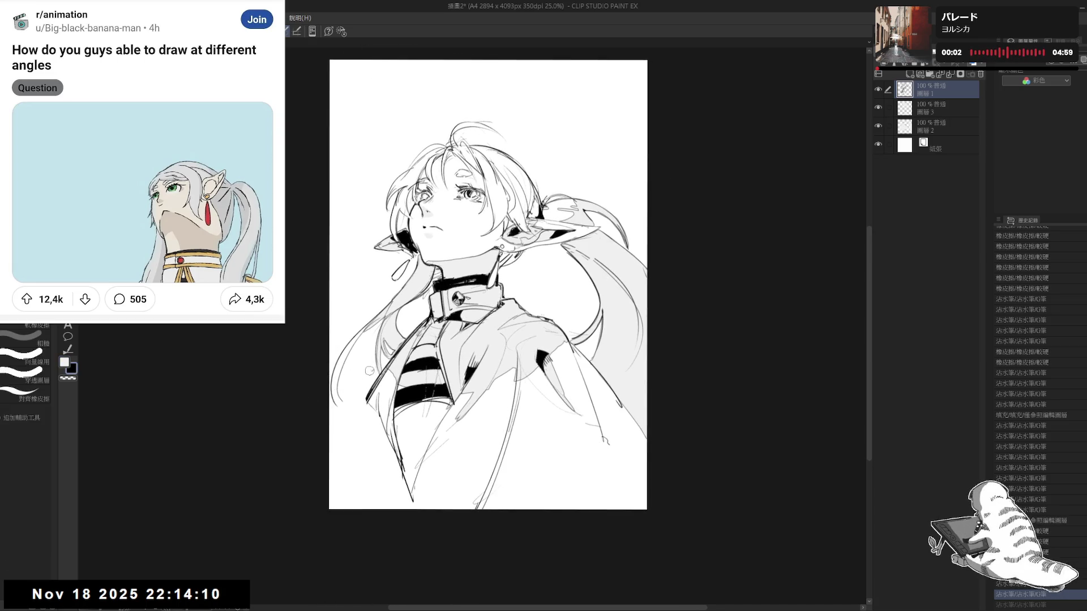
pyautogui.moveTo(370, 372)
pyautogui.mouseDown()
pyautogui.moveTo(339, 387)
pyautogui.moveTo(340, 416)
pyautogui.mouseUp()
pyautogui.press('p')
pyautogui.press('p')
pyautogui.hotkey('ctrl', 'z')
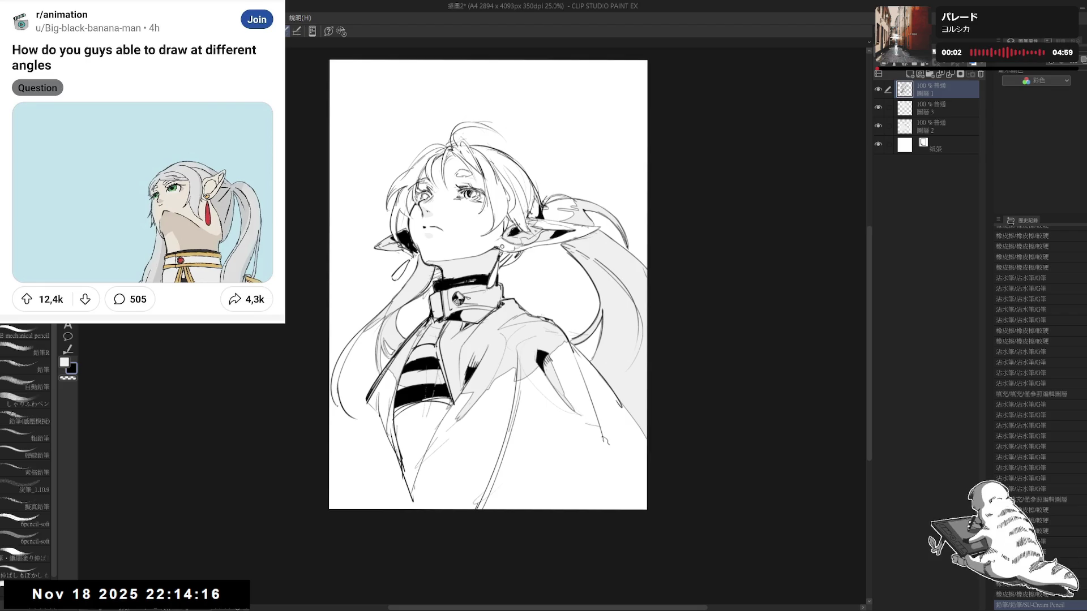
# - Zoom out to see the whole page and start resizing the canvas with Ctrl+T
pyautogui.moveTo(568, 333)
pyautogui.mouseDown()
pyautogui.moveTo(522, 331)
pyautogui.moveTo(536, 359)
pyautogui.mouseUp()
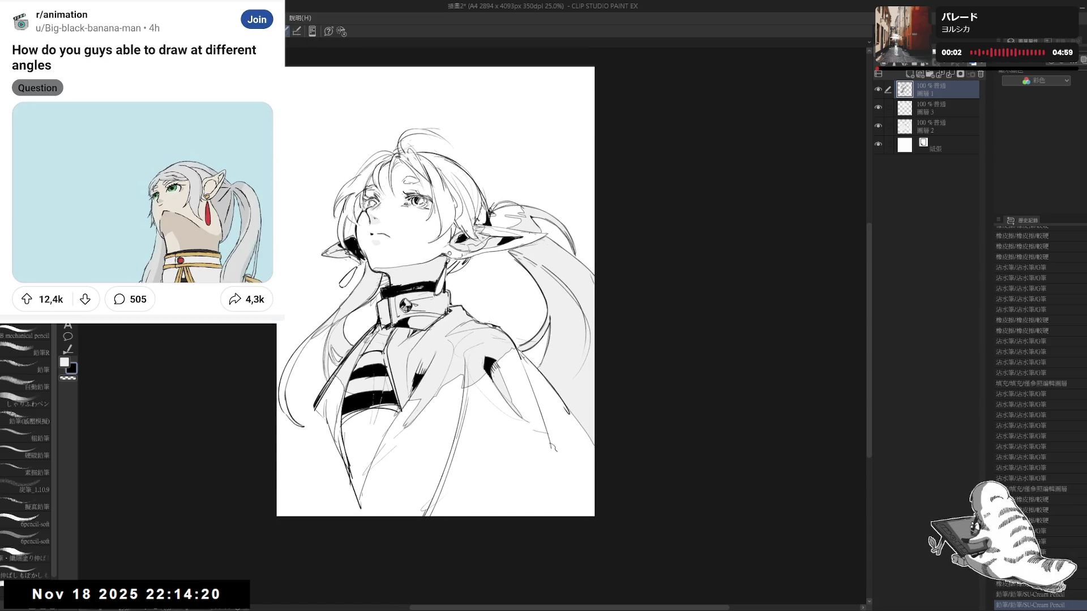
pyautogui.scroll(-2, 462, 342)
pyautogui.moveTo(462, 342)
pyautogui.mouseDown()
pyautogui.moveTo(467, 361)
pyautogui.moveTo(455, 365)
pyautogui.mouseUp()
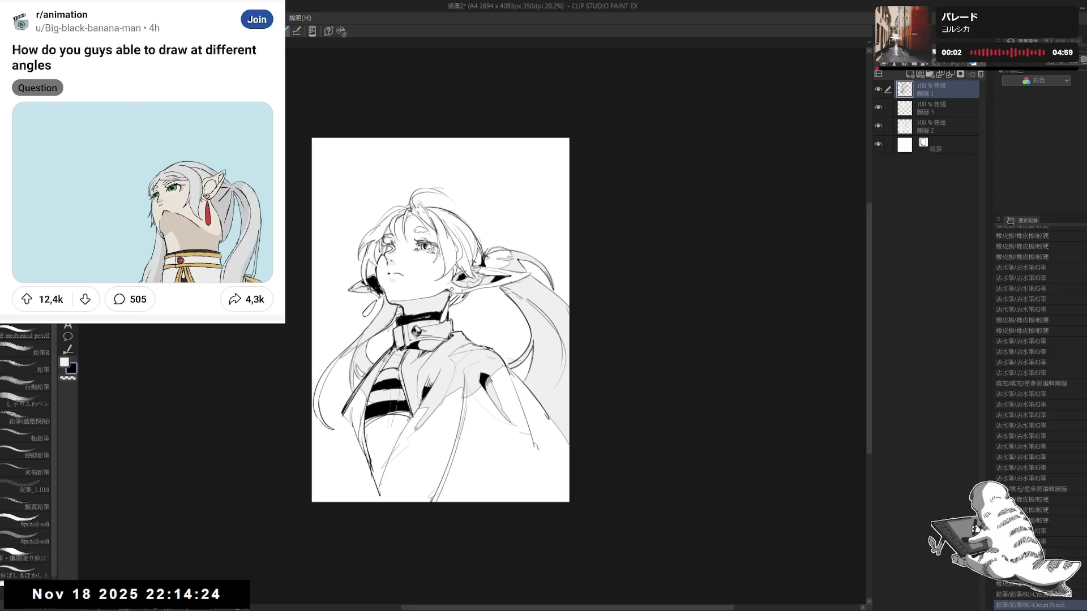
pyautogui.hotkey('ctrl', 't')
# - Crop the page's bottom edge upward, then erase a small spot on the face
pyautogui.moveTo(441, 503); pyautogui.dragTo(441, 433)
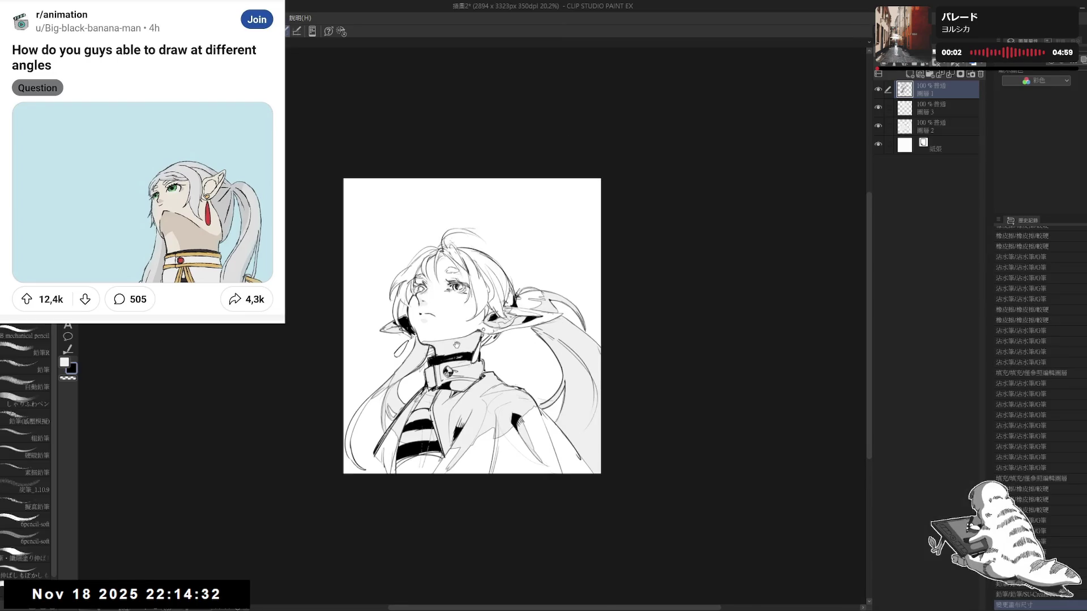
pyautogui.click(794, 253)
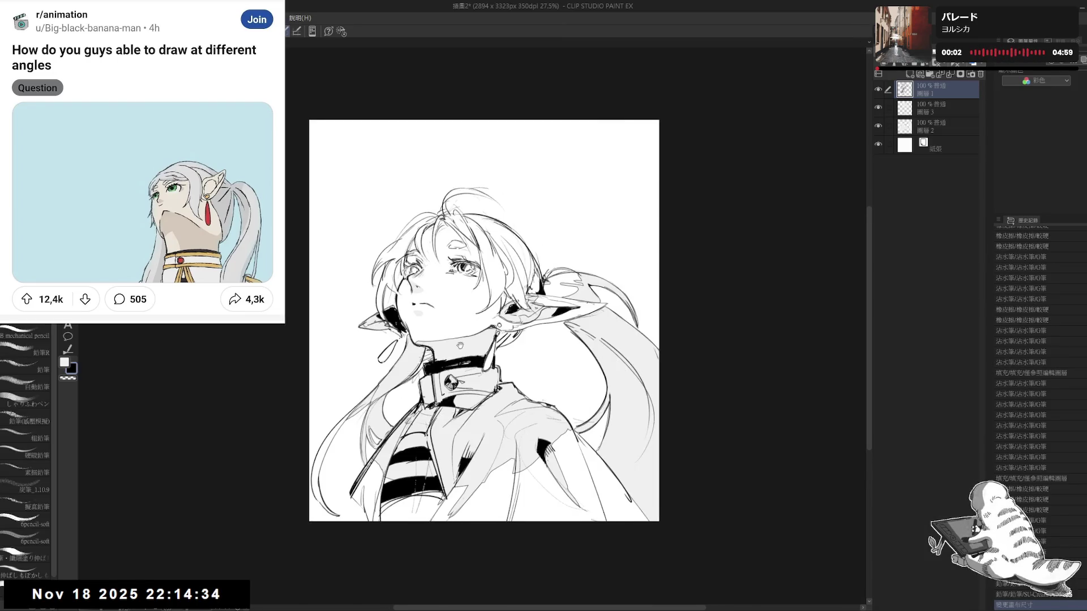
pyautogui.scroll(1, 421, 304)
pyautogui.moveTo(493, 157)
pyautogui.mouseDown()
pyautogui.moveTo(449, 208)
pyautogui.moveTo(482, 230)
pyautogui.moveTo(491, 265)
pyautogui.moveTo(403, 328)
pyautogui.moveTo(365, 331)
pyautogui.mouseUp()
pyautogui.press('e')
pyautogui.click(450, 208)
pyautogui.press('p')
pyautogui.moveTo(547, 319)
pyautogui.mouseDown()
pyautogui.moveTo(480, 267)
pyautogui.moveTo(507, 237)
pyautogui.moveTo(475, 280)
pyautogui.mouseUp()
# - With the page tilted, discard a trial pencil stroke, erase a mark and draw a small speck beside the hair
pyautogui.press('p')
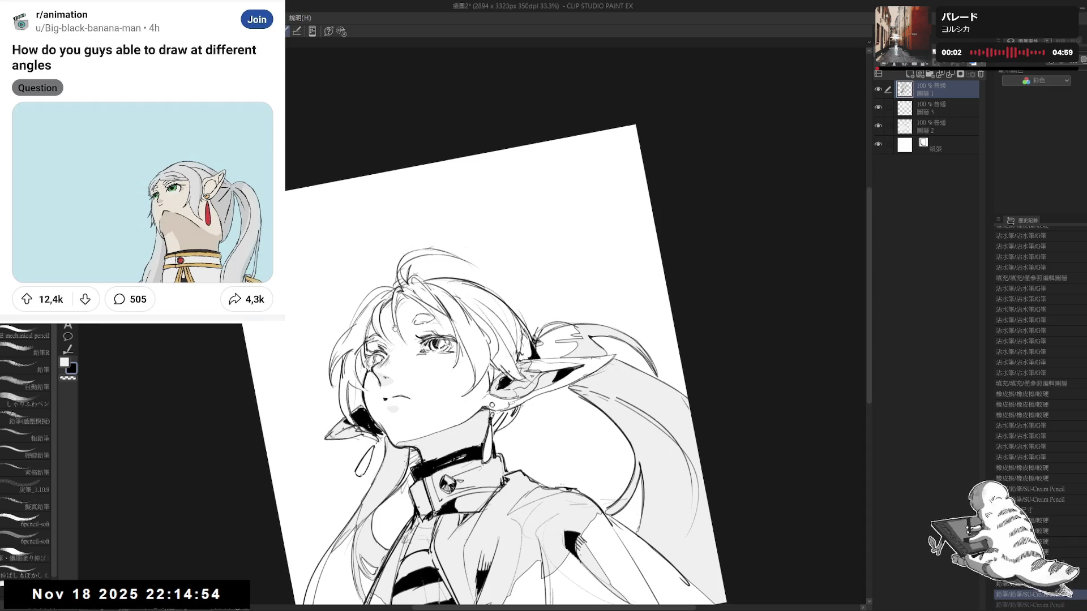
pyautogui.press('r')
pyautogui.moveTo(393, 327); pyautogui.dragTo(399, 399)
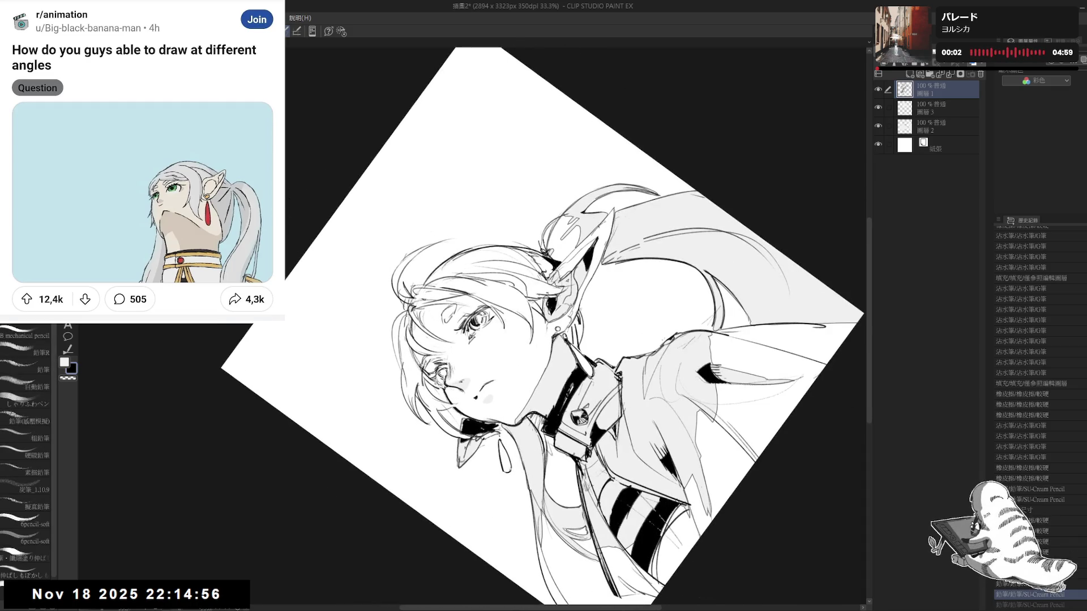
pyautogui.moveTo(396, 336); pyautogui.dragTo(398, 380)
pyautogui.hotkey('ctrl', 'z')
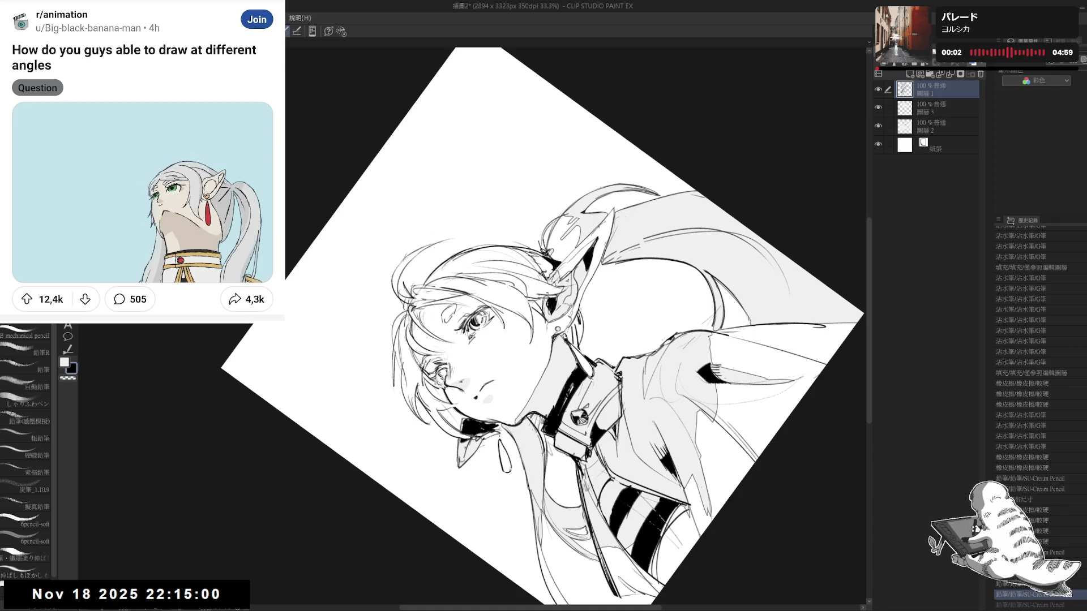
pyautogui.press('e')
pyautogui.hotkey('ctrl', 'y')
pyautogui.press('p')
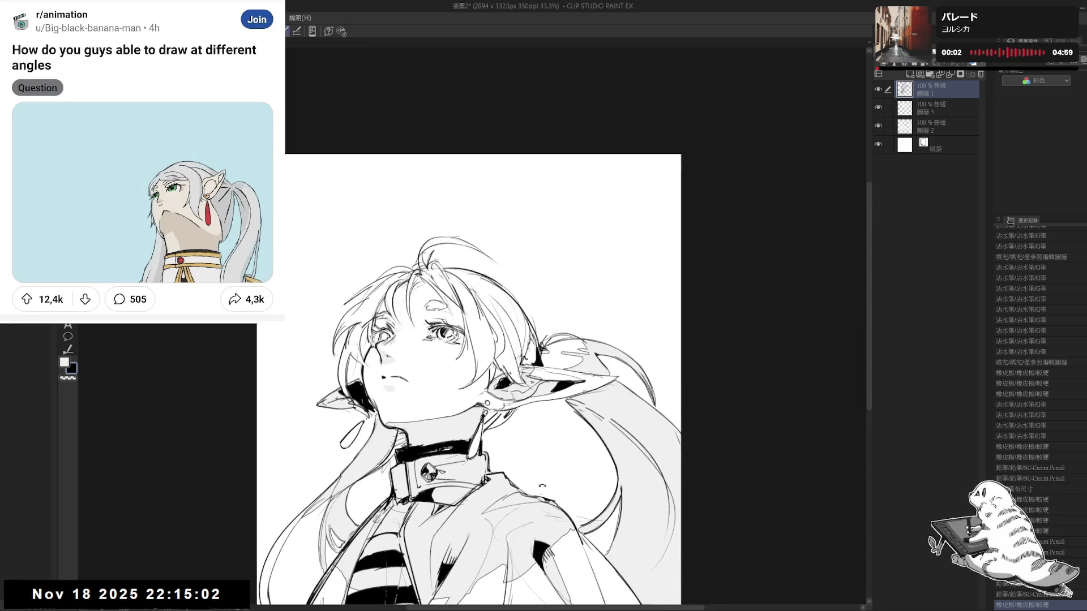
pyautogui.moveTo(563, 303); pyautogui.dragTo(570, 319)
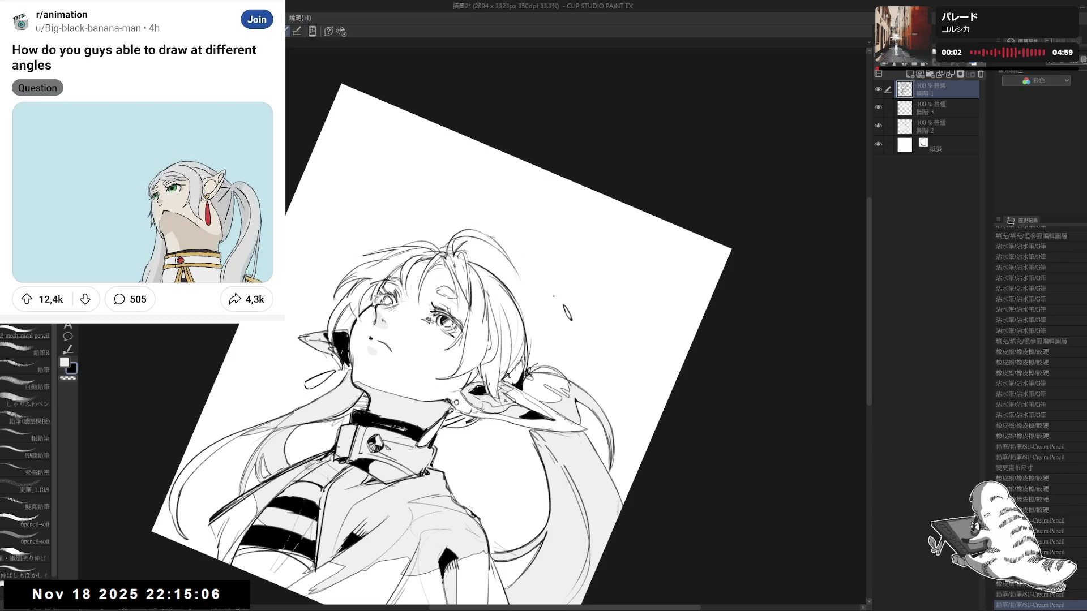
# - Draw floating pencil specks above and beside the hair and around the head, checking mirrored
pyautogui.hotkey('ctrl', 'shift', 'r')
pyautogui.press('h')
pyautogui.scroll(1, 548, 260)
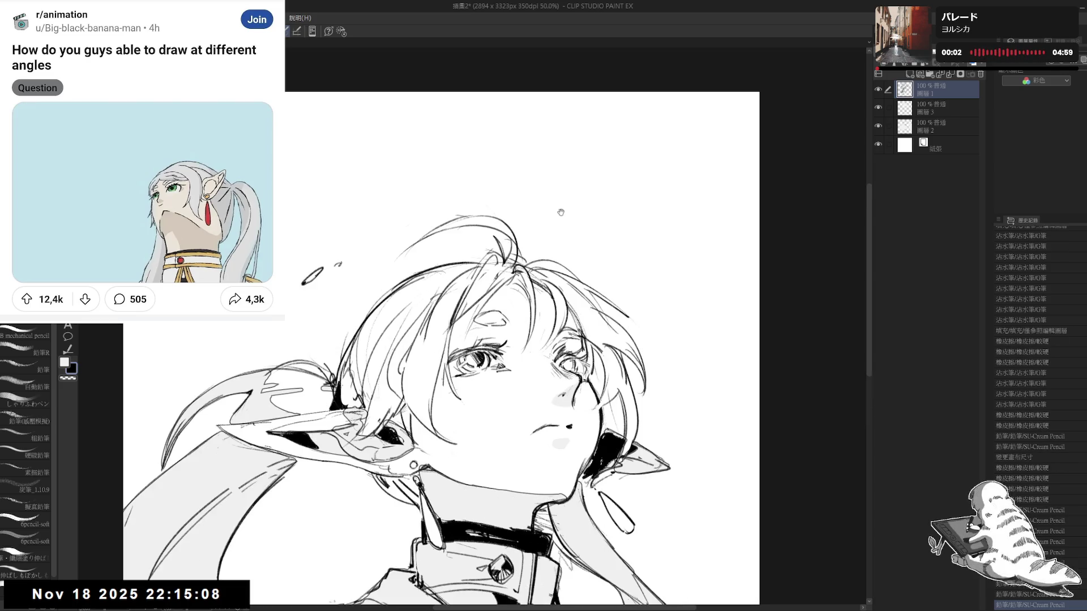
pyautogui.moveTo(664, 209); pyautogui.dragTo(689, 193)
pyautogui.click(664, 216)
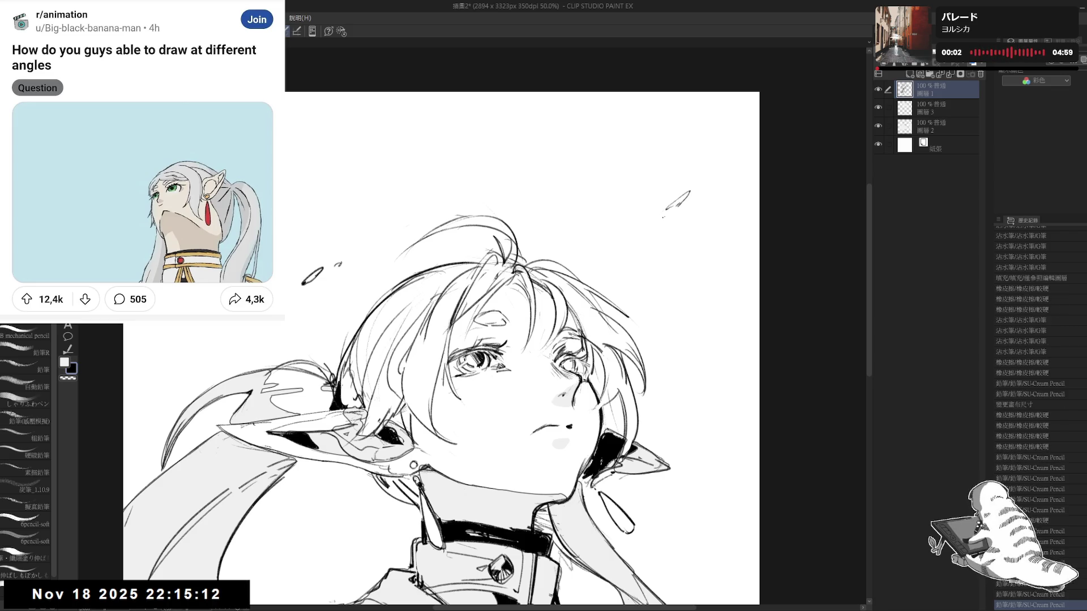
pyautogui.click(688, 263)
pyautogui.press('h')
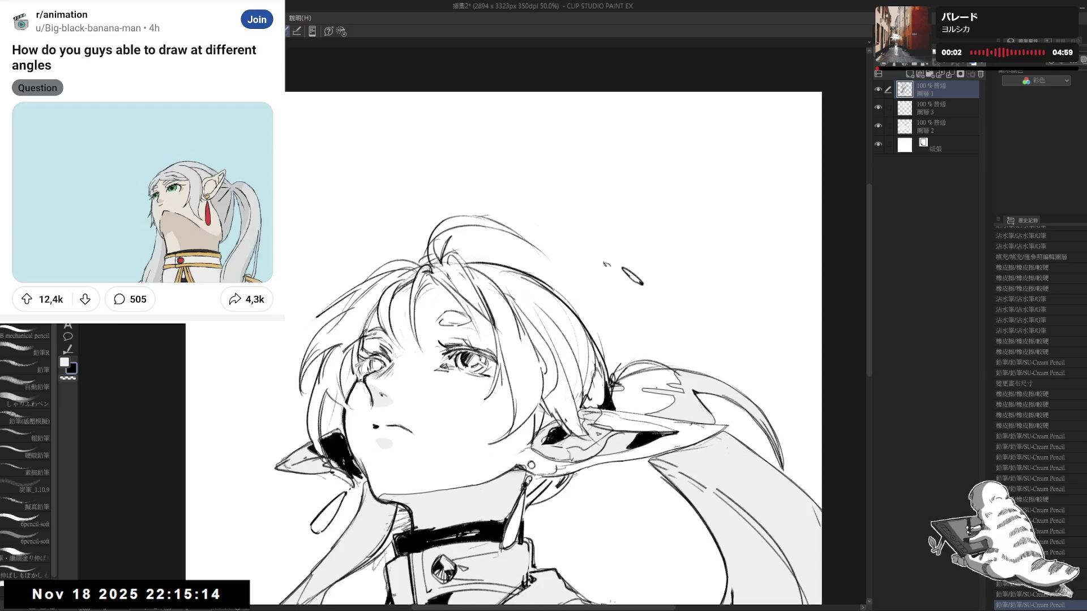
pyautogui.moveTo(468, 194); pyautogui.dragTo(461, 192)
pyautogui.moveTo(289, 122)
pyautogui.mouseDown()
pyautogui.moveTo(291, 136)
pyautogui.moveTo(279, 138)
pyautogui.mouseUp()
pyautogui.hotkey('ctrl', 'z')
pyautogui.click(319, 165)
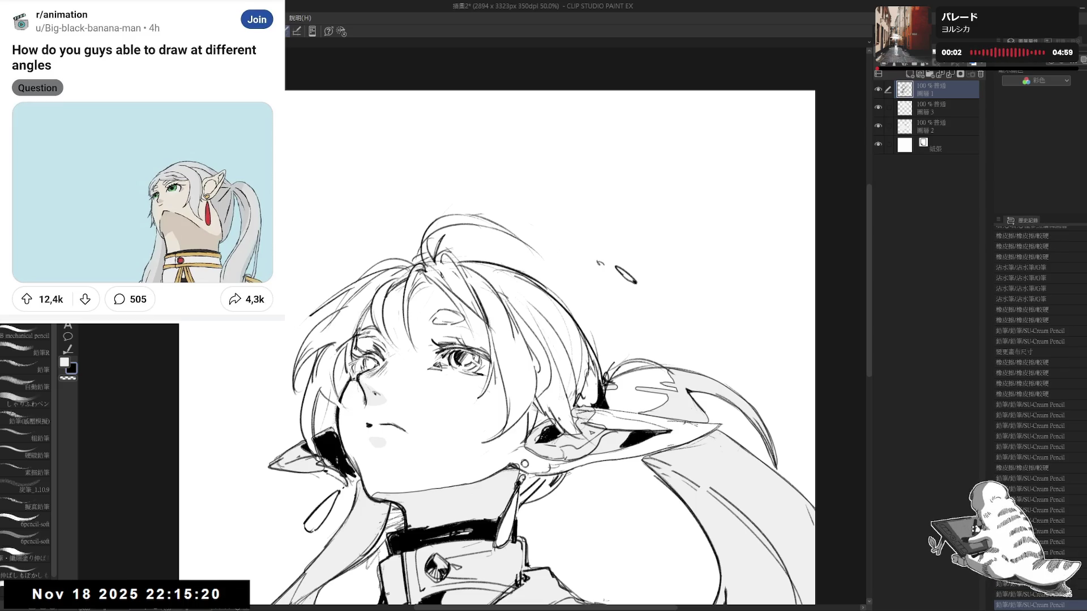
pyautogui.click(319, 165)
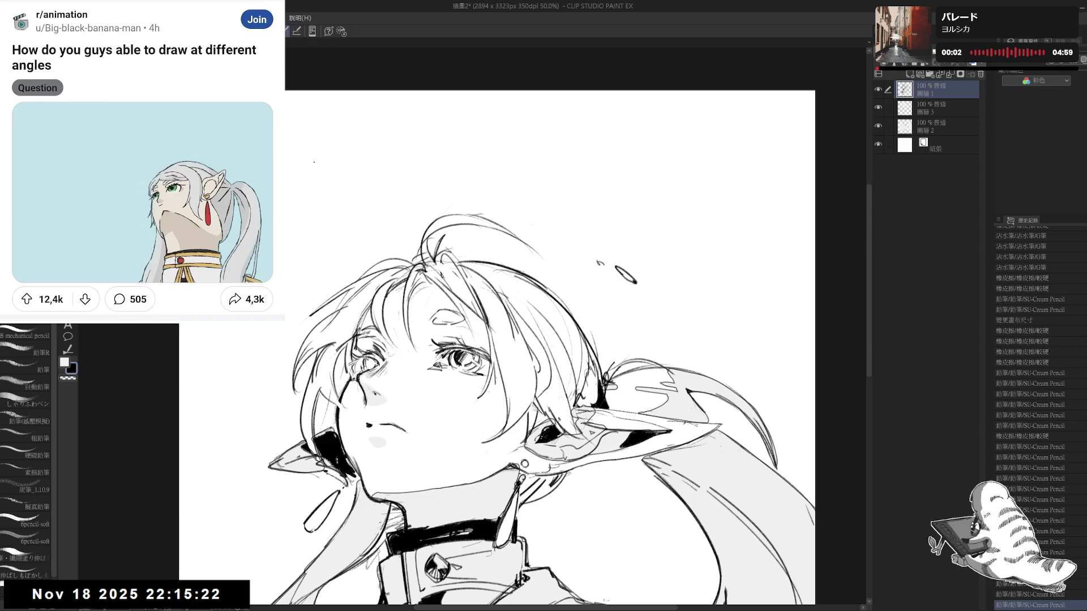
# - Undo a stray curved stroke and a trial speck, reviewing the page zoomed out and mirrored
pyautogui.moveTo(736, 301); pyautogui.dragTo(655, 256)
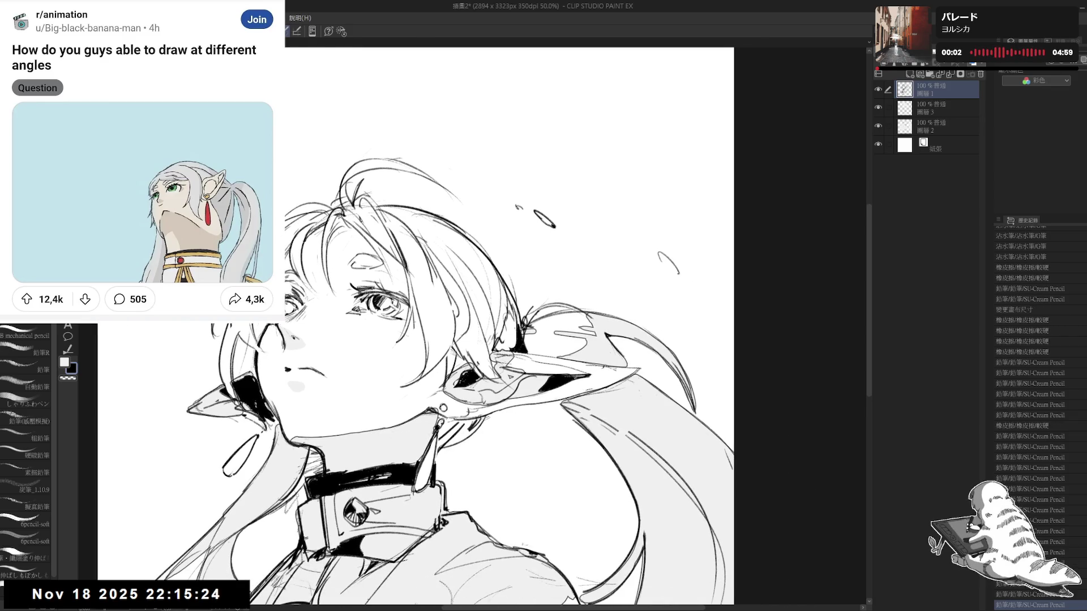
pyautogui.hotkey('ctrl', 'z')
pyautogui.moveTo(498, 346)
pyautogui.mouseDown()
pyautogui.moveTo(566, 319)
pyautogui.moveTo(566, 294)
pyautogui.mouseUp()
pyautogui.hotkey('ctrl', '-')
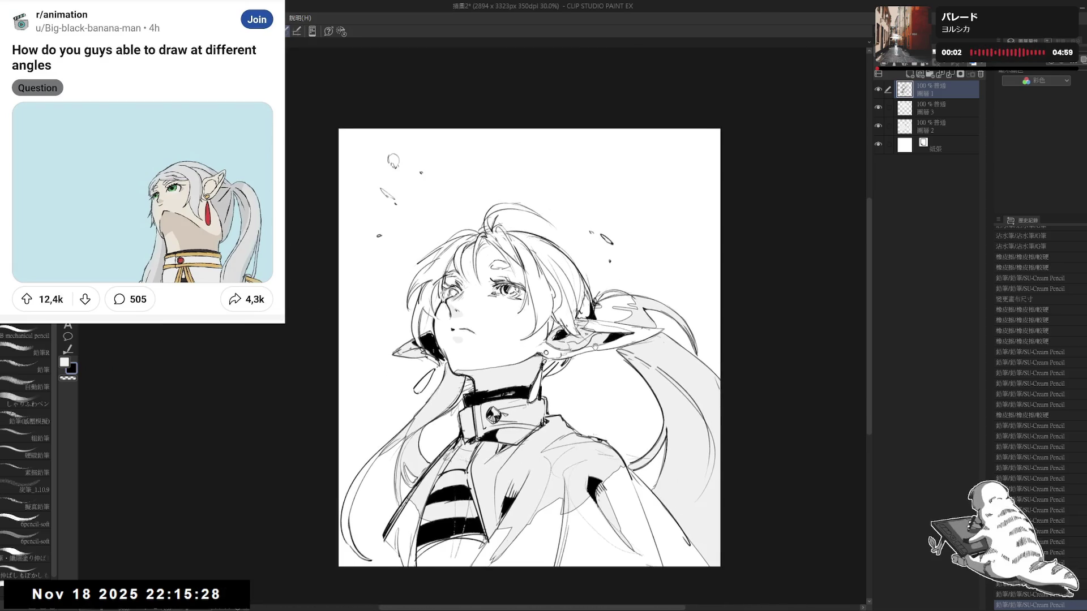
pyautogui.press('^')
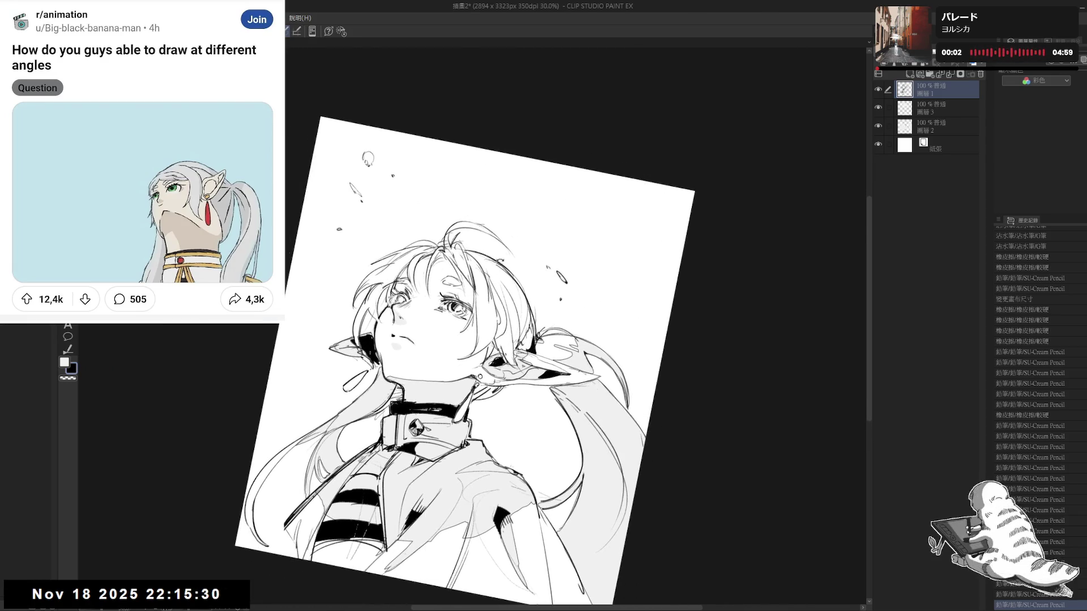
pyautogui.press('-')
pyautogui.press('p')
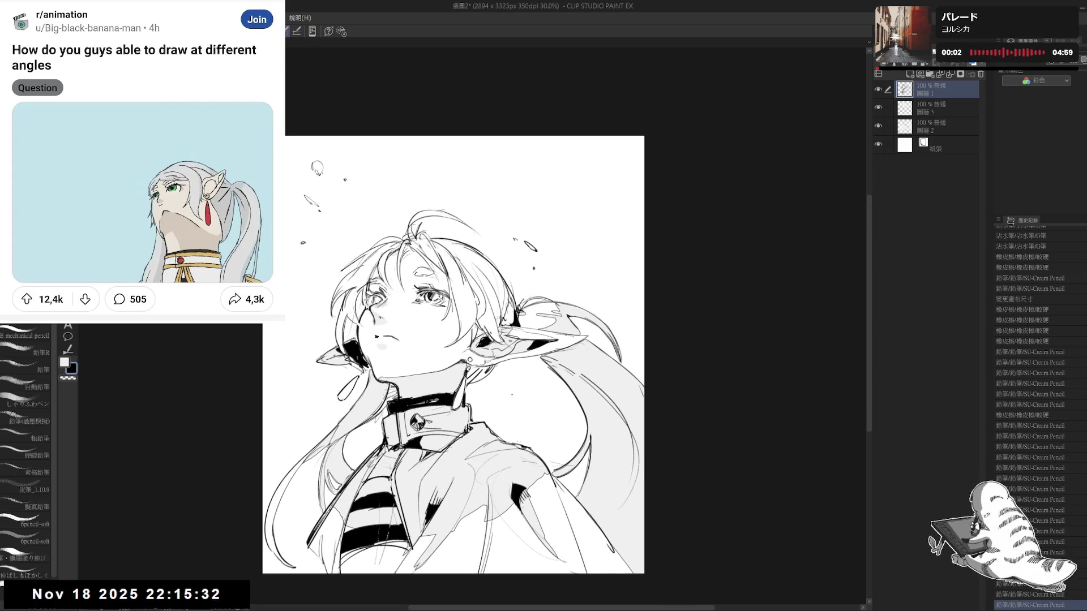
pyautogui.moveTo(512, 395); pyautogui.dragTo(517, 399)
pyautogui.hotkey('ctrl', 'z')
pyautogui.press('h')
pyautogui.press('h')
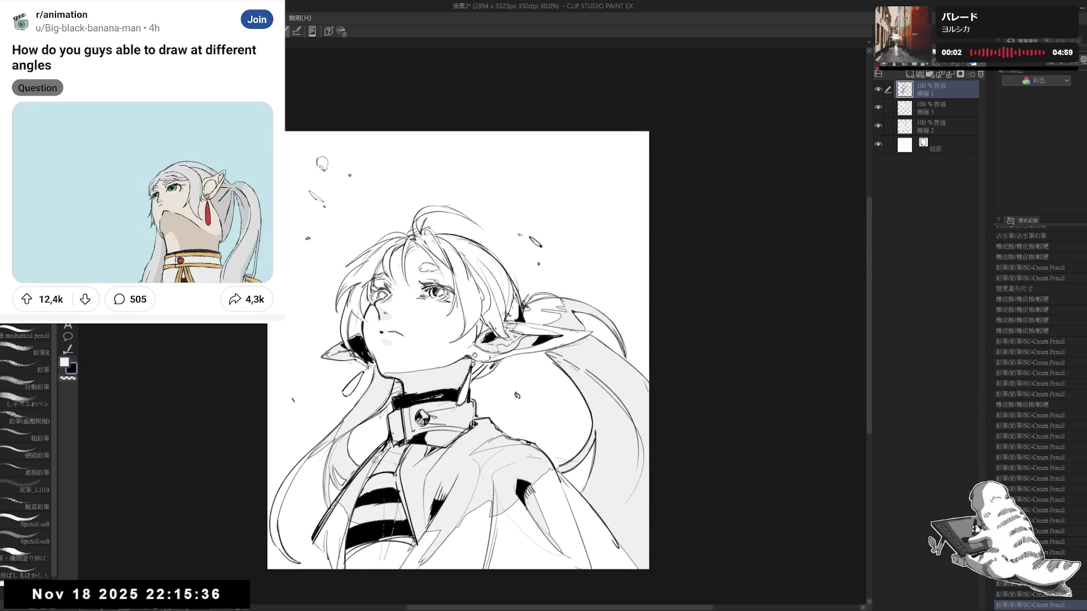
# - Erase a small spot, add another pencil speck, and recheck it mirrored with an undo/redo
pyautogui.moveTo(321, 161); pyautogui.dragTo(274, 168)
pyautogui.moveTo(229, 372); pyautogui.dragTo(242, 372)
pyautogui.moveTo(302, 181); pyautogui.dragTo(290, 136)
pyautogui.press('e')
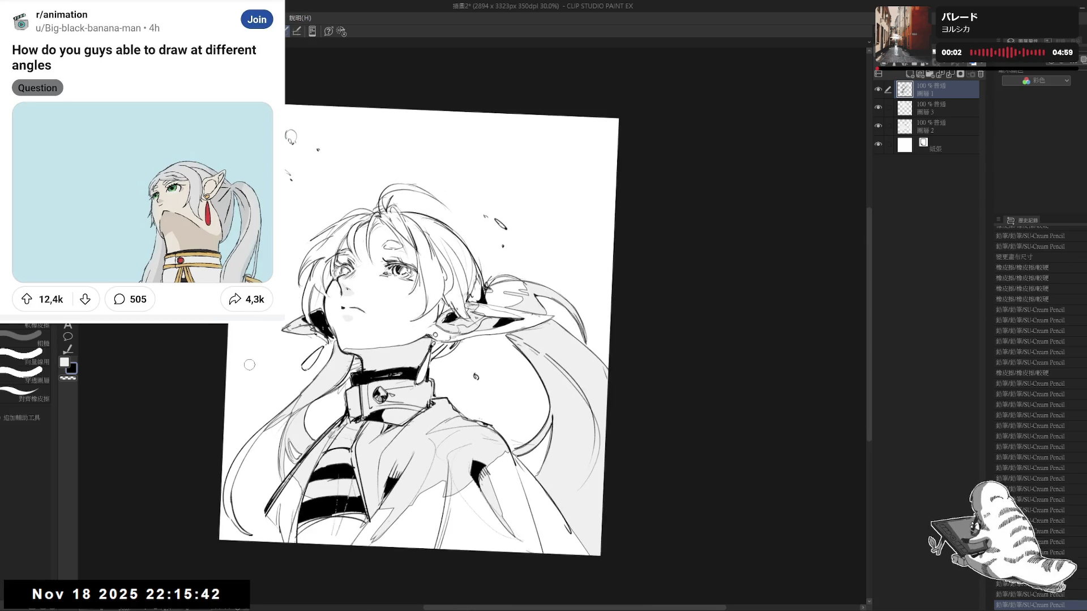
pyautogui.click(249, 366)
pyautogui.press('p')
pyautogui.moveTo(268, 369); pyautogui.dragTo(270, 370)
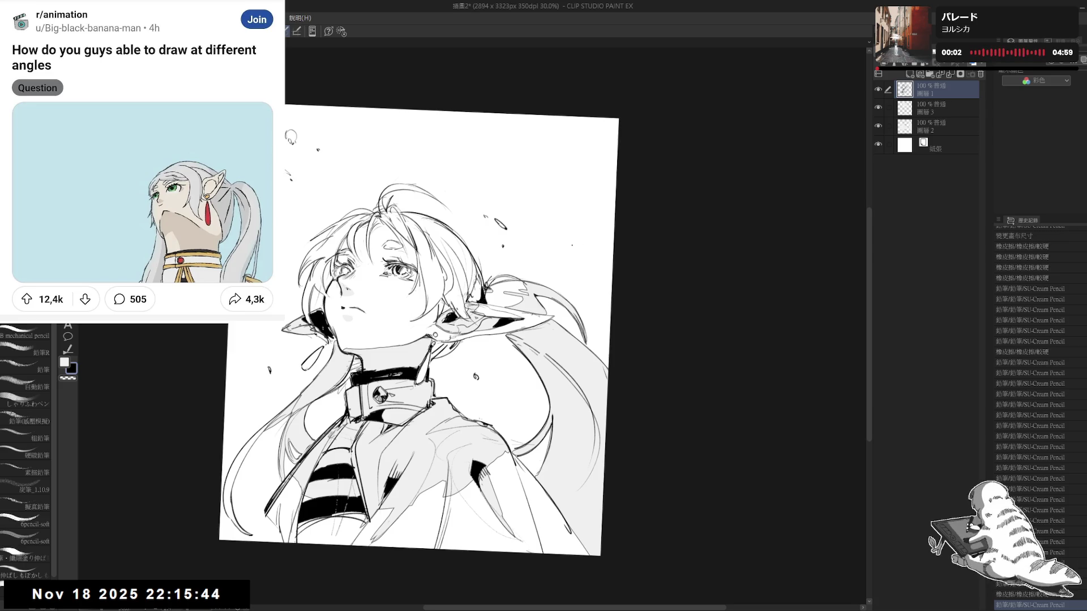
pyautogui.press('h')
pyautogui.press('h')
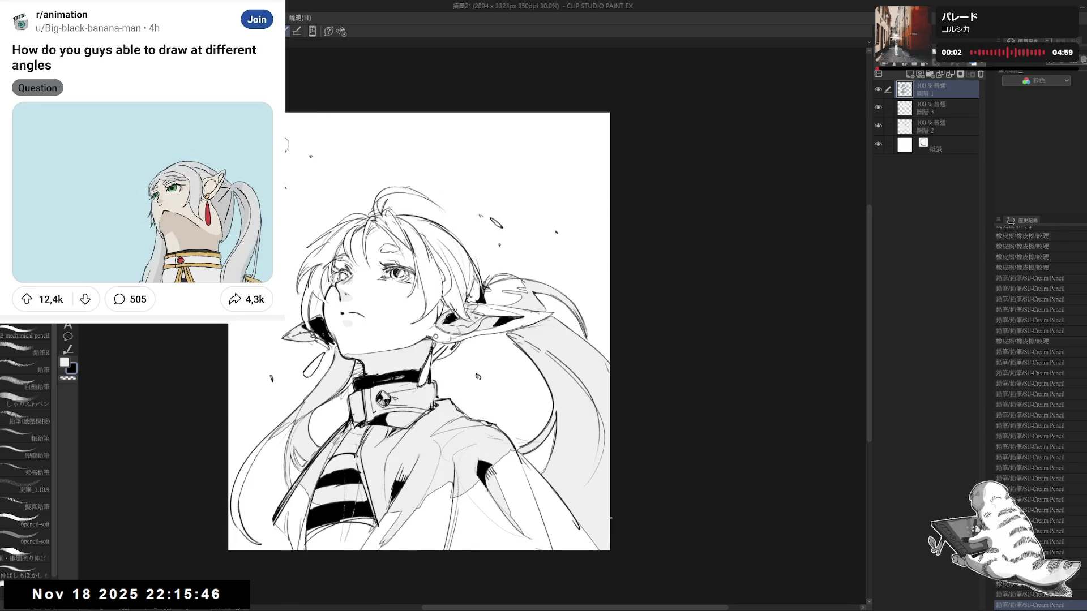
pyautogui.hotkey('ctrl', '0')
pyautogui.hotkey('ctrl', '-')
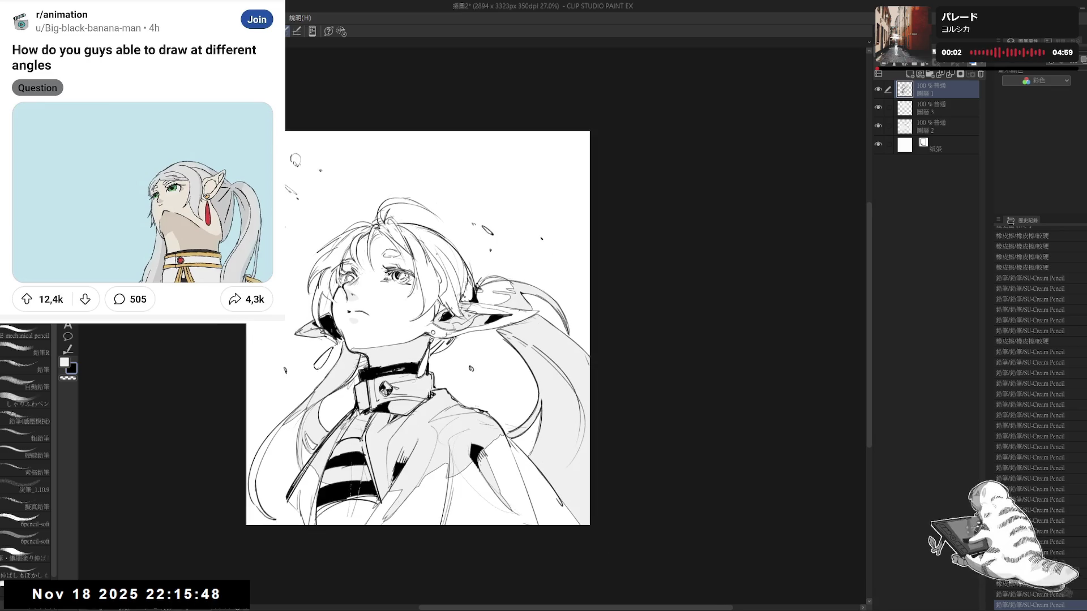
pyautogui.moveTo(285, 470)
pyautogui.mouseDown()
pyautogui.moveTo(323, 428)
pyautogui.moveTo(313, 518)
pyautogui.mouseUp()
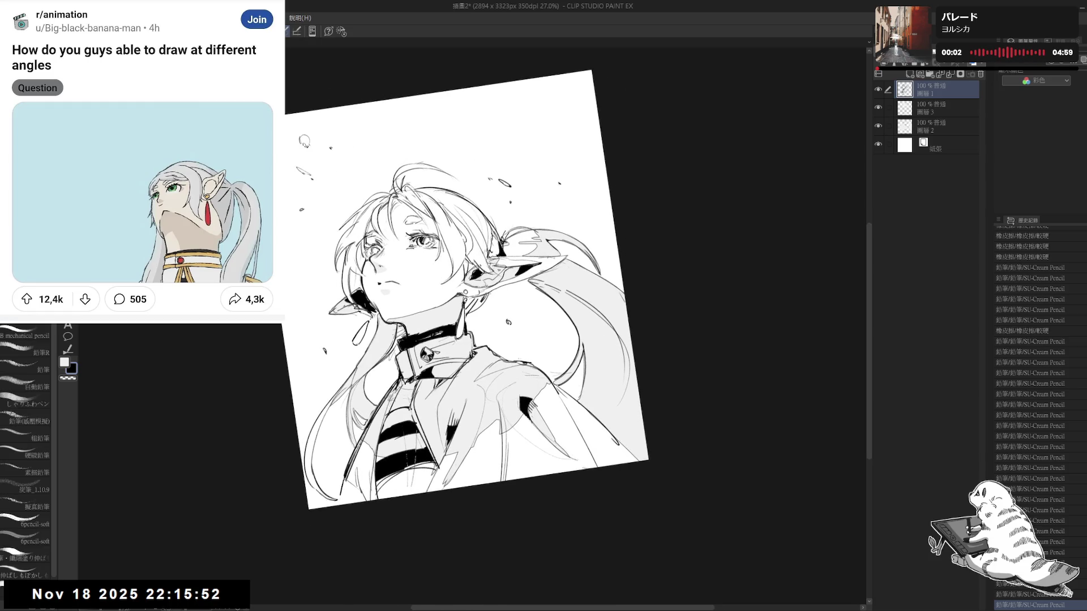
pyautogui.click(1066, 595)
pyautogui.hotkey('ctrl', 'y')
pyautogui.hotkey('ctrl', '0')
# - Erase a stray mark, tilt the canvas counter-clockwise and make layer 3 active
pyautogui.moveTo(488, 324); pyautogui.dragTo(433, 407)
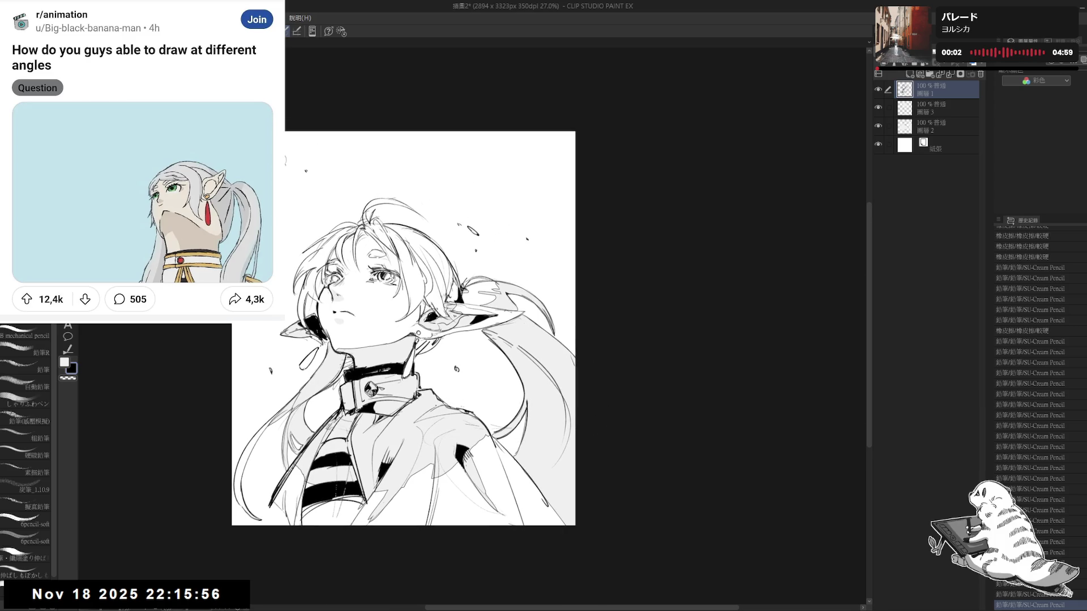
pyautogui.moveTo(509, 212); pyautogui.dragTo(577, 289)
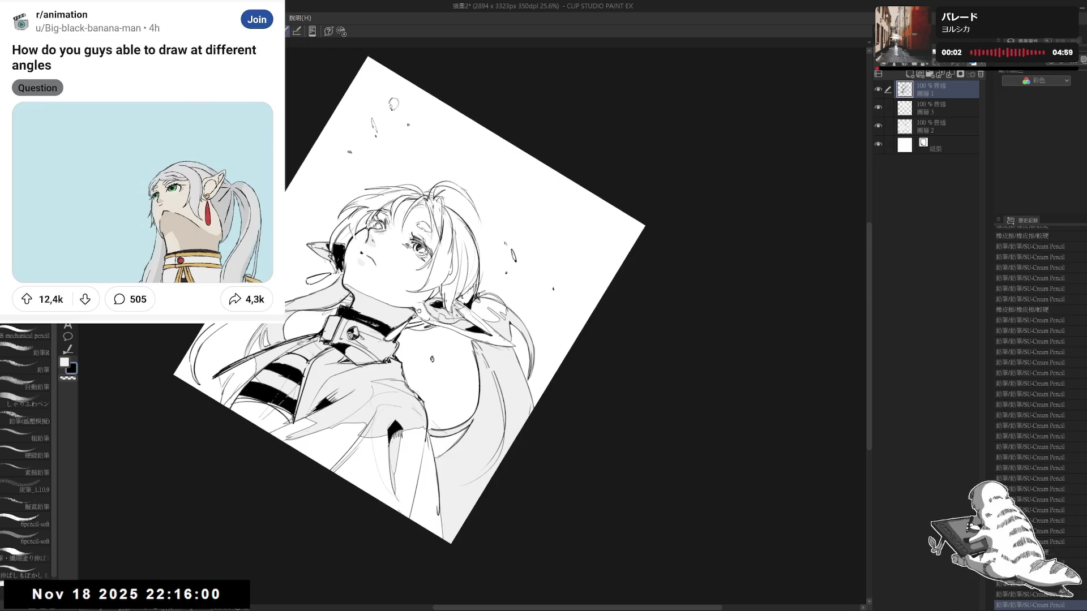
pyautogui.hotkey('ctrl', '0')
pyautogui.press('e')
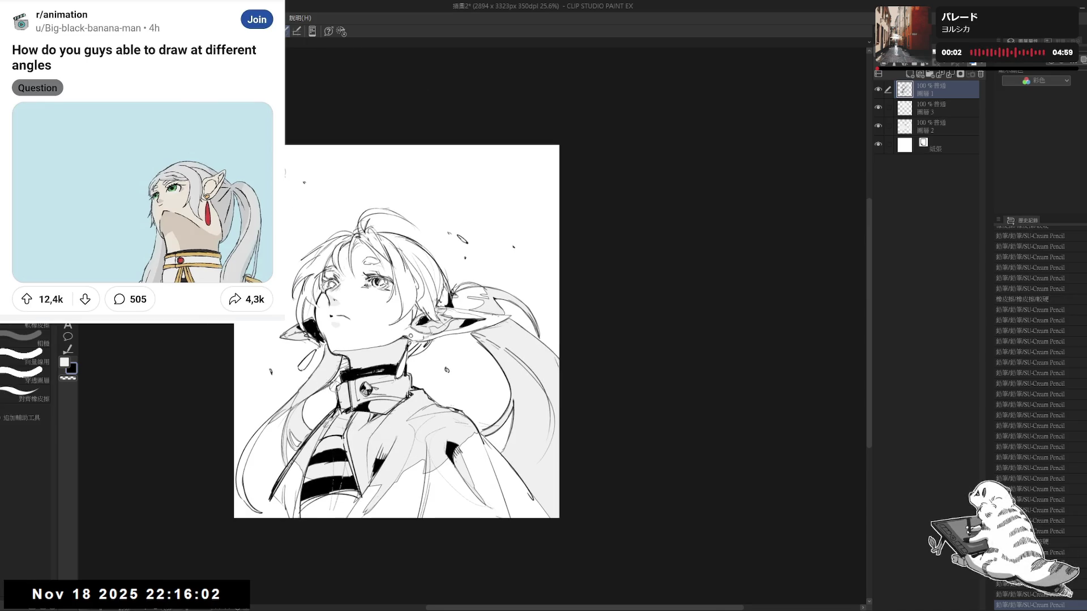
pyautogui.moveTo(327, 380); pyautogui.dragTo(342, 392)
pyautogui.press('p')
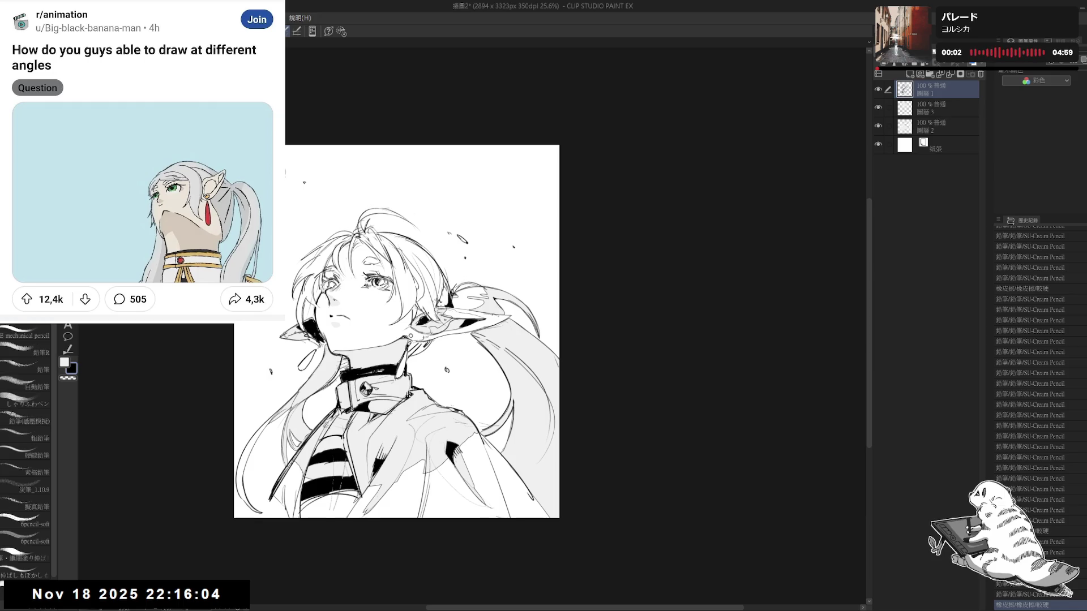
pyautogui.press('-')
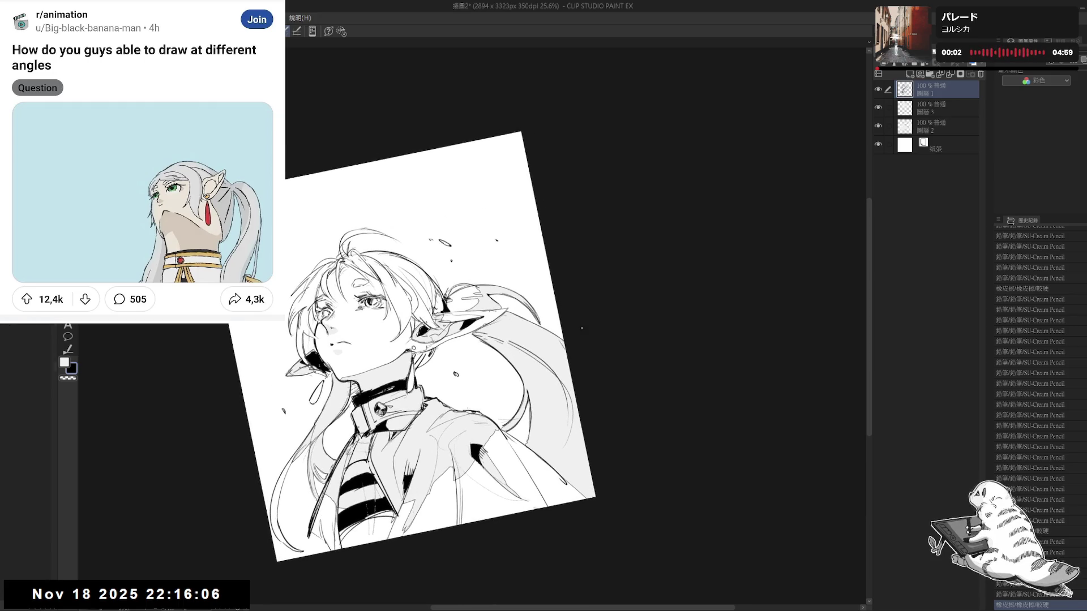
pyautogui.press('-')
pyautogui.click(926, 114)
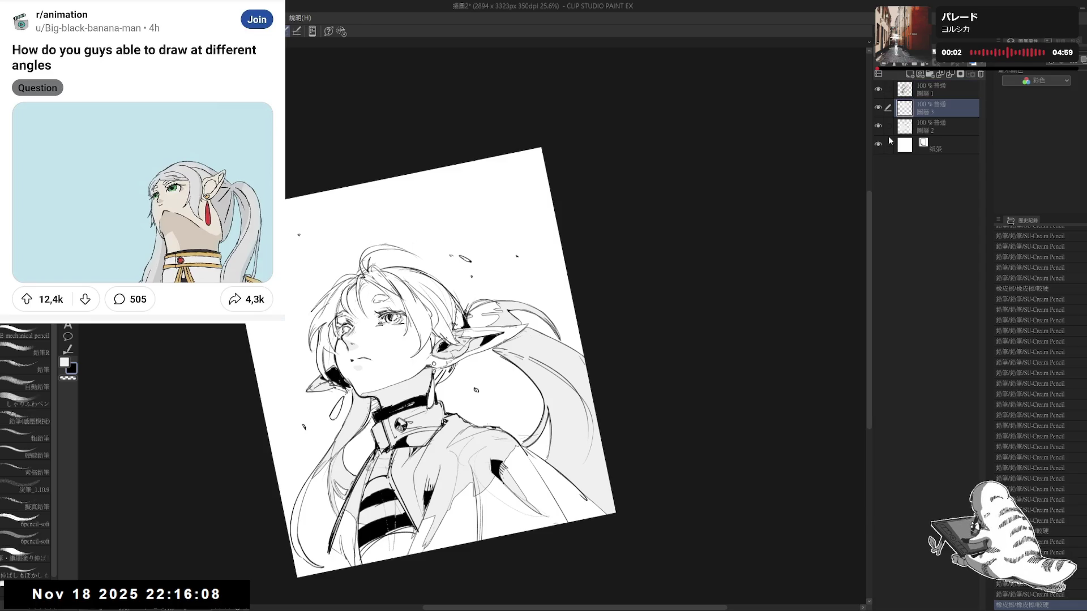
pyautogui.scroll(1, 436, 328)
# - Redo the undone pen stroke and draw a thin G-pen line in the hair
pyautogui.press('p')
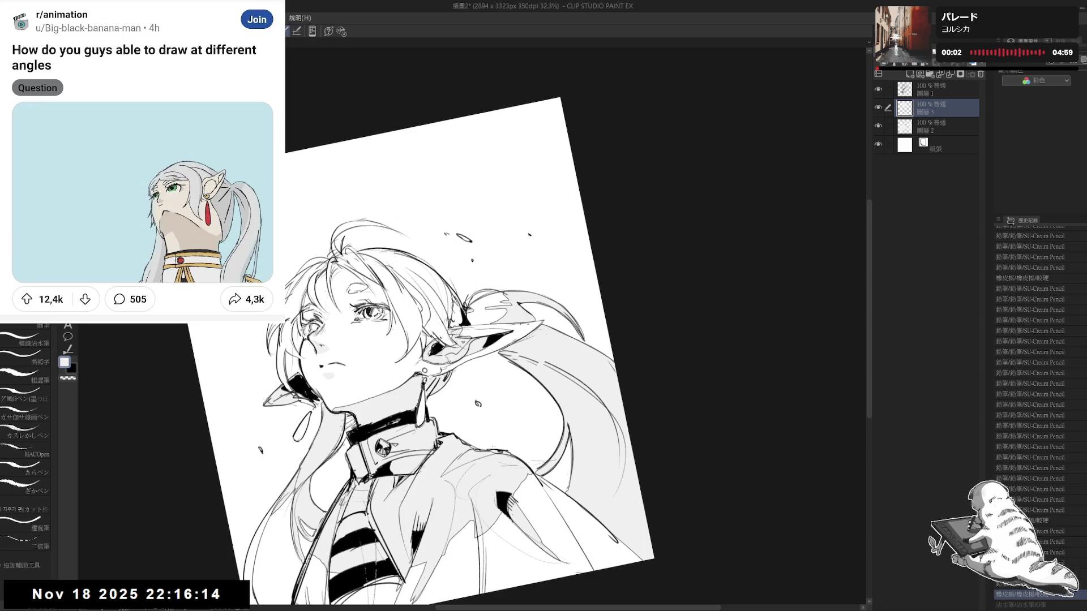
pyautogui.hotkey('ctrl', 'y')
pyautogui.moveTo(430, 268)
pyautogui.mouseDown()
pyautogui.moveTo(447, 326)
pyautogui.moveTo(459, 317)
pyautogui.mouseUp()
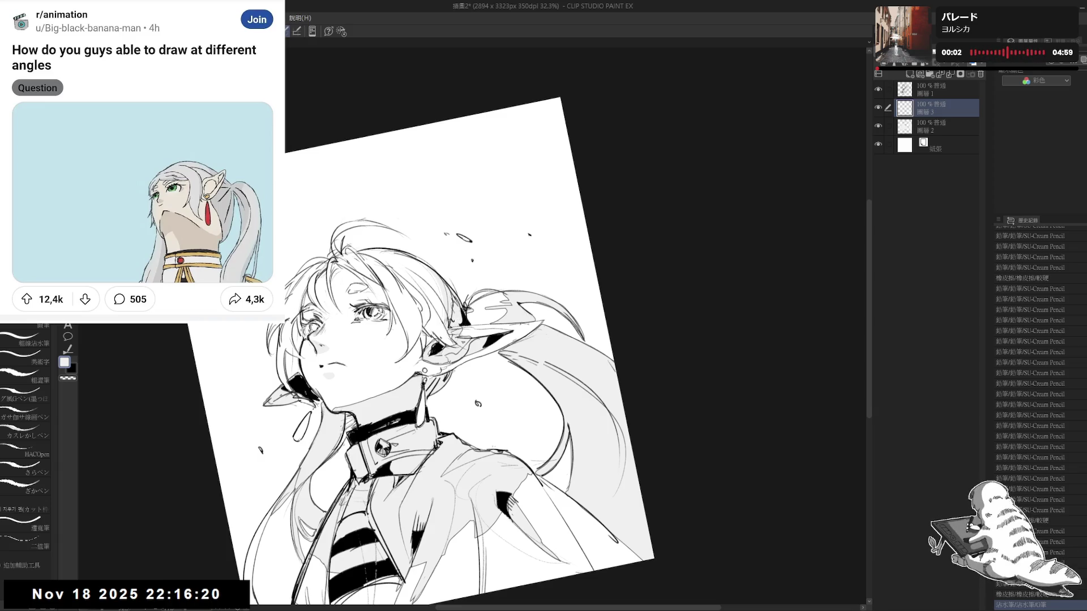
# - Check the drawing mirrored and back, then make layer 1 active
pyautogui.hotkey('ctrl', '0')
pyautogui.moveTo(425, 288); pyautogui.dragTo(421, 309)
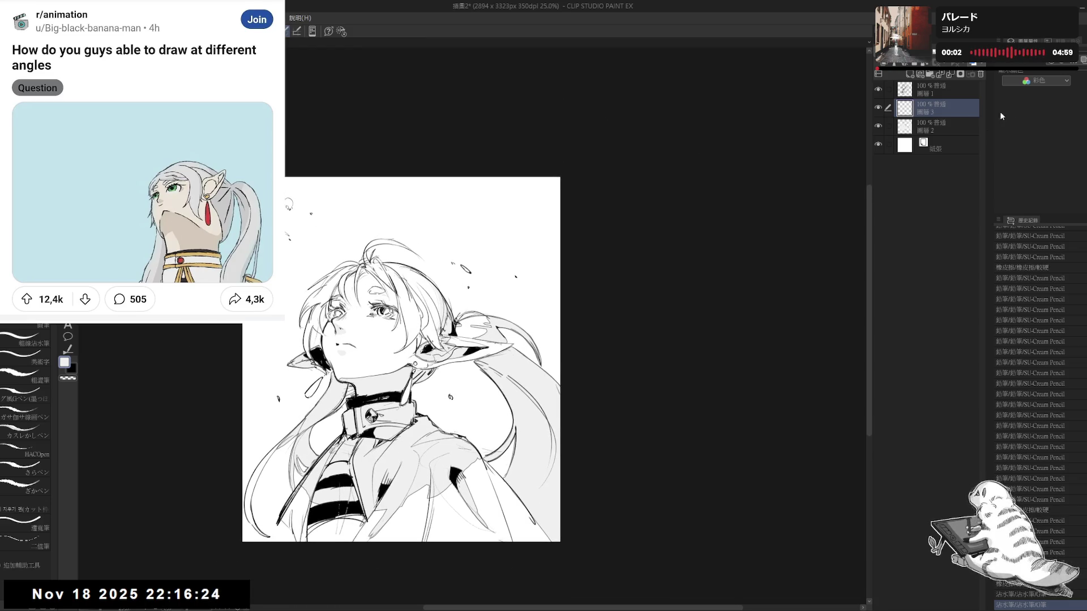
pyautogui.hotkey('ctrl', '+')
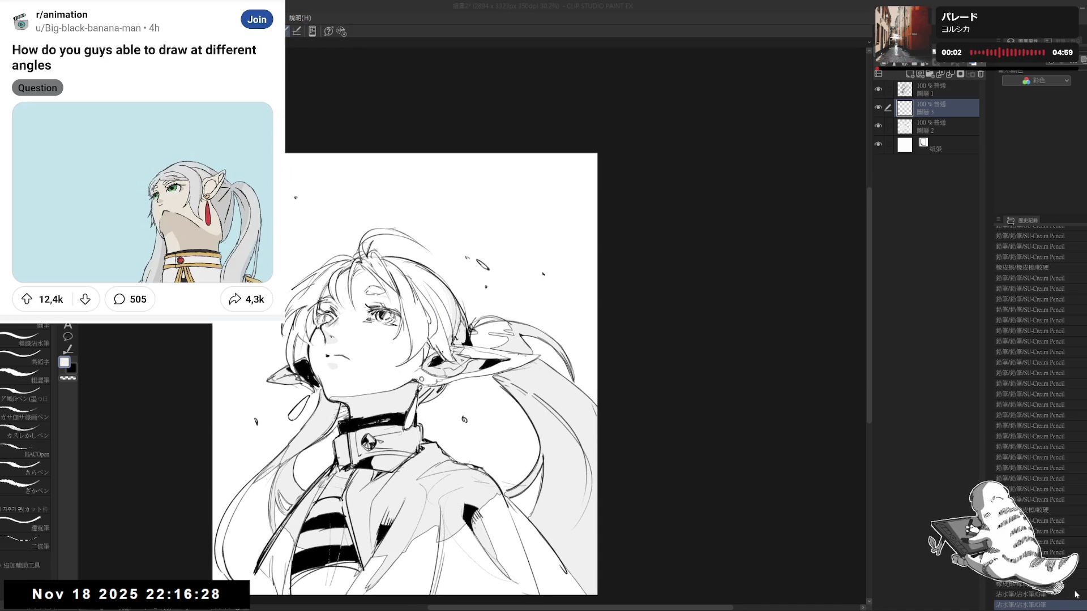
pyautogui.moveTo(457, 371); pyautogui.dragTo(465, 353)
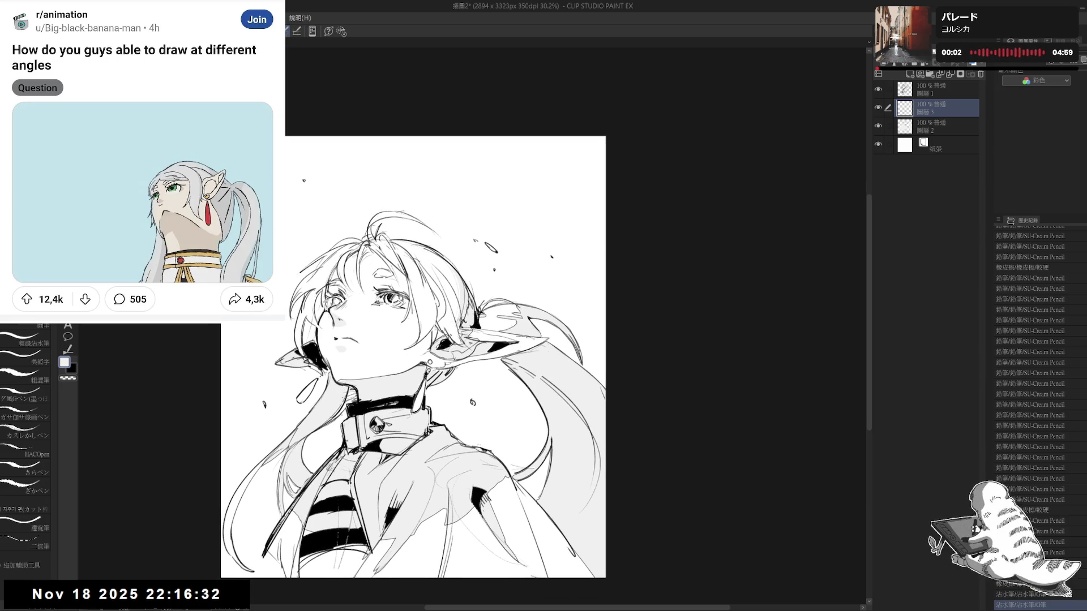
pyautogui.press('h')
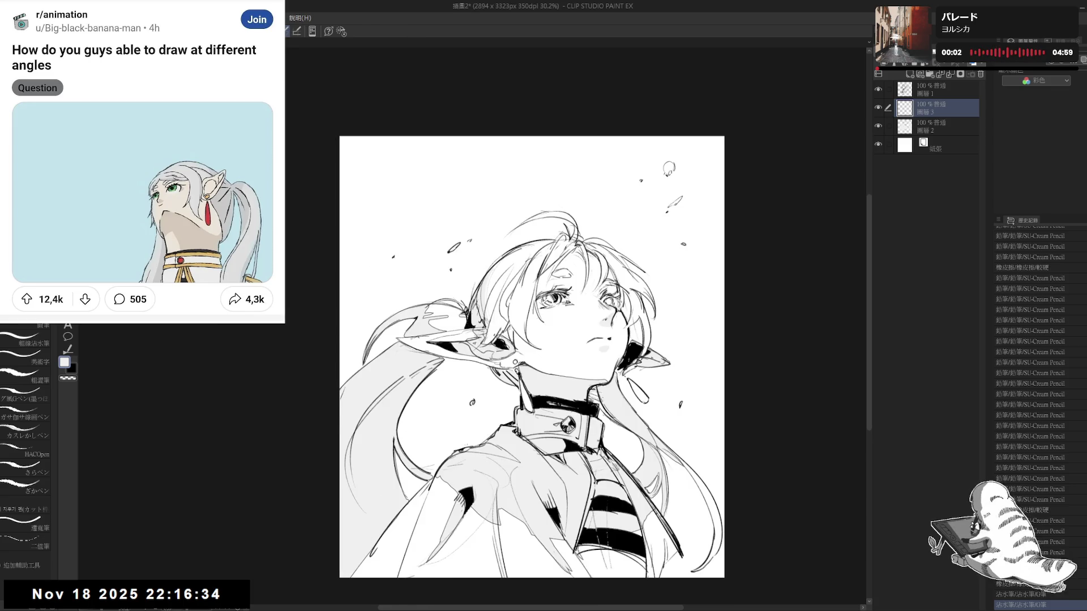
pyautogui.press('h')
pyautogui.hotkey('ctrl', '+')
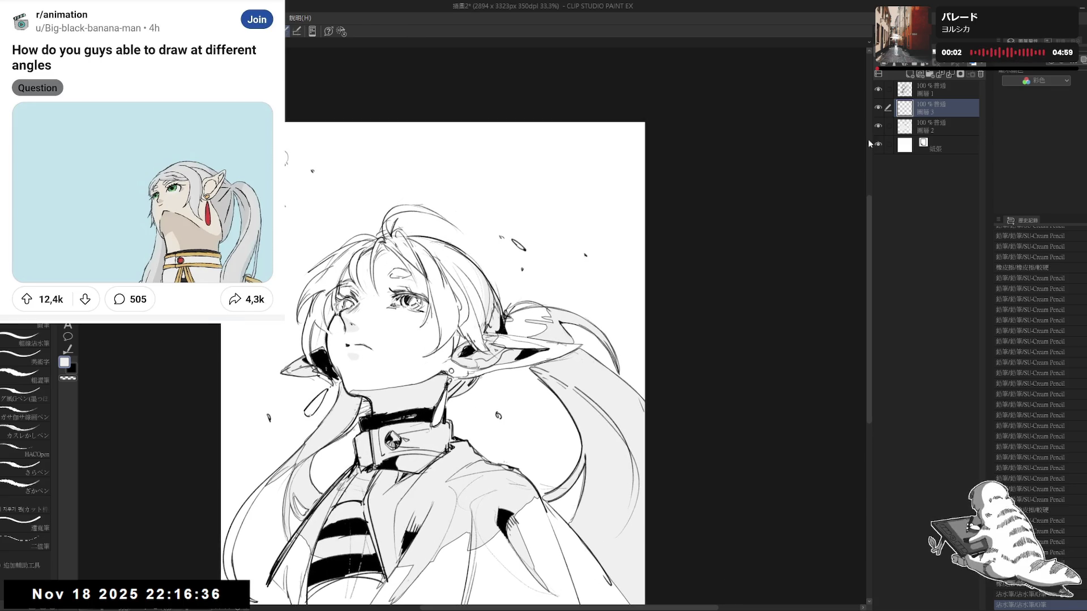
pyautogui.click(926, 89)
pyautogui.scroll(1, 431, 272)
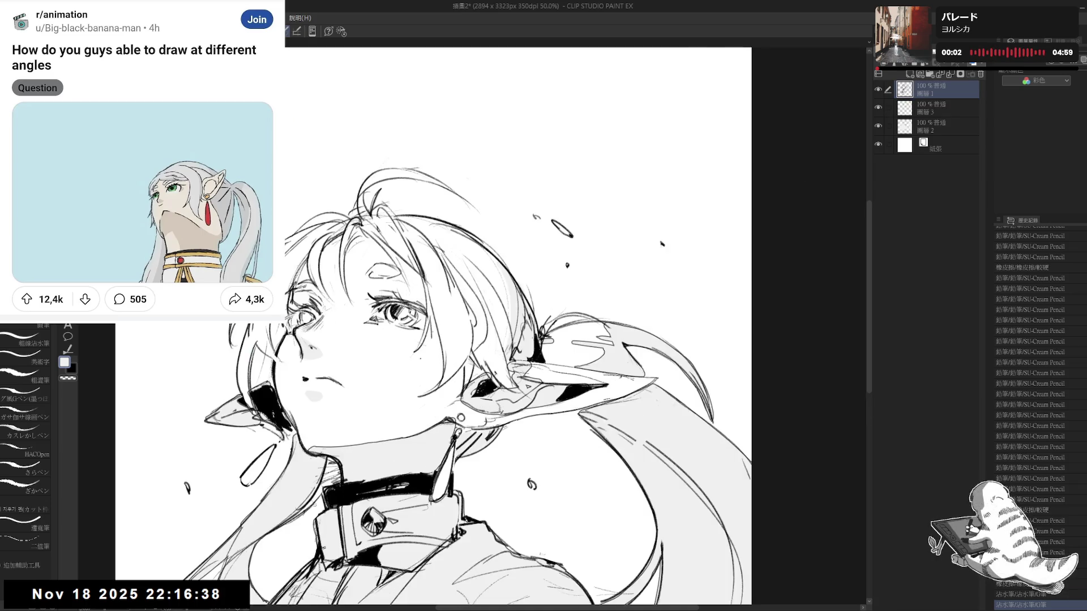
# - Hatch pencil blush strokes under the right eye and remove stray dots on the face
pyautogui.press('^')
pyautogui.press('p')
pyautogui.click(366, 353)
pyautogui.click(377, 327)
pyautogui.hotkey('ctrl', 'z')
pyautogui.press('x')
pyautogui.hotkey('ctrl', 'z')
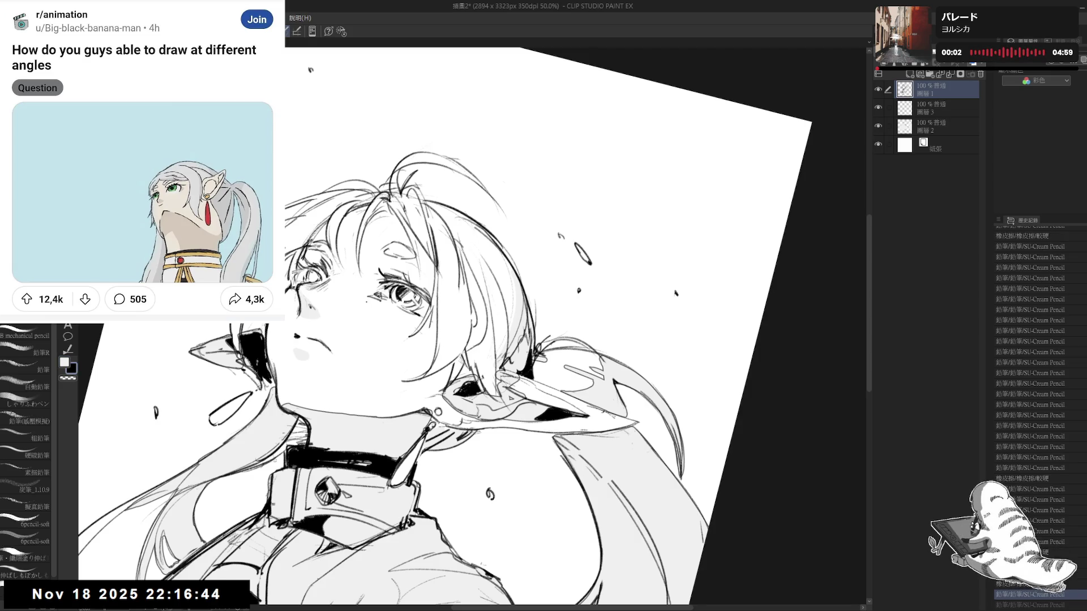
pyautogui.moveTo(410, 312)
pyautogui.mouseDown()
pyautogui.moveTo(426, 317)
pyautogui.moveTo(384, 317)
pyautogui.moveTo(418, 319)
pyautogui.mouseUp()
pyautogui.press('e')
pyautogui.press('p')
# - Straighten the view and inspect the face and whole figure mirrored
pyautogui.press('-')
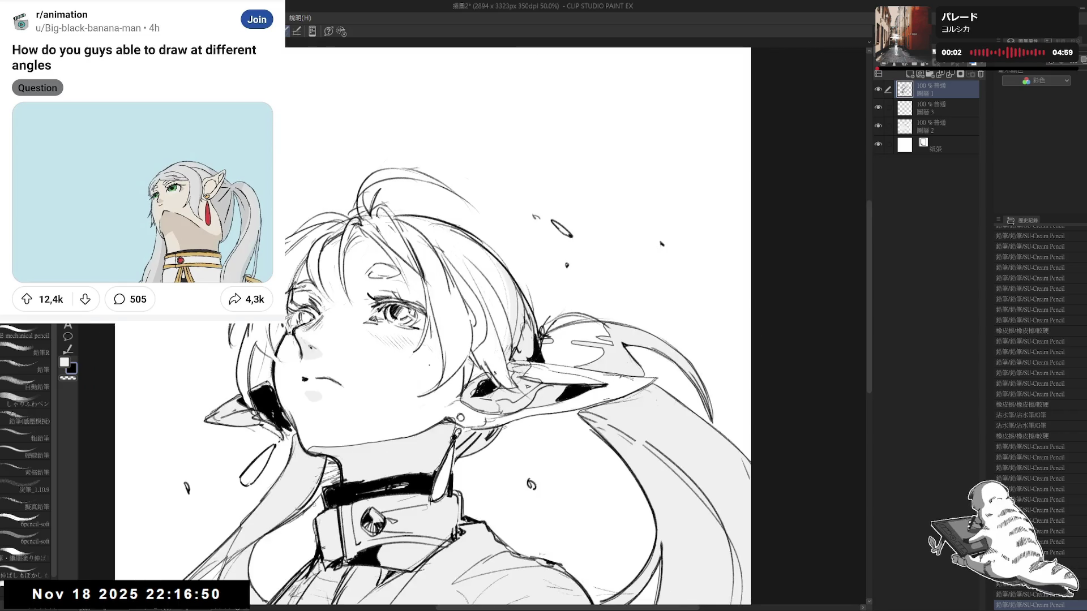
pyautogui.press('-')
pyautogui.hotkey('ctrl', '+')
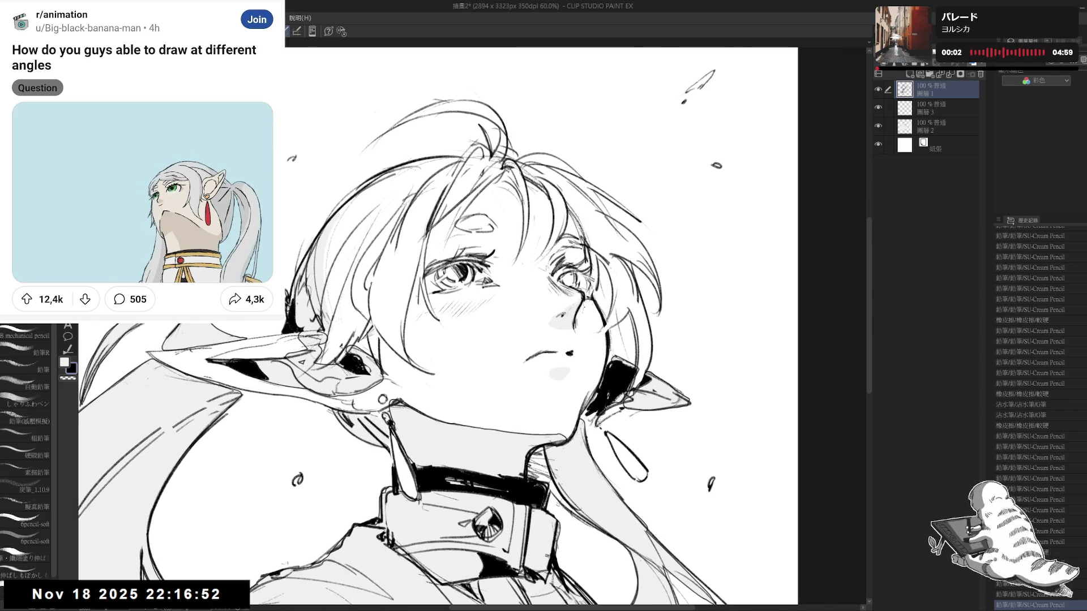
pyautogui.press('^')
pyautogui.press('^')
pyautogui.press('-')
pyautogui.press('-')
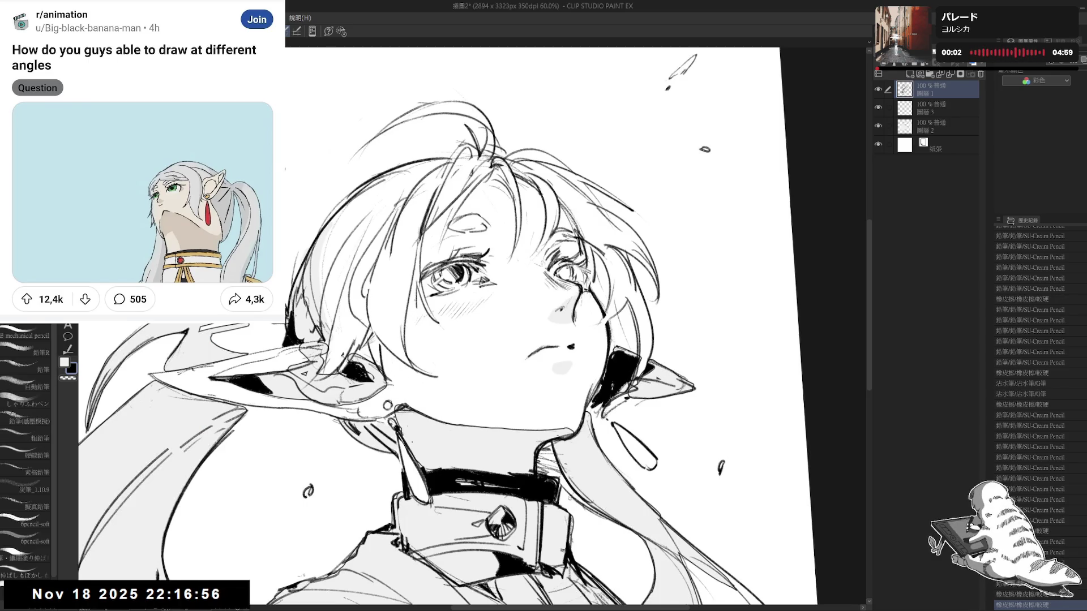
pyautogui.press('-')
pyautogui.hotkey('ctrl', '-')
pyautogui.hotkey('ctrl', '-')
pyautogui.press('h')
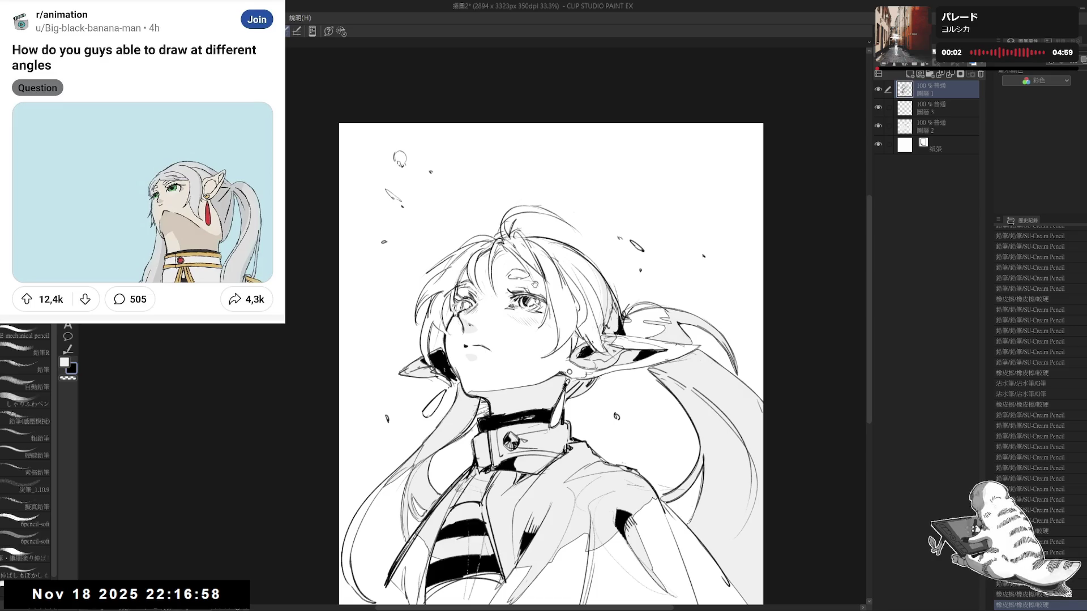
pyautogui.hotkey('ctrl', '+')
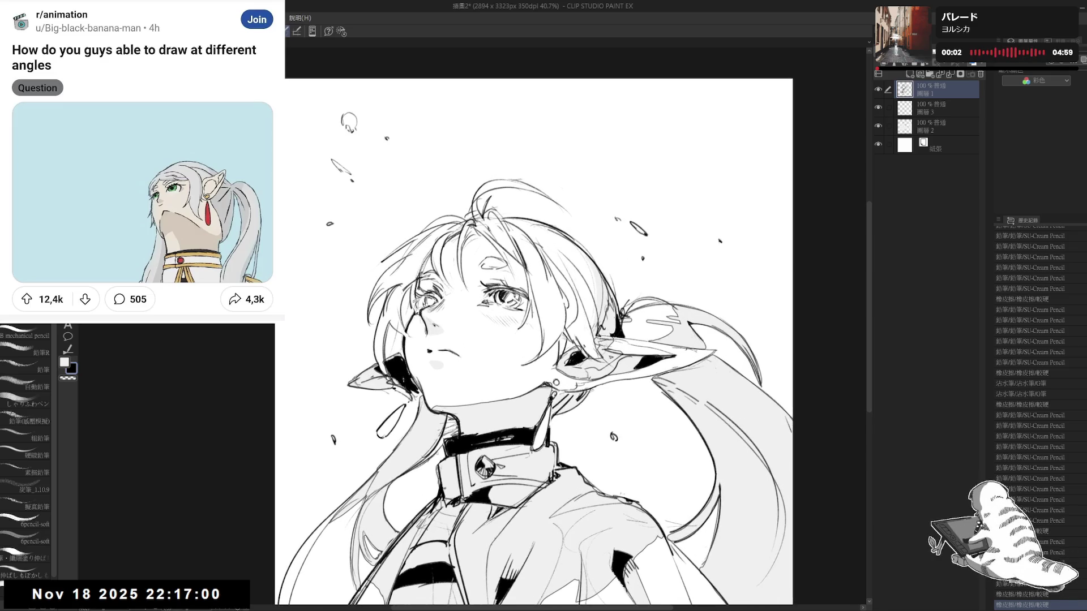
# - Undo and restore the last pencil stroke, unmirror, then switch to the figure sketches document
pyautogui.hotkey('ctrl', 'z')
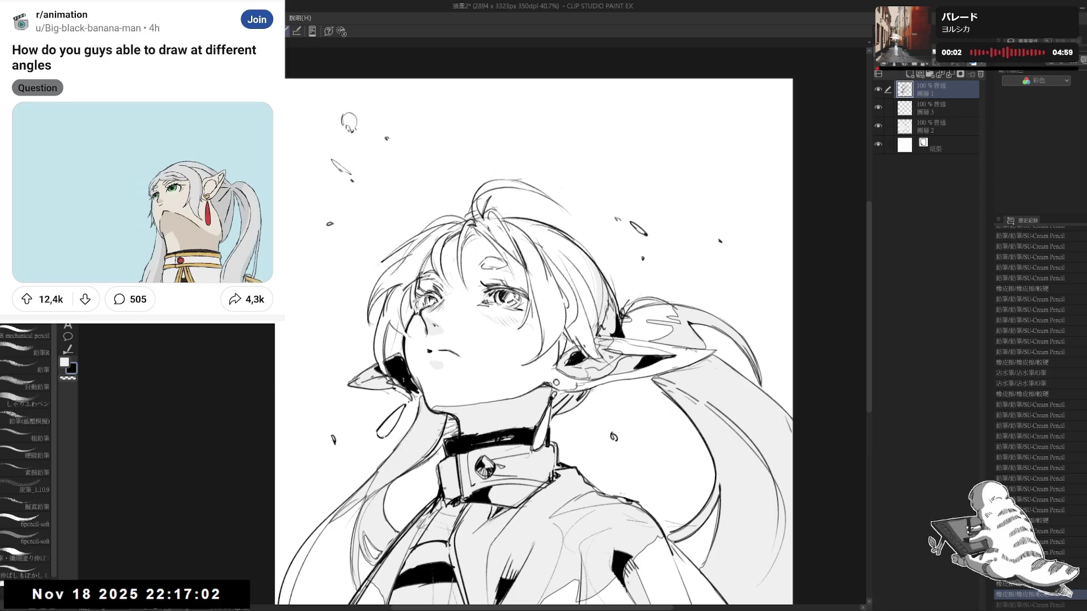
pyautogui.hotkey('ctrl', 'y')
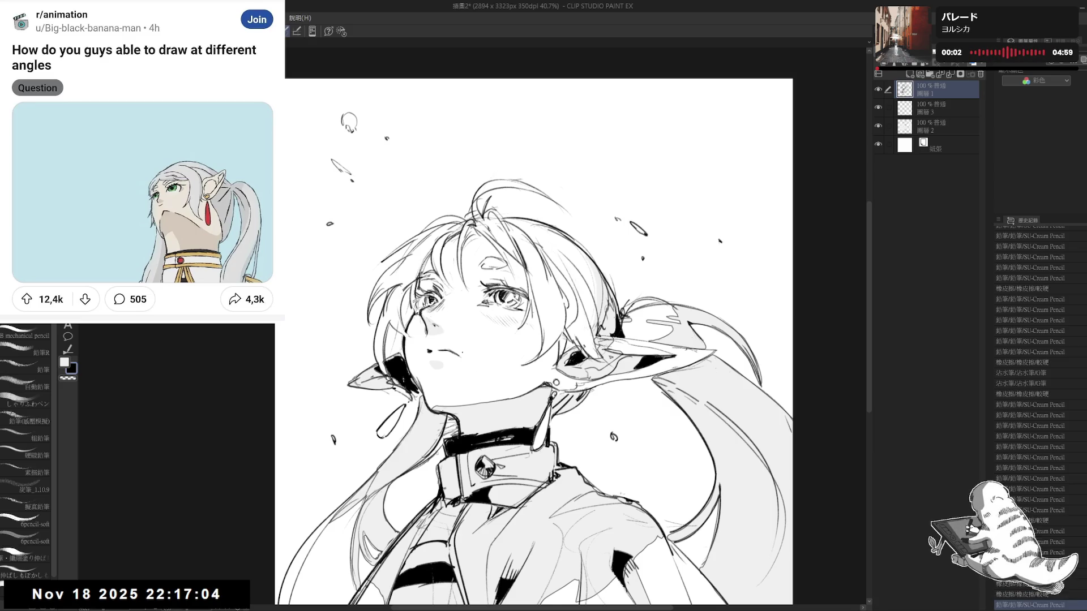
pyautogui.press('h')
pyautogui.press('h')
pyautogui.hotkey('ctrl', '-')
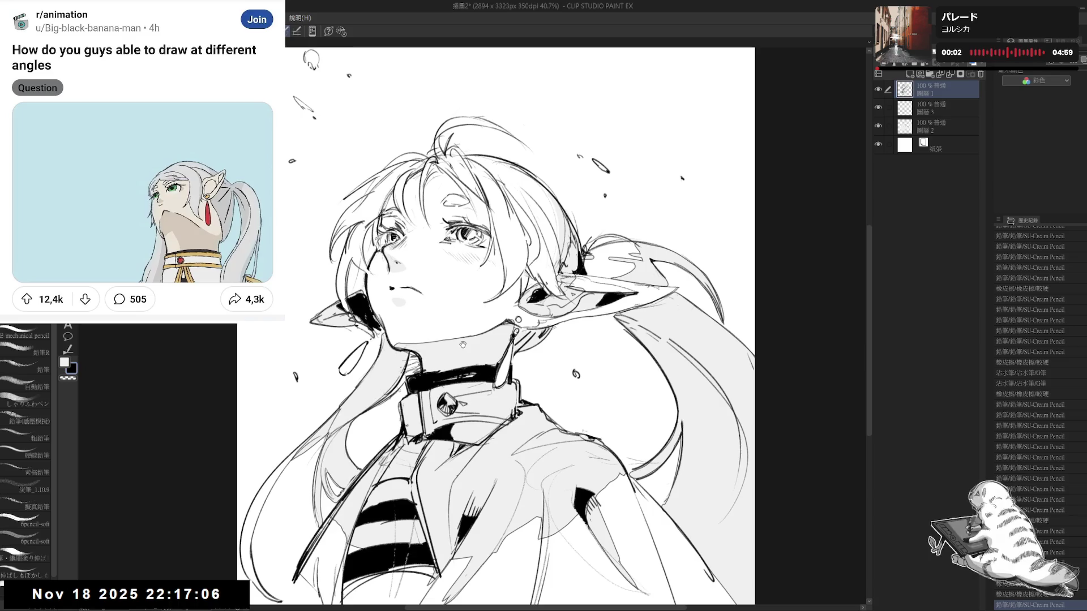
pyautogui.hotkey('ctrl', '-')
pyautogui.moveTo(414, 303); pyautogui.dragTo(401, 312)
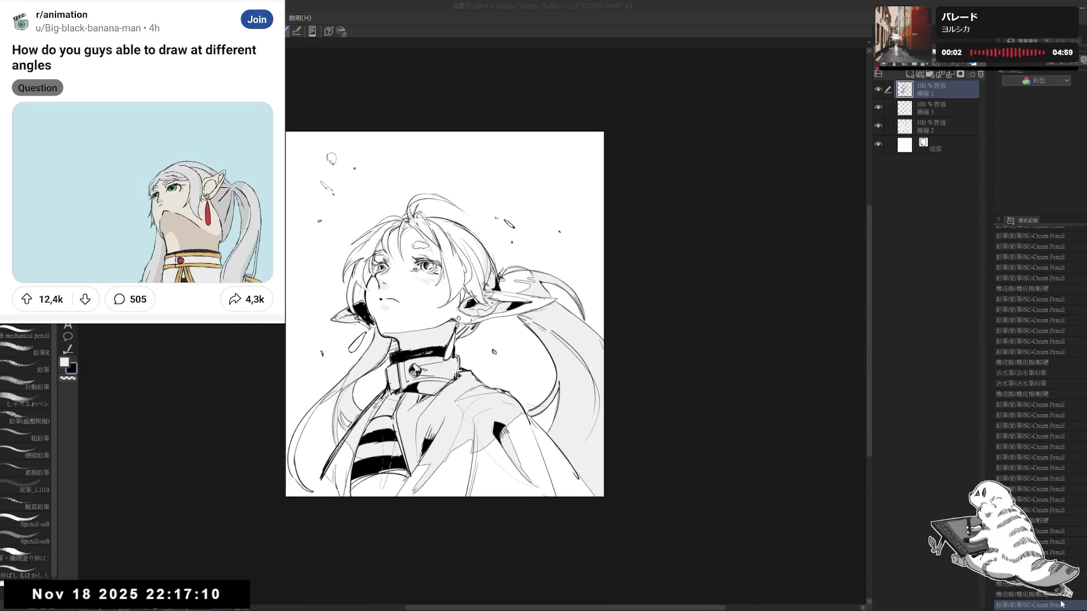
pyautogui.click(589, 596)
pyautogui.hotkey('ctrl', 'Tab')
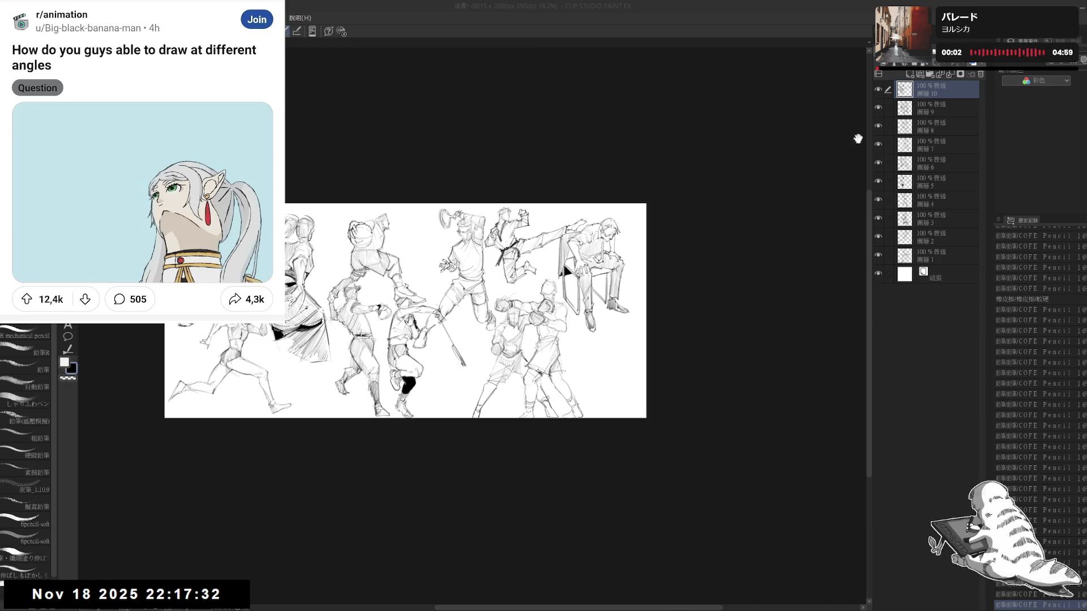
# - Focus the figure-sketch sheet's canvas window
pyautogui.click(853, 124)
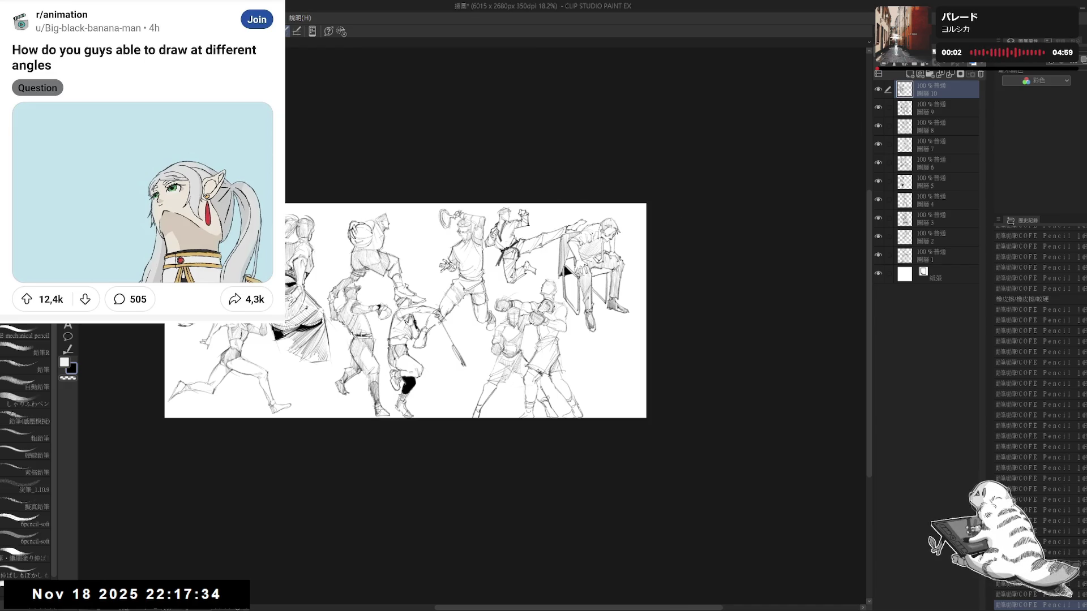
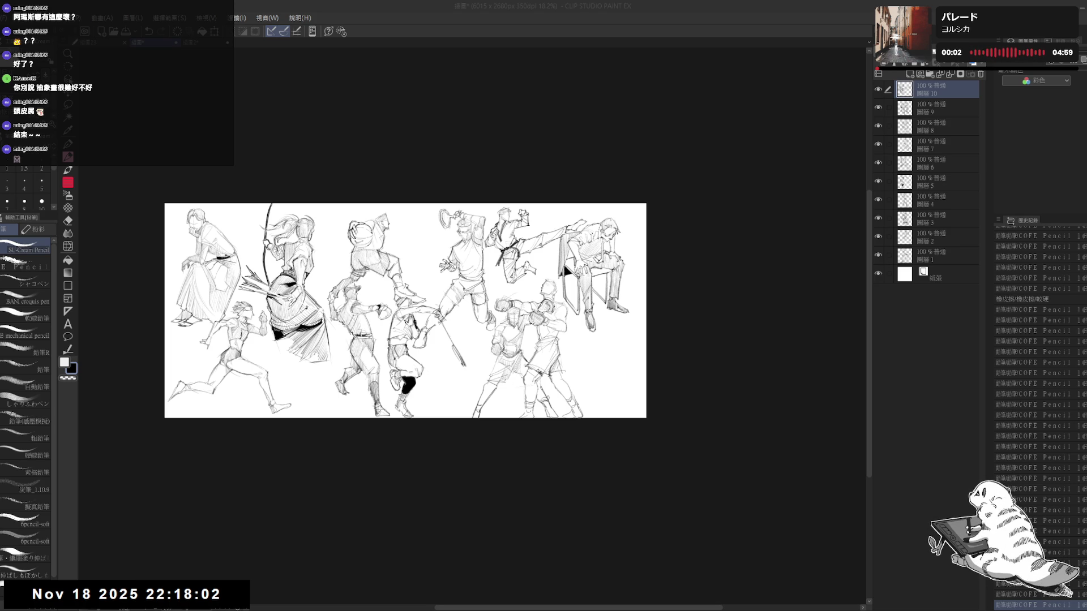
# - Bring Discord's Sketch Practice Tuesday channel to the front and stretch the window taller
pyautogui.hotkey('alt', 'Tab')
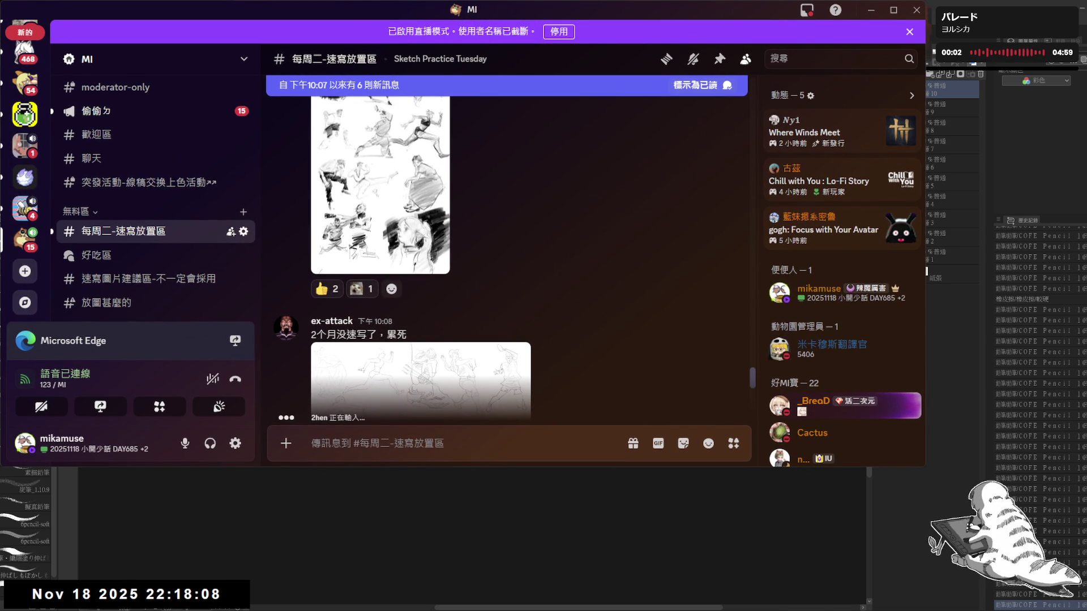
pyautogui.scroll(-1, 510, 255)
pyautogui.scroll(-3, 510, 254)
pyautogui.scroll(-2, 509, 254)
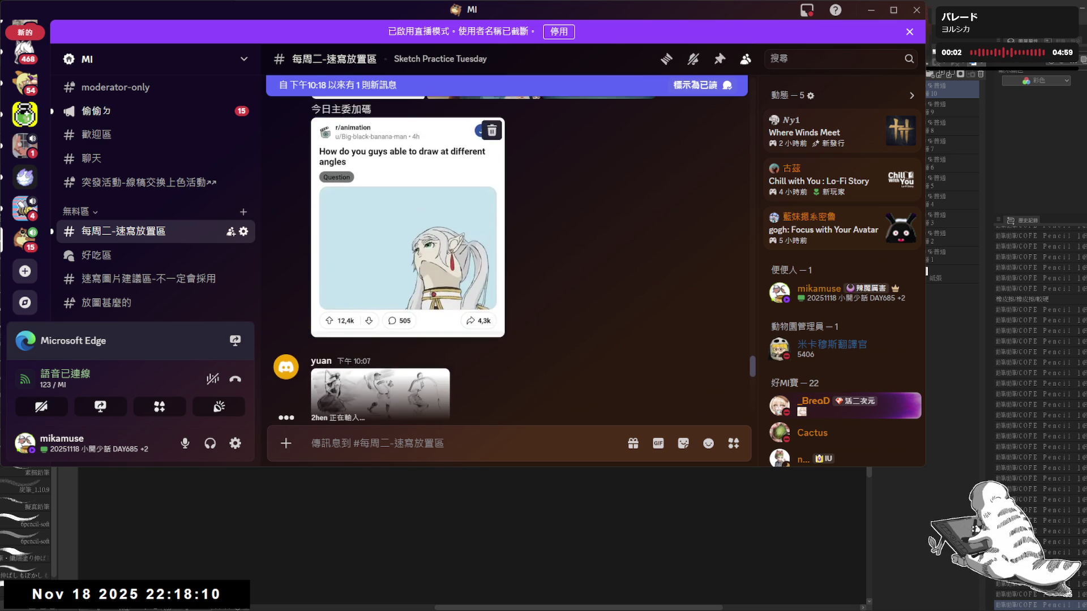
pyautogui.scroll(-3, 509, 255)
pyautogui.scroll(-2, 510, 255)
pyautogui.scroll(-3, 509, 255)
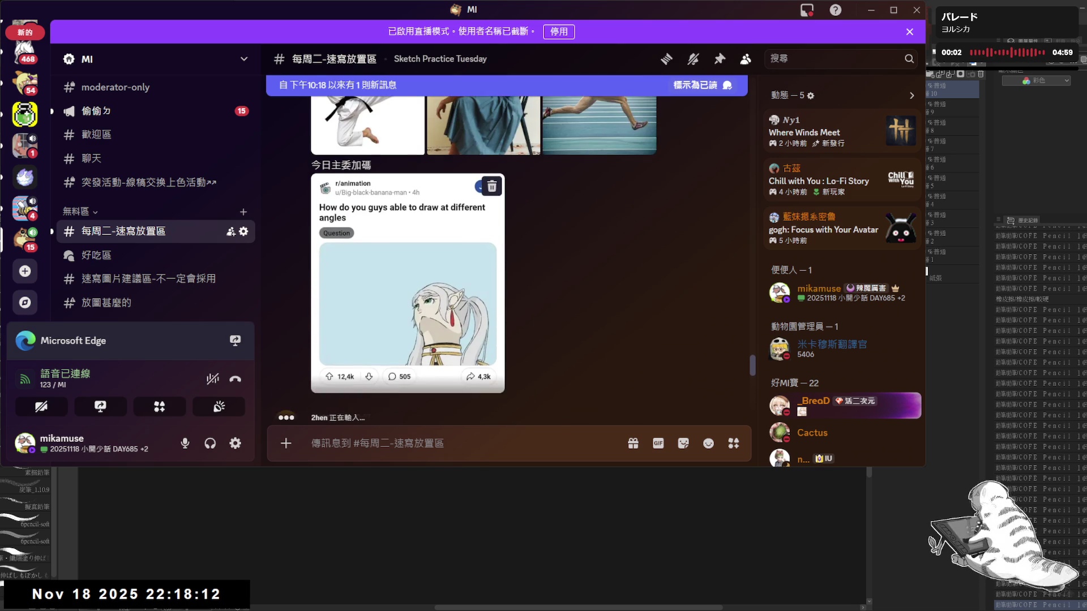
pyautogui.moveTo(510, 465); pyautogui.dragTo(510, 603)
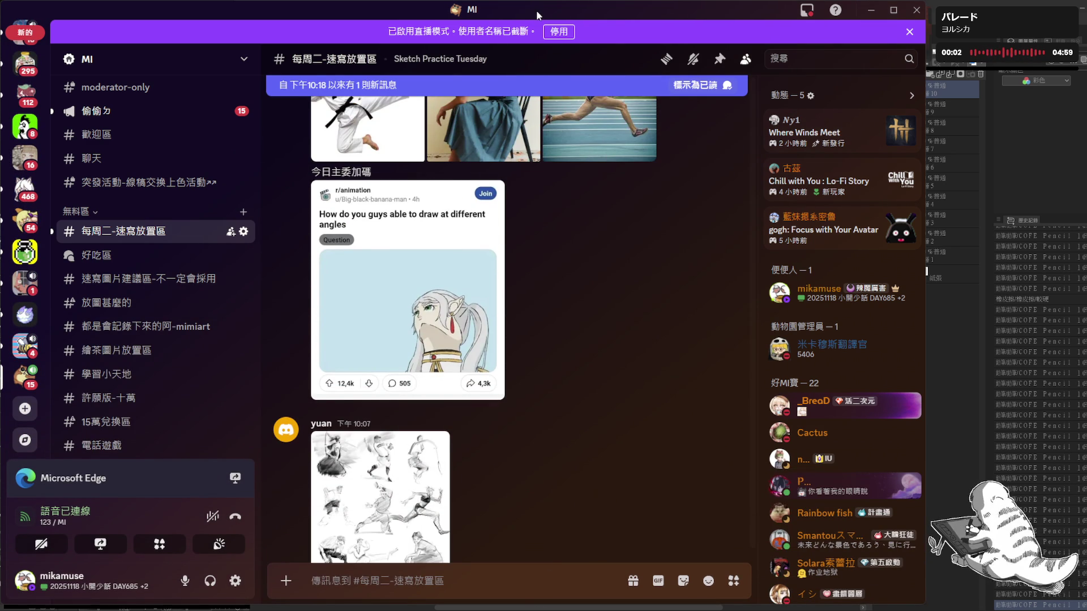
pyautogui.moveTo(513, 357)
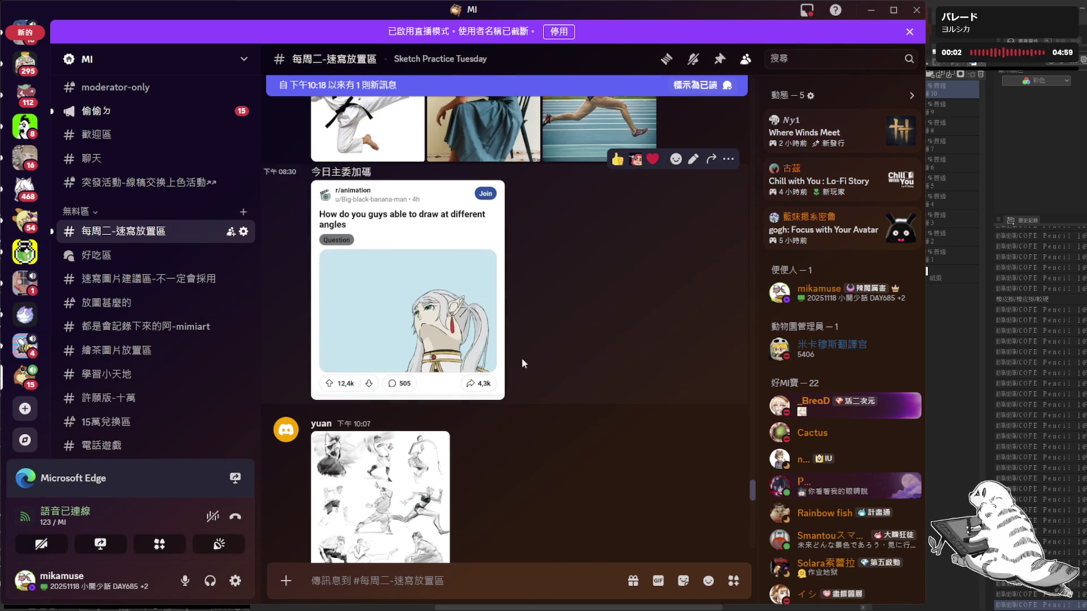
pyautogui.scroll(-3, 518, 357)
# - View yuan's athlete sketch page full-size, zooming into the lower sketches, then thumbs-up the post
pyautogui.click(379, 330)
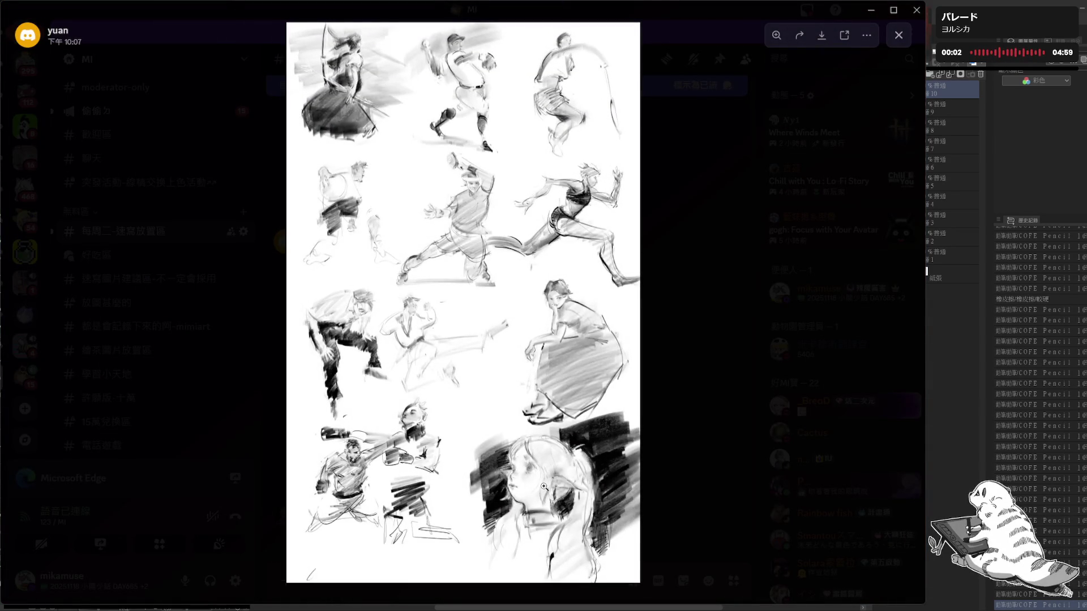
pyautogui.click(544, 487)
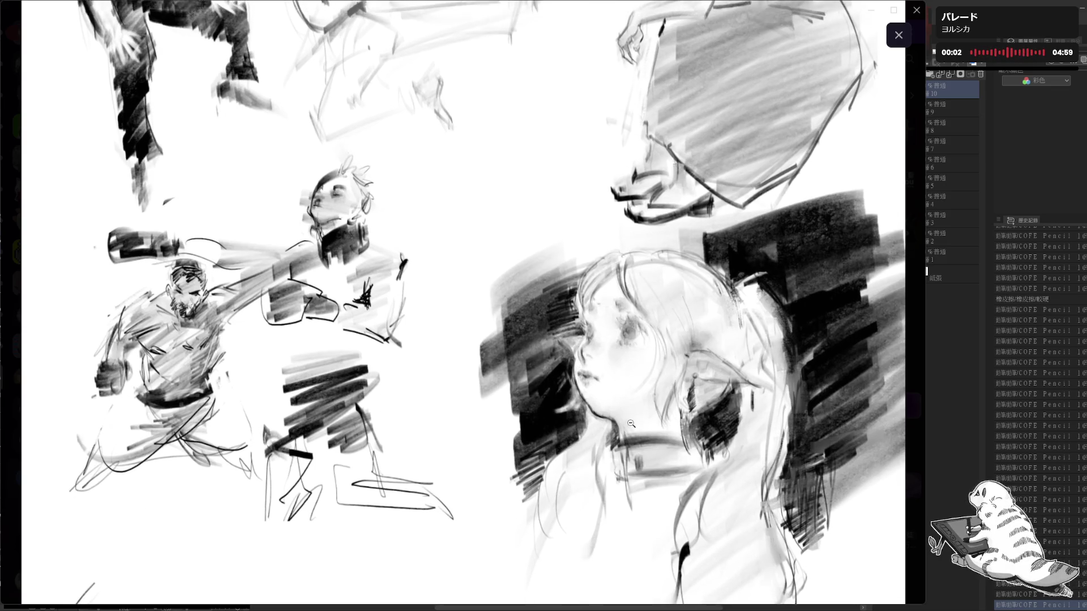
pyautogui.click(612, 390)
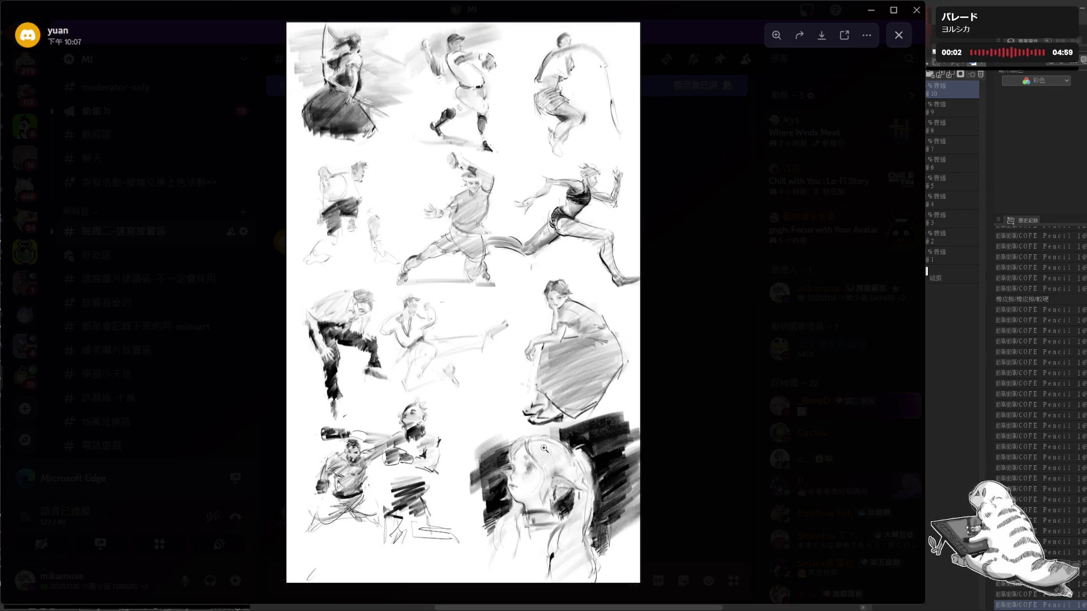
pyautogui.click(535, 466)
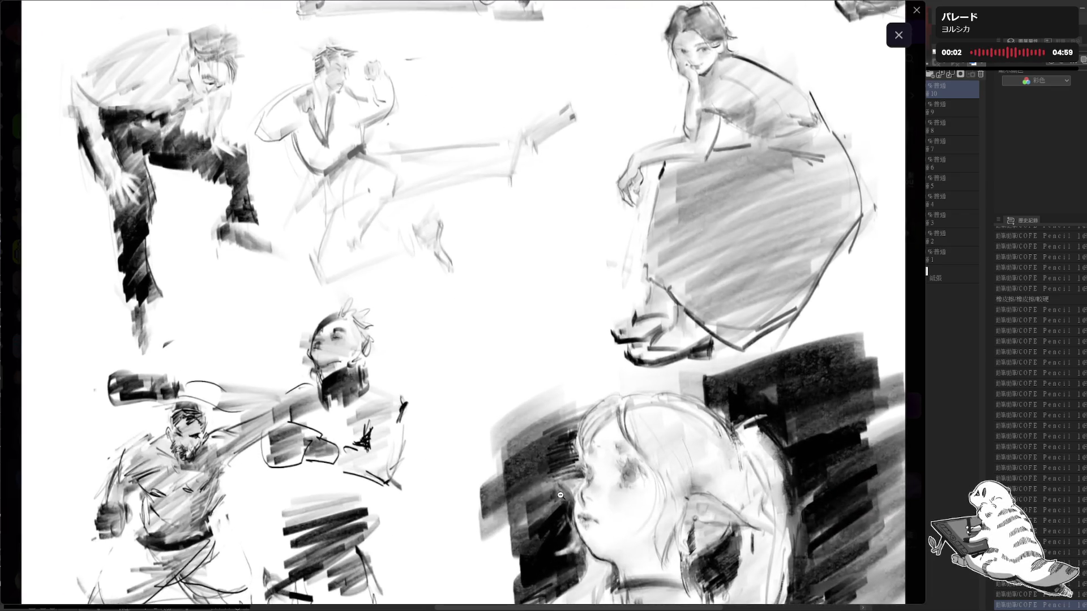
pyautogui.scroll(-3, 560, 494)
pyautogui.scroll(-1, 602, 501)
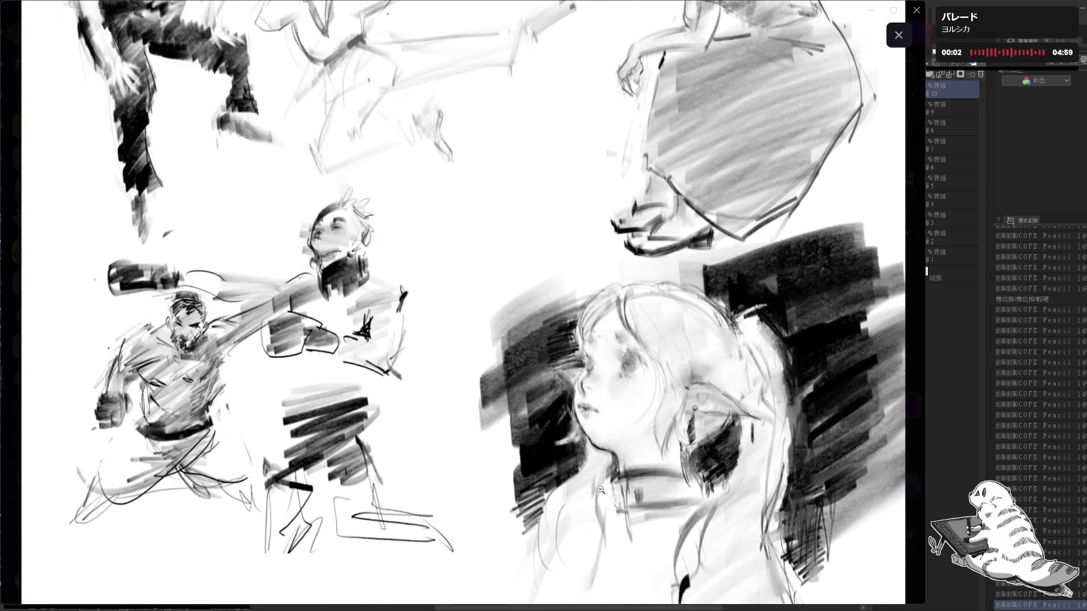
pyautogui.scroll(-1, 598, 487)
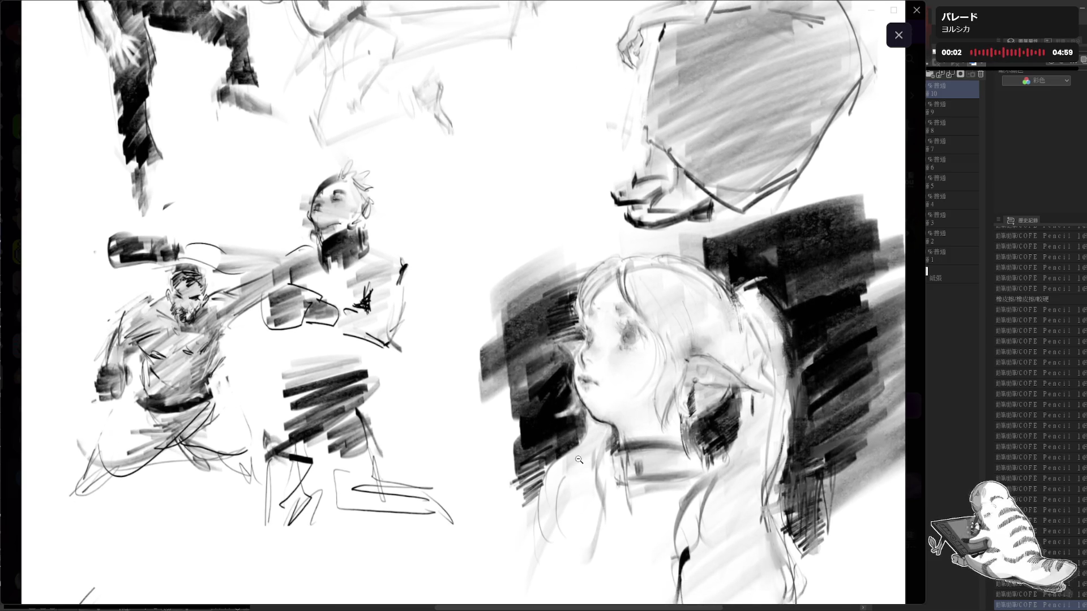
pyautogui.scroll(1, 578, 460)
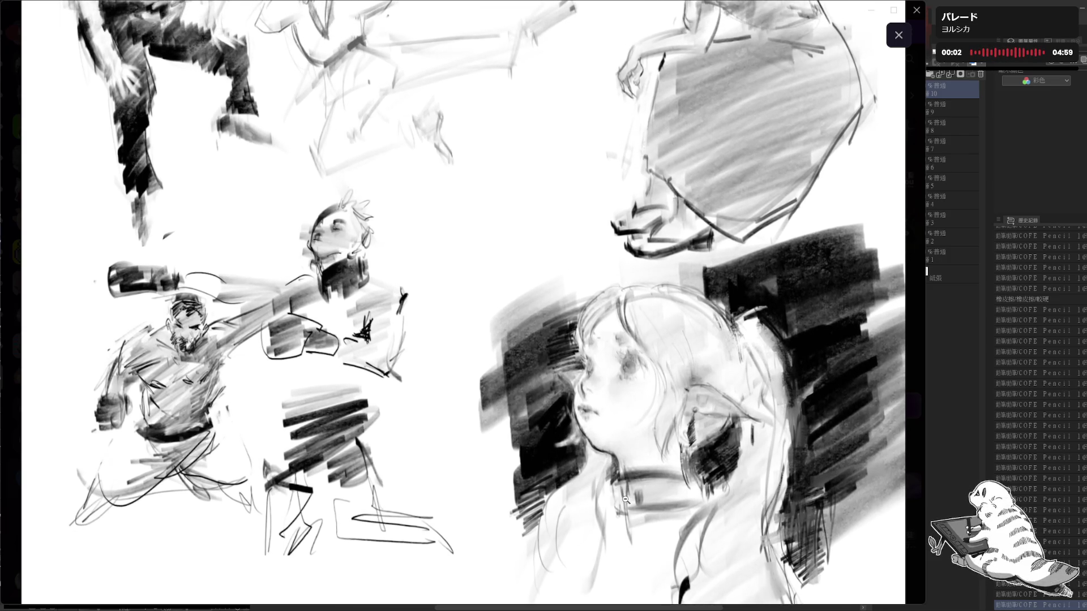
pyautogui.scroll(-2, 583, 435)
pyautogui.scroll(1, 612, 425)
pyautogui.scroll(1, 604, 411)
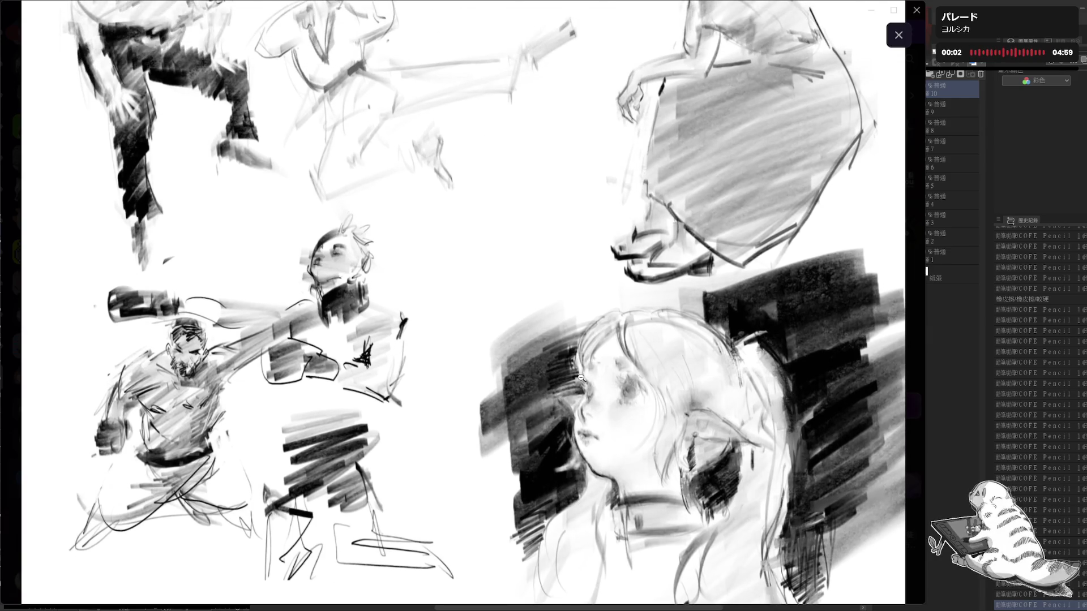
pyautogui.scroll(1, 561, 374)
pyautogui.scroll(2, 565, 390)
pyautogui.scroll(1, 571, 412)
pyautogui.scroll(1, 579, 431)
pyautogui.scroll(-2, 579, 425)
pyautogui.scroll(-3, 573, 395)
pyautogui.scroll(-1, 568, 374)
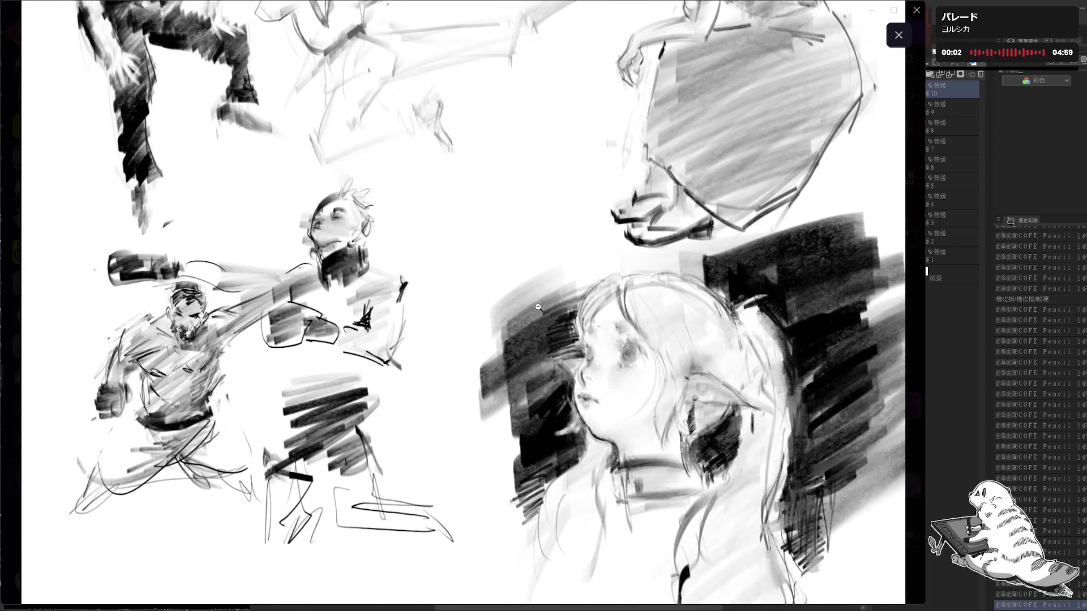
pyautogui.click(528, 291)
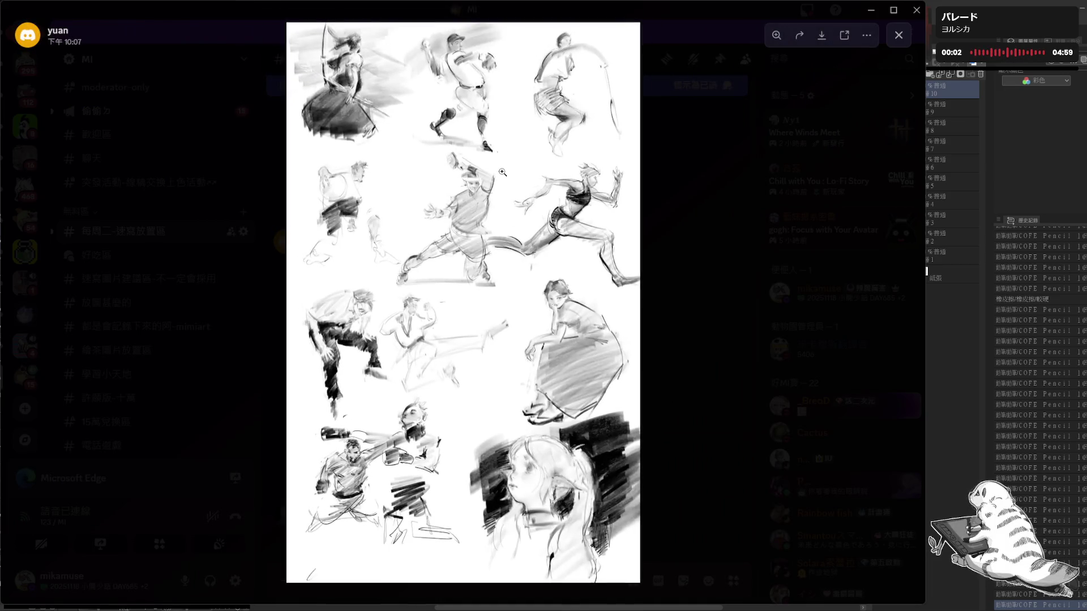
pyautogui.click(430, 82)
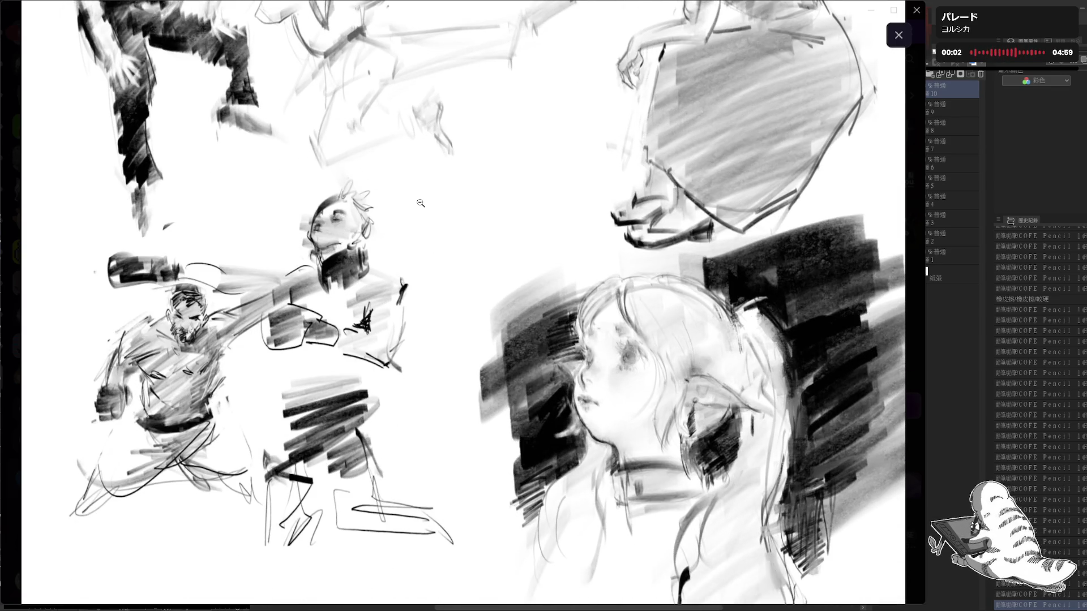
pyautogui.click(407, 255)
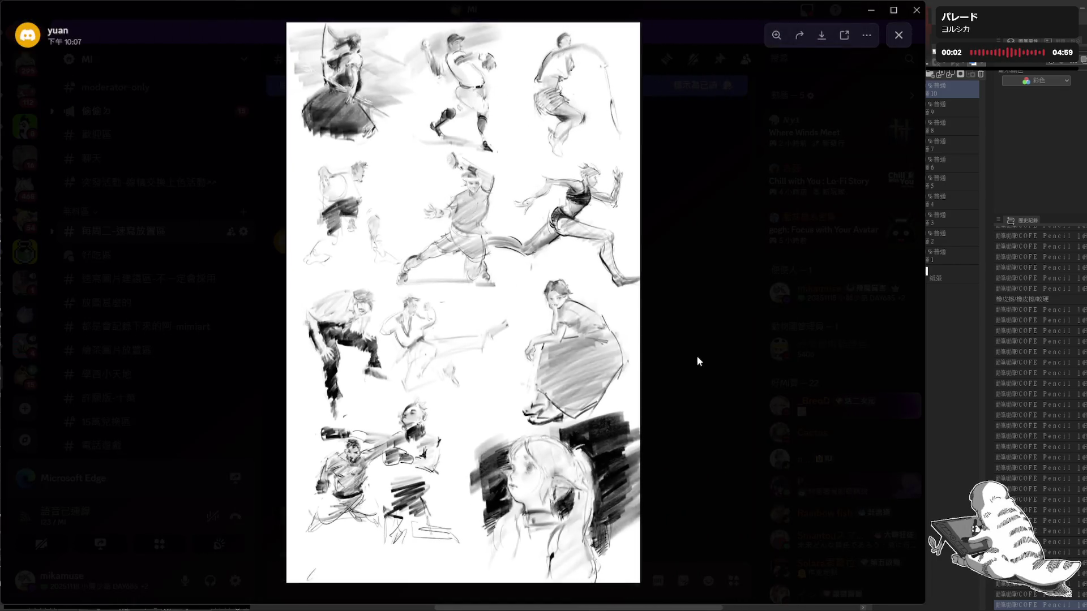
pyautogui.click(693, 361)
pyautogui.click(331, 478)
pyautogui.scroll(-3, 474, 451)
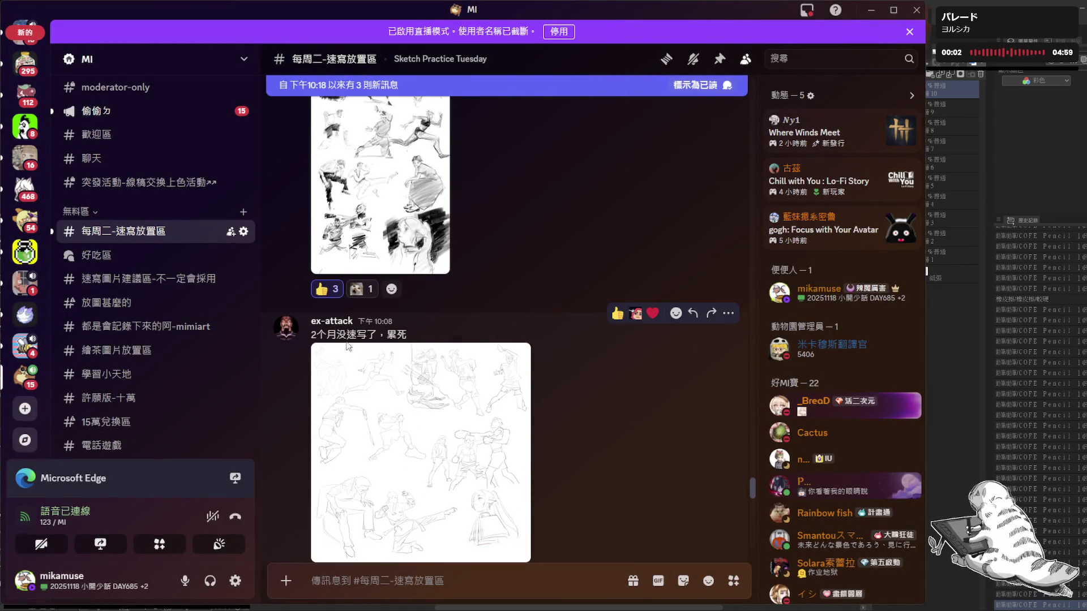
# - View ex-attack's sketch page up close at the runner, archer, boxers, seated man and kicker, then close it
pyautogui.click(430, 417)
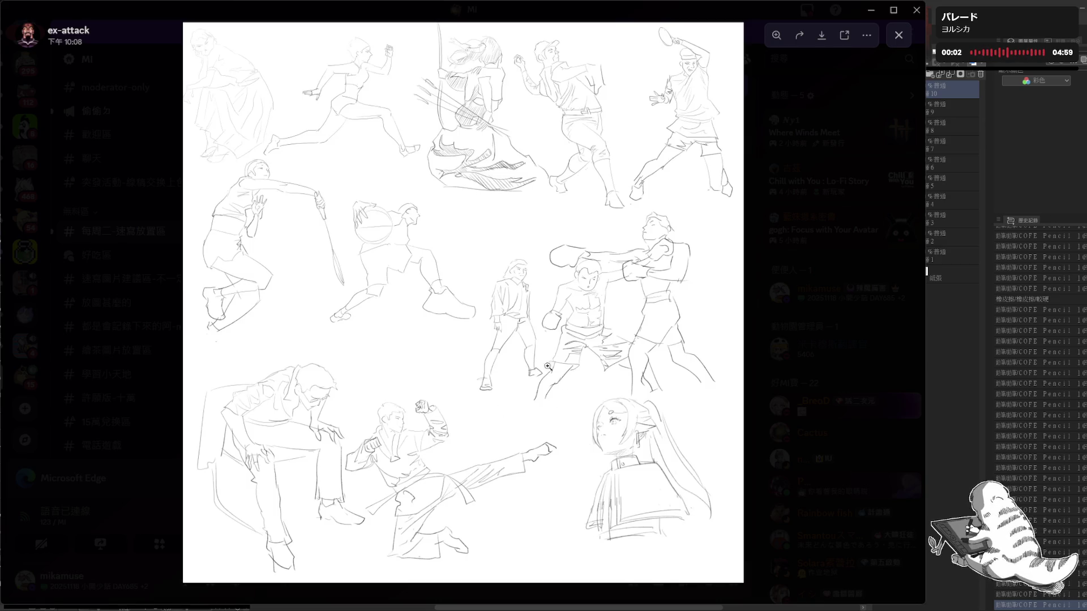
pyautogui.click(354, 214)
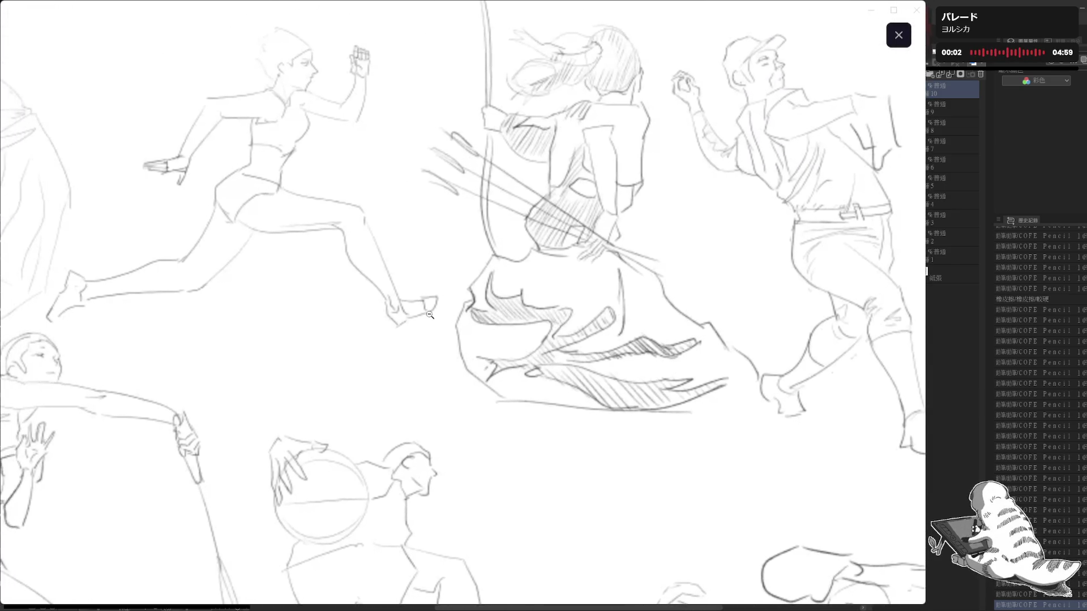
pyautogui.click(460, 252)
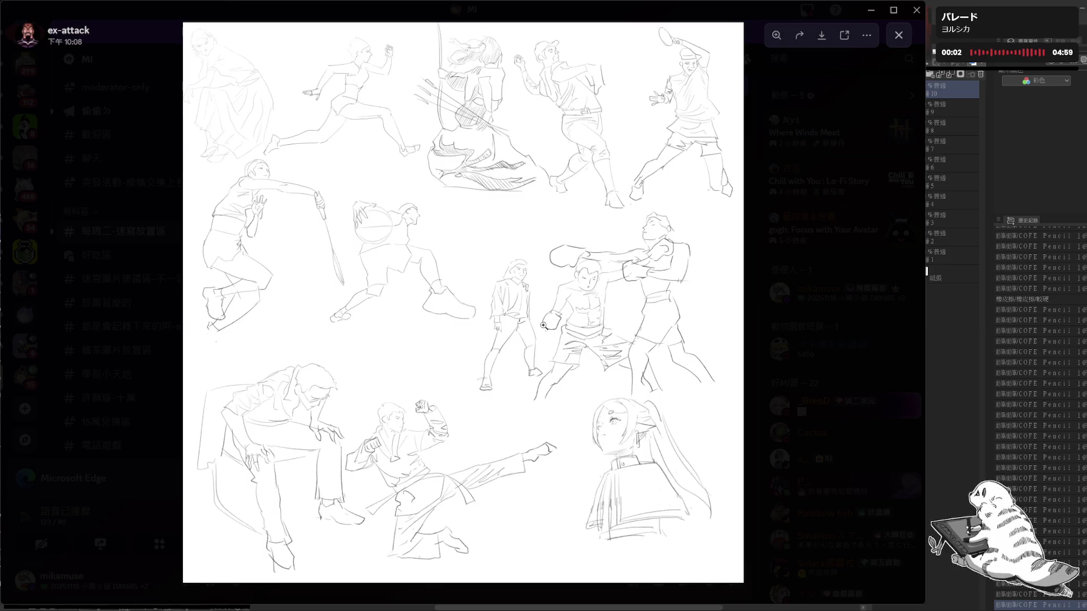
pyautogui.click(552, 330)
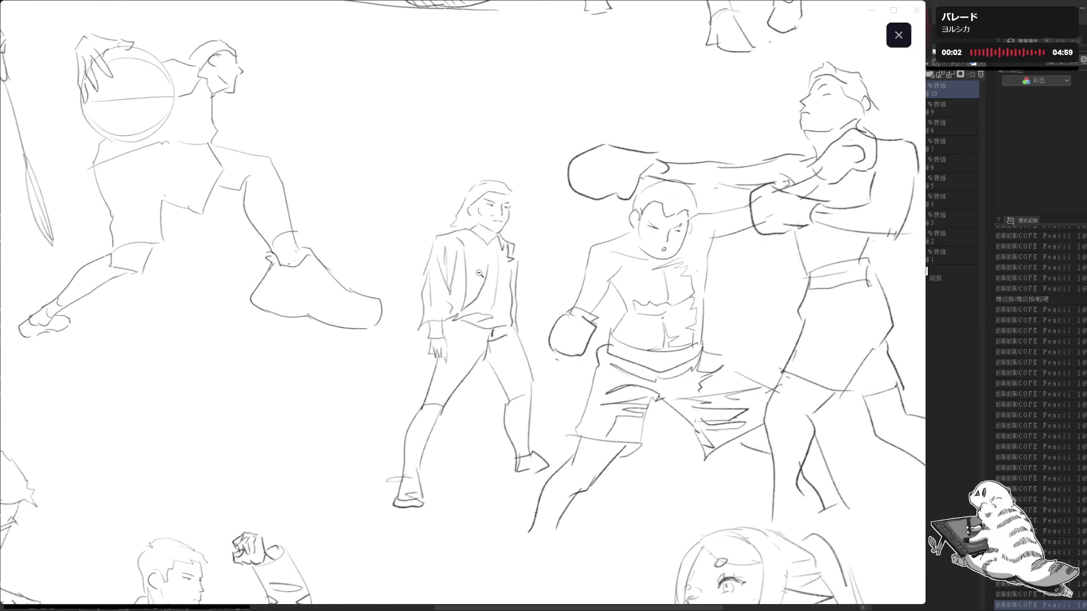
pyautogui.click(467, 276)
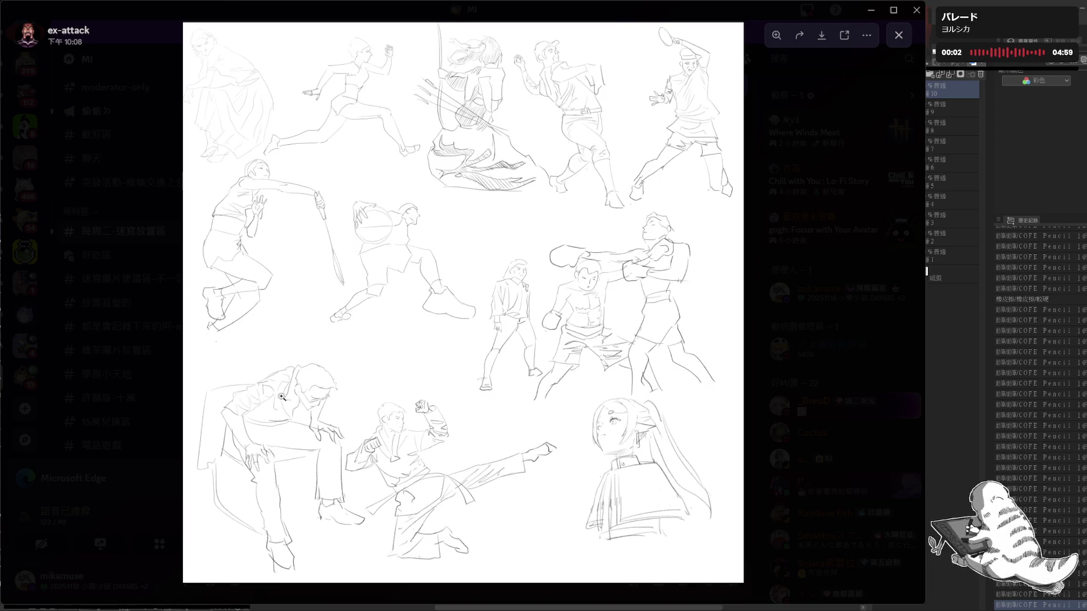
pyautogui.click(283, 460)
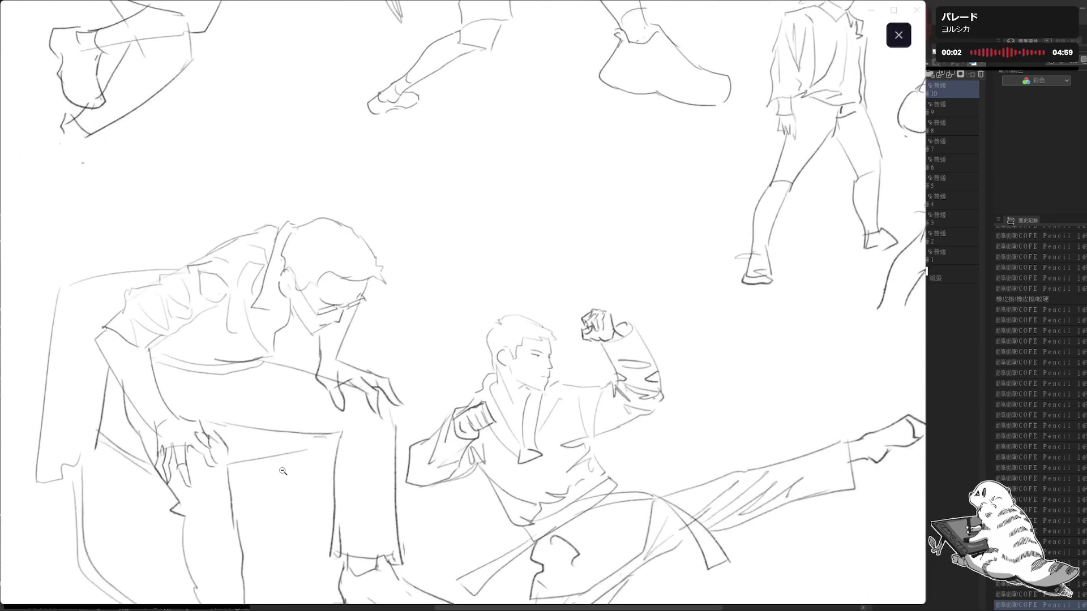
pyautogui.click(329, 330)
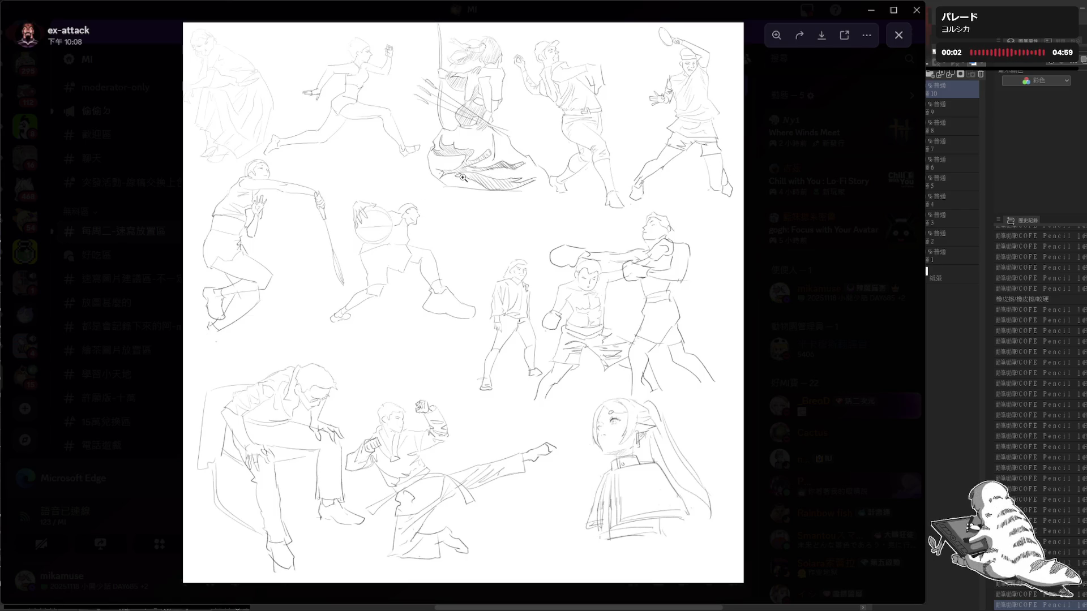
pyautogui.click(773, 251)
pyautogui.scroll(-3, 452, 457)
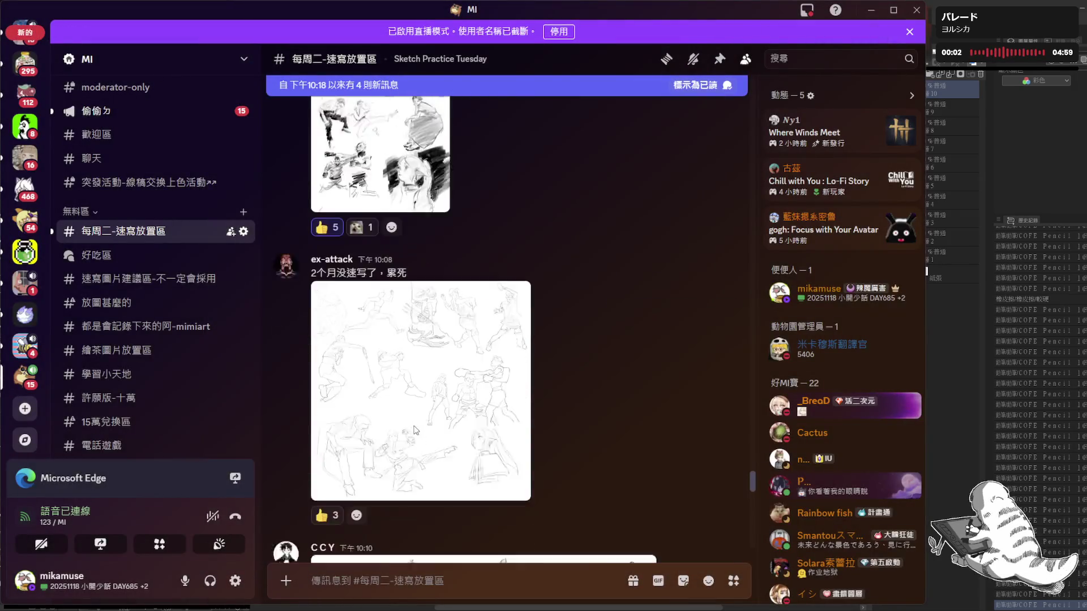
pyautogui.scroll(-2, 453, 456)
pyautogui.scroll(-2, 453, 457)
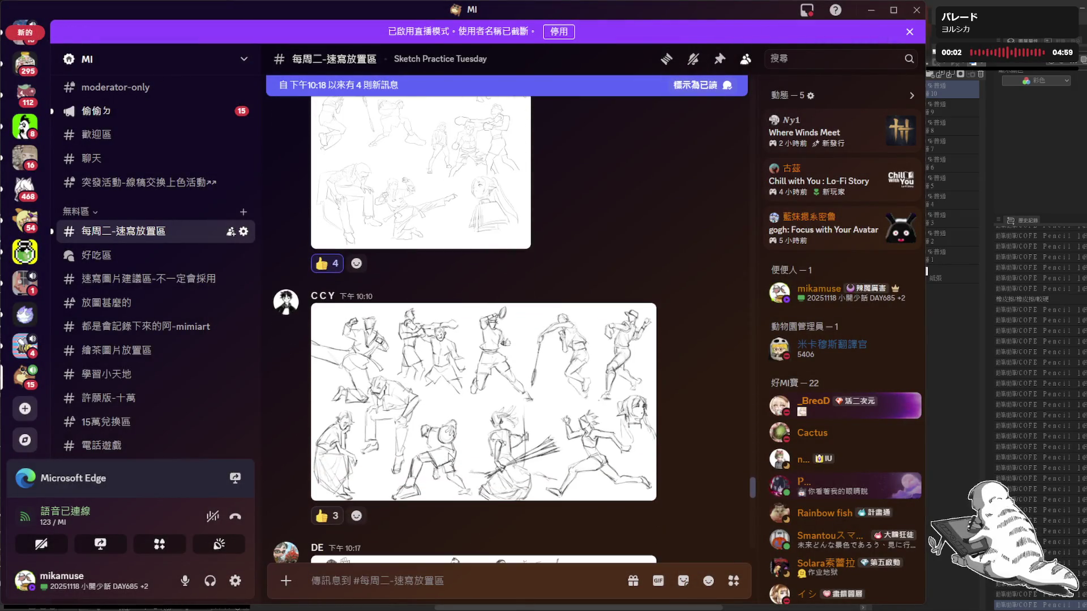
# - View CCY's pencil sketch sheet up close at the runner and portrait several times, then close it
pyautogui.click(450, 368)
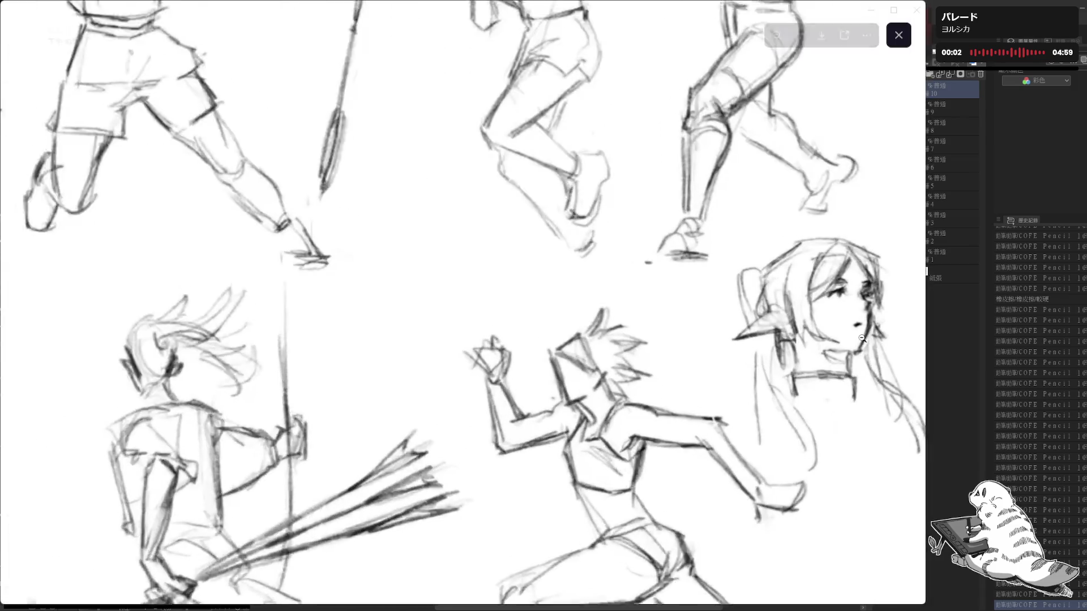
pyautogui.click(862, 339)
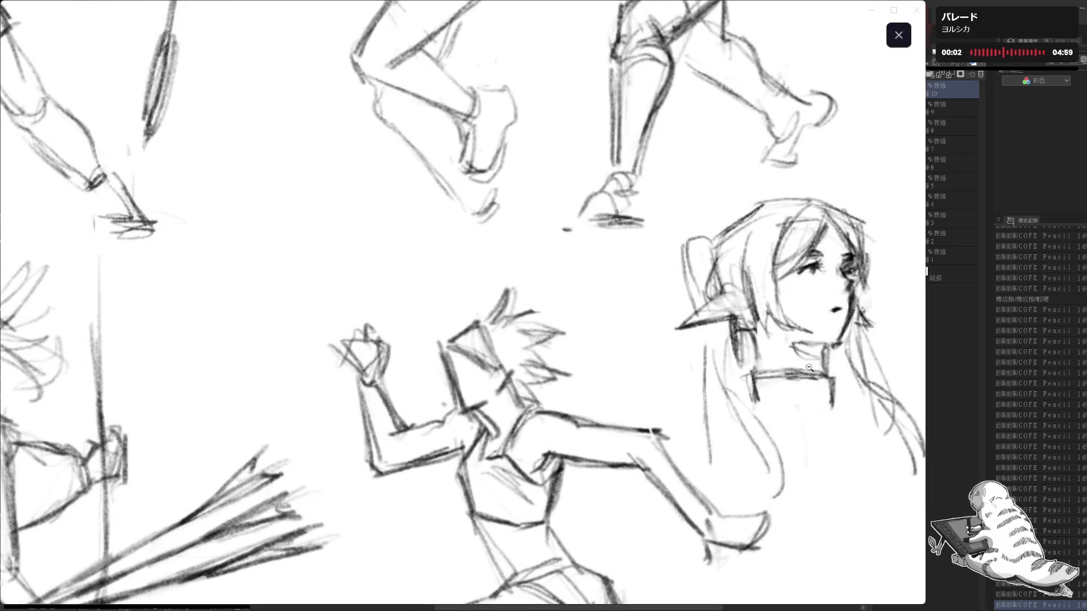
pyautogui.click(799, 368)
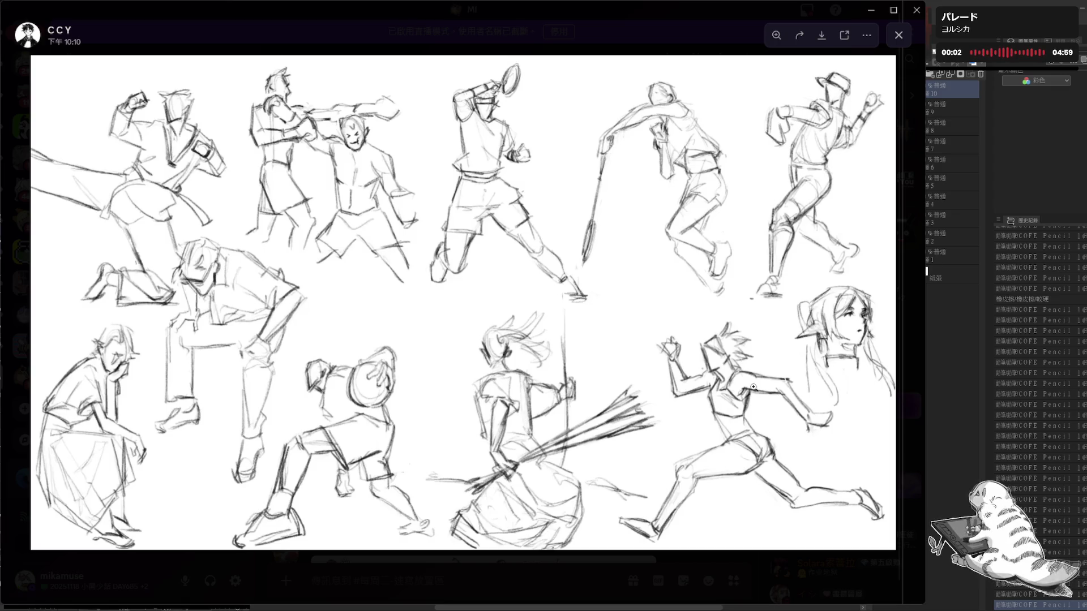
pyautogui.click(858, 365)
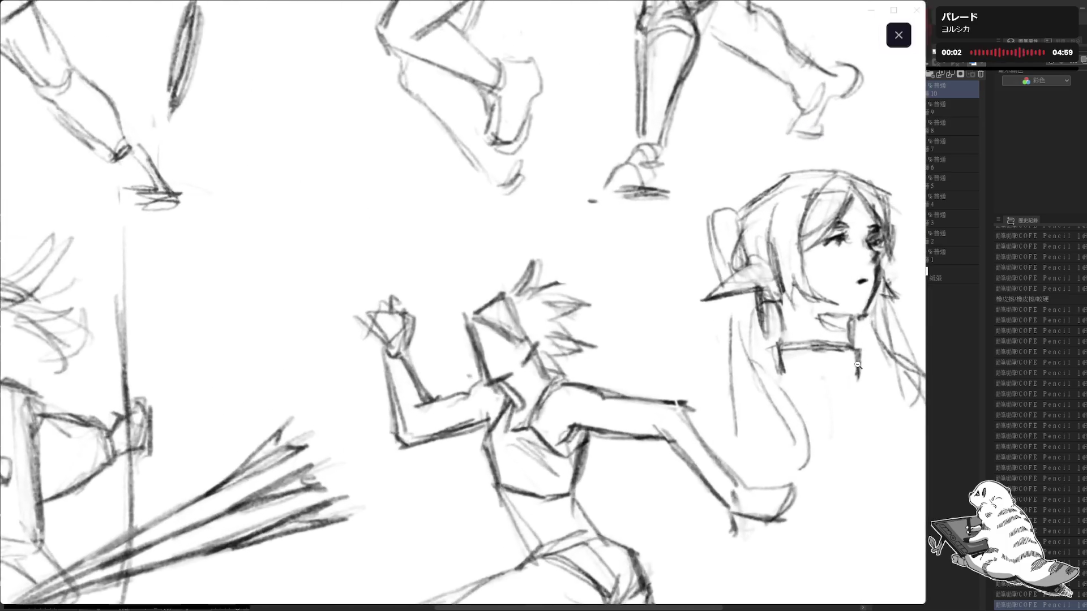
pyautogui.click(681, 368)
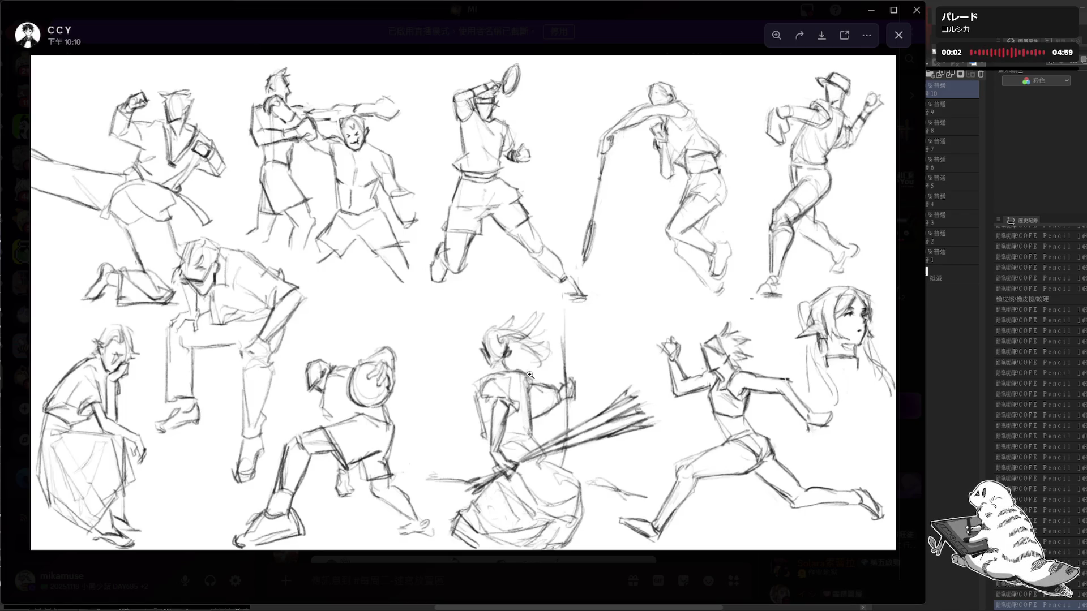
pyautogui.click(680, 426)
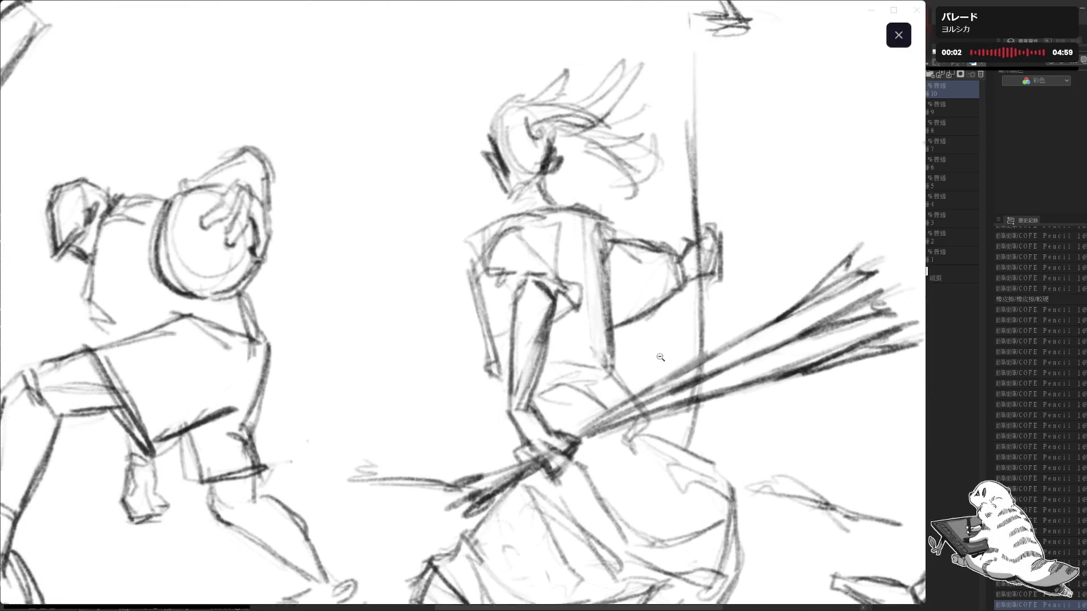
pyautogui.click(659, 357)
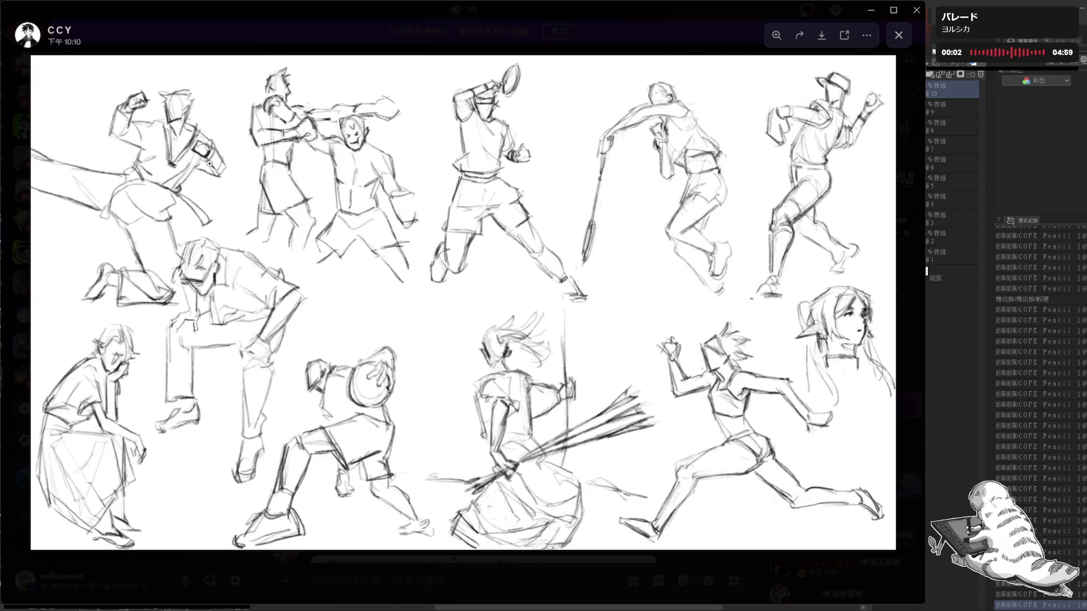
pyautogui.click(777, 138)
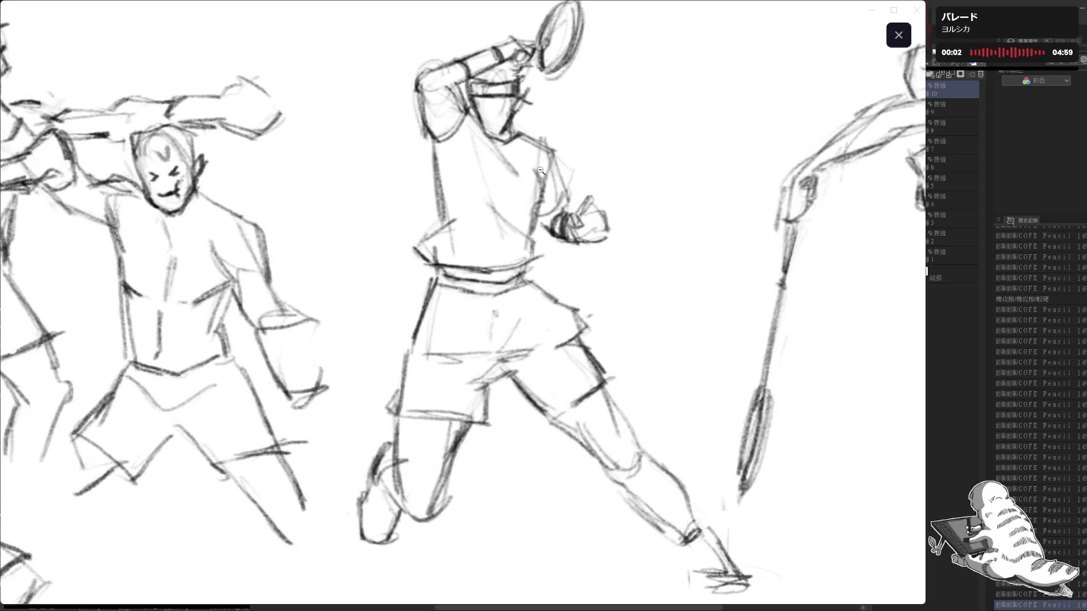
pyautogui.click(540, 171)
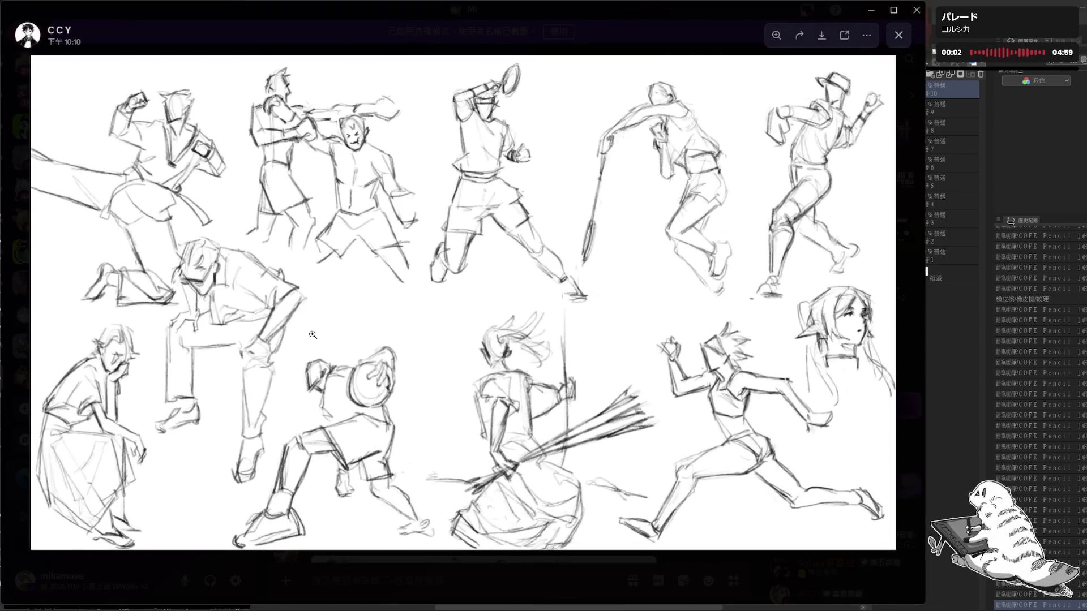
pyautogui.click(239, 567)
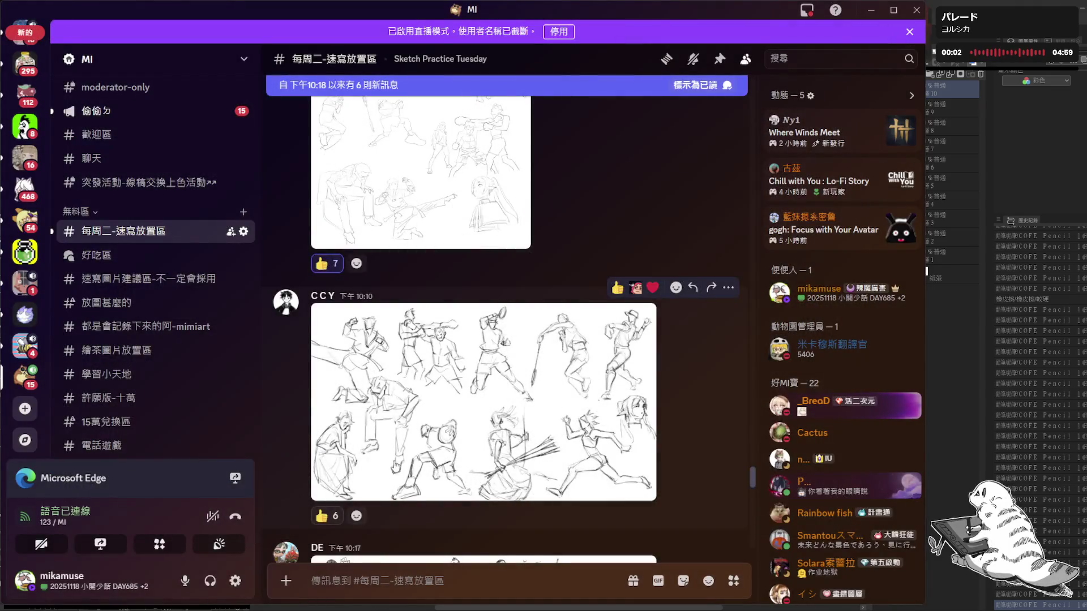
pyautogui.scroll(-2, 439, 476)
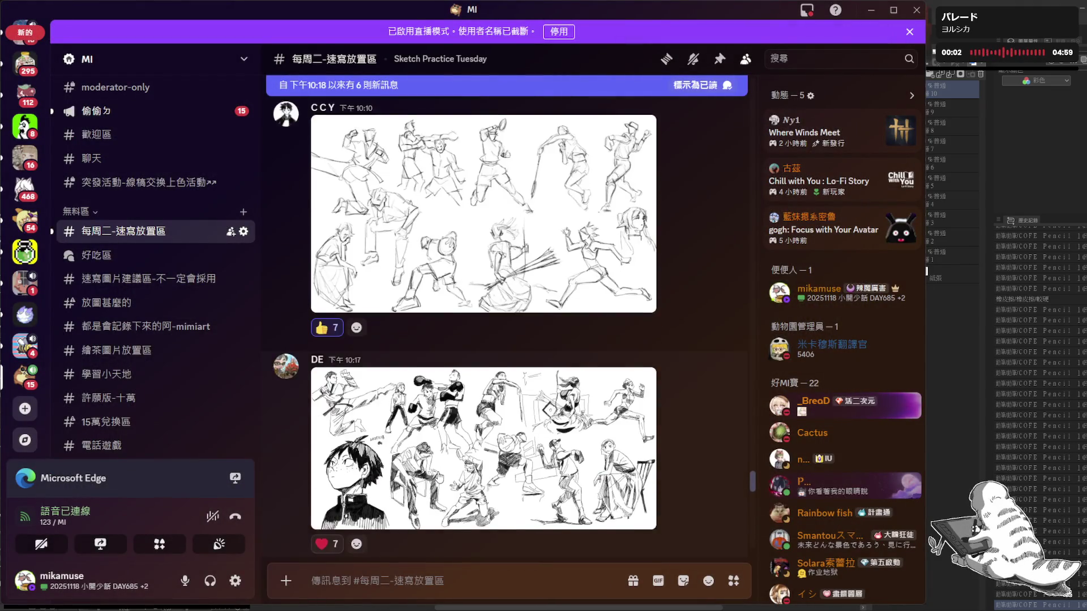
pyautogui.scroll(-1, 438, 476)
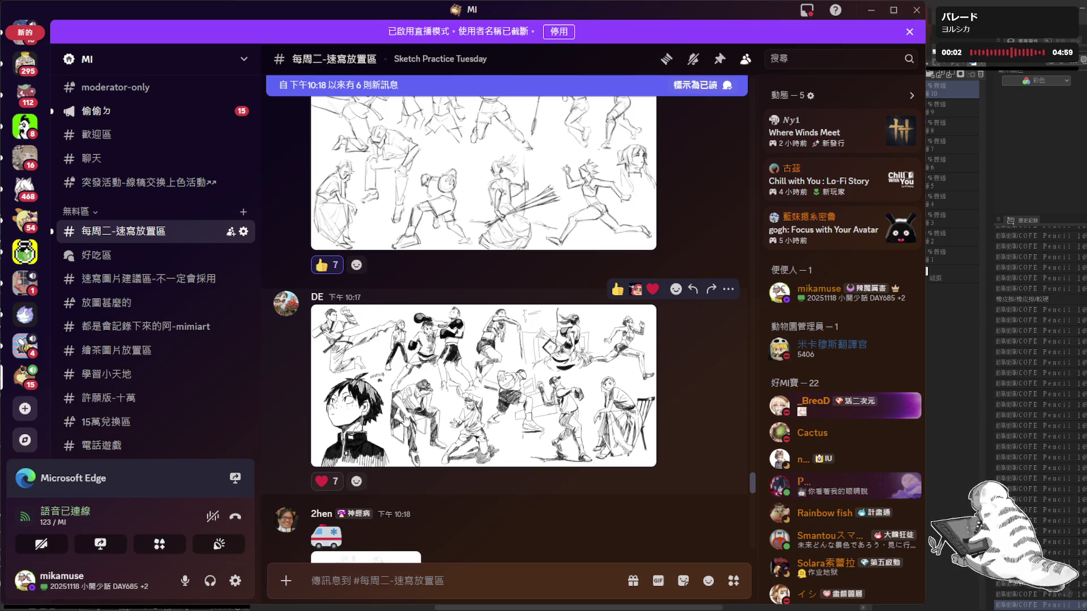
pyautogui.click(389, 374)
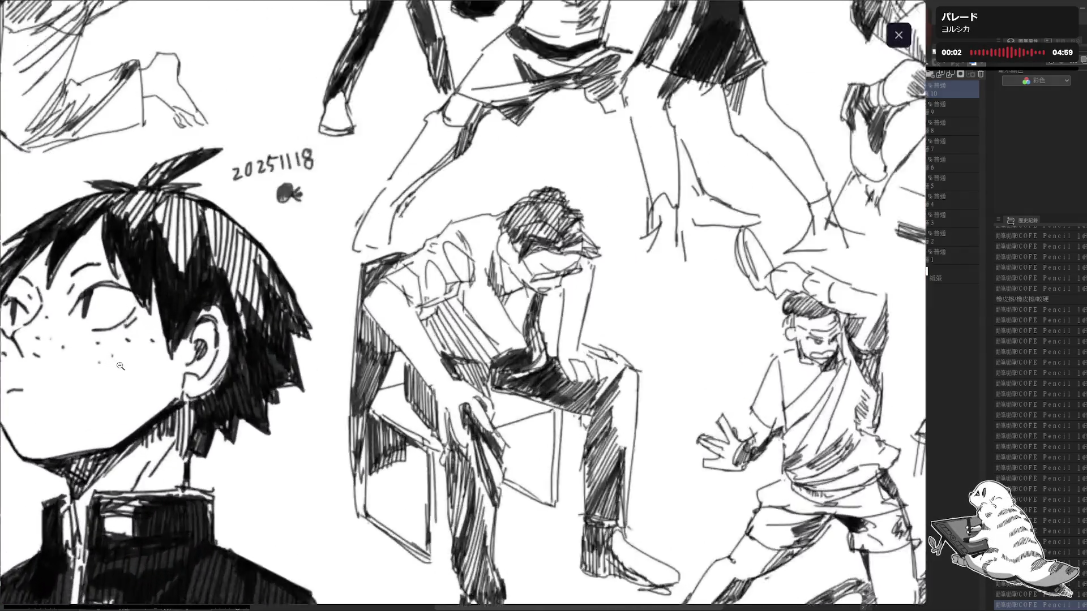
pyautogui.click(122, 367)
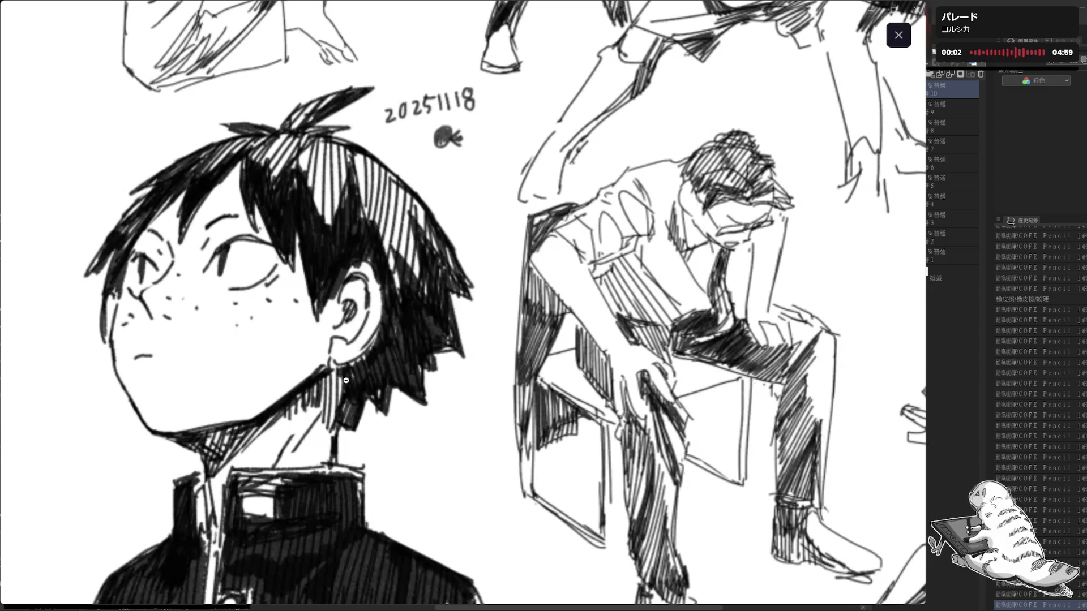
pyautogui.click(347, 382)
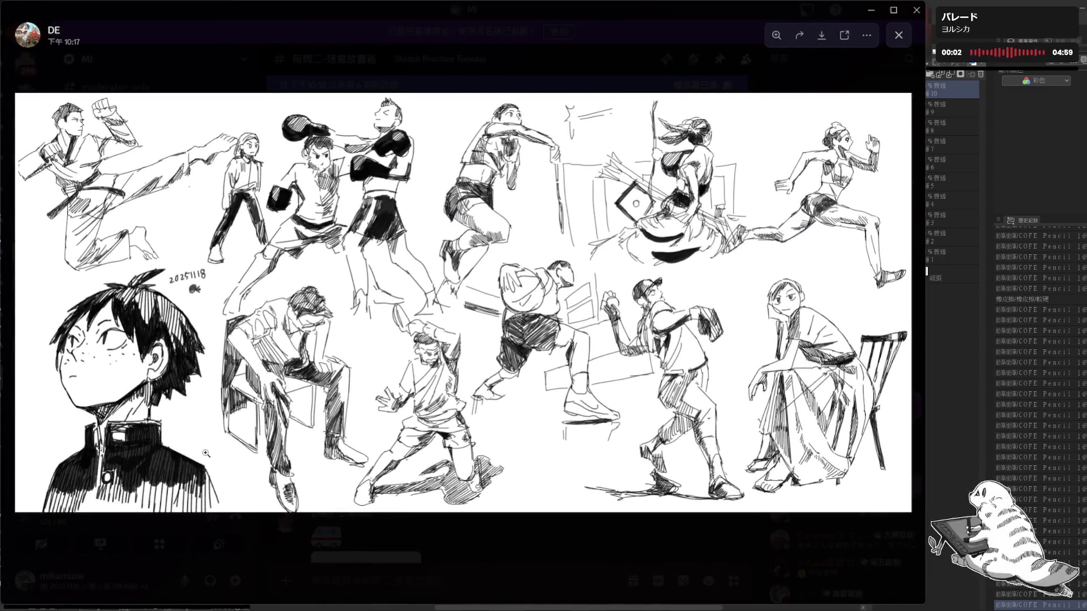
pyautogui.click(147, 385)
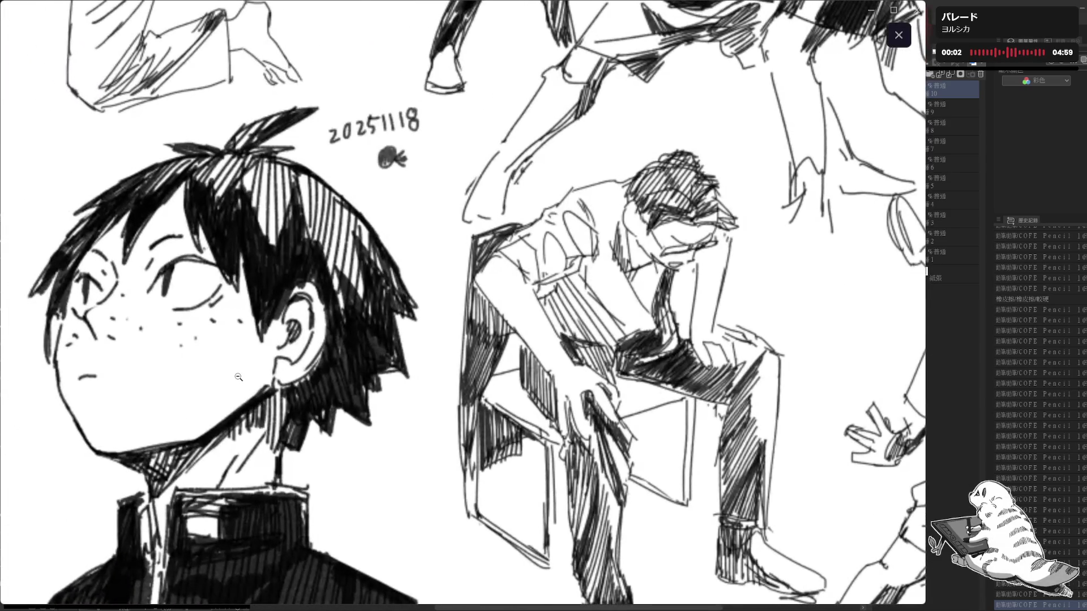
pyautogui.click(238, 377)
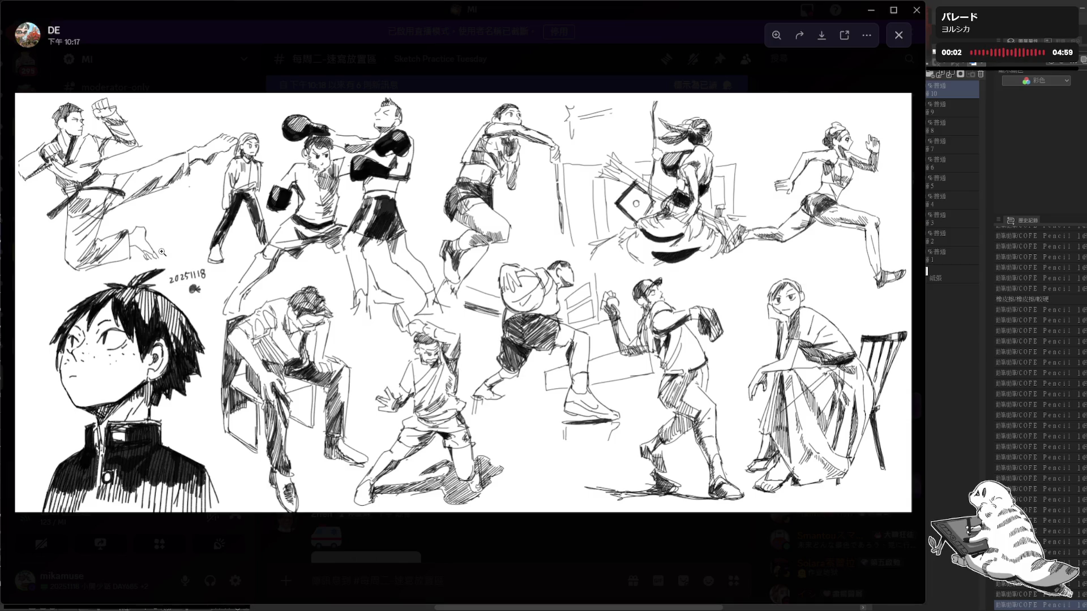
pyautogui.click(172, 195)
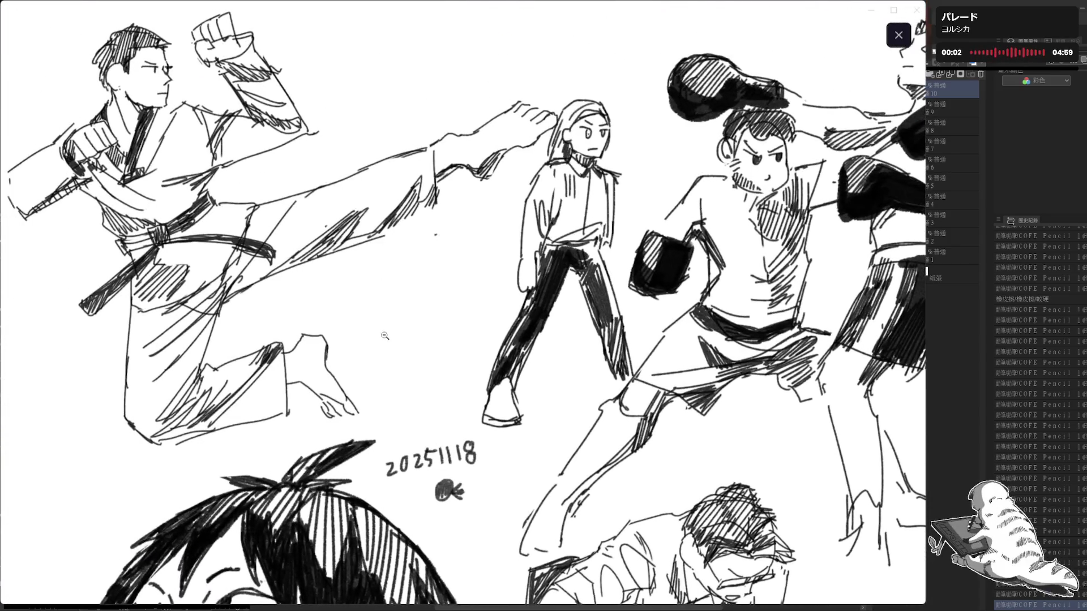
pyautogui.moveTo(386, 338); pyautogui.dragTo(190, 292)
pyautogui.click(189, 293)
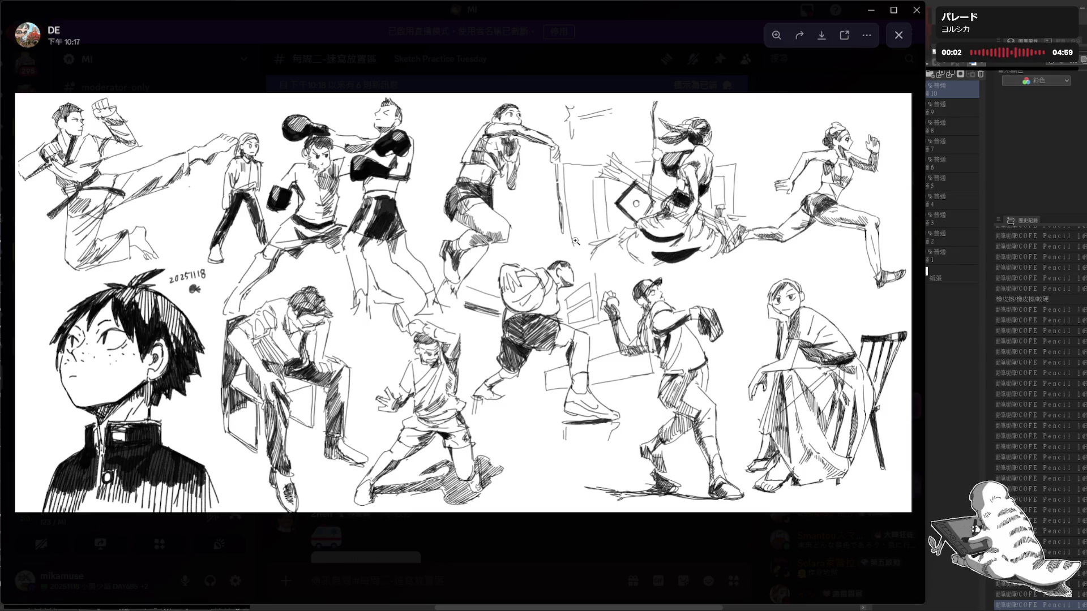
pyautogui.click(753, 182)
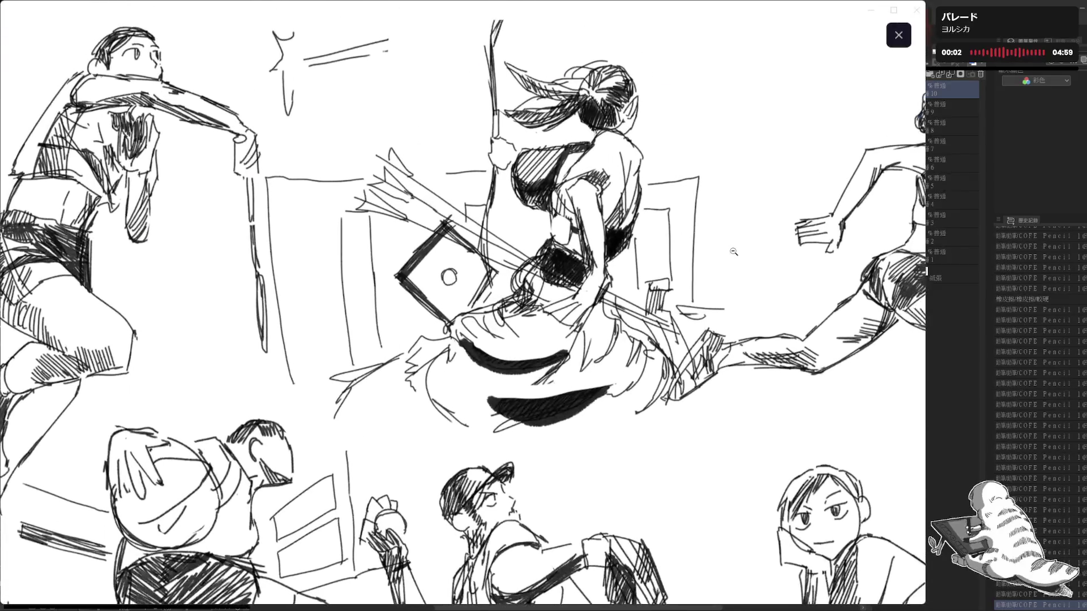
pyautogui.moveTo(713, 256); pyautogui.dragTo(616, 267)
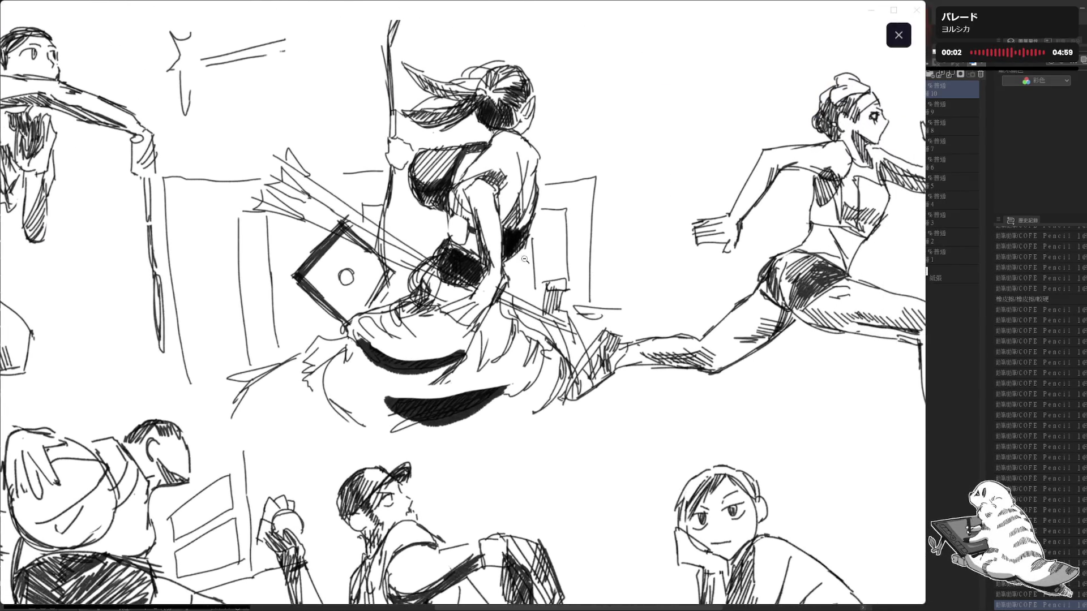
pyautogui.moveTo(468, 234); pyautogui.dragTo(507, 305)
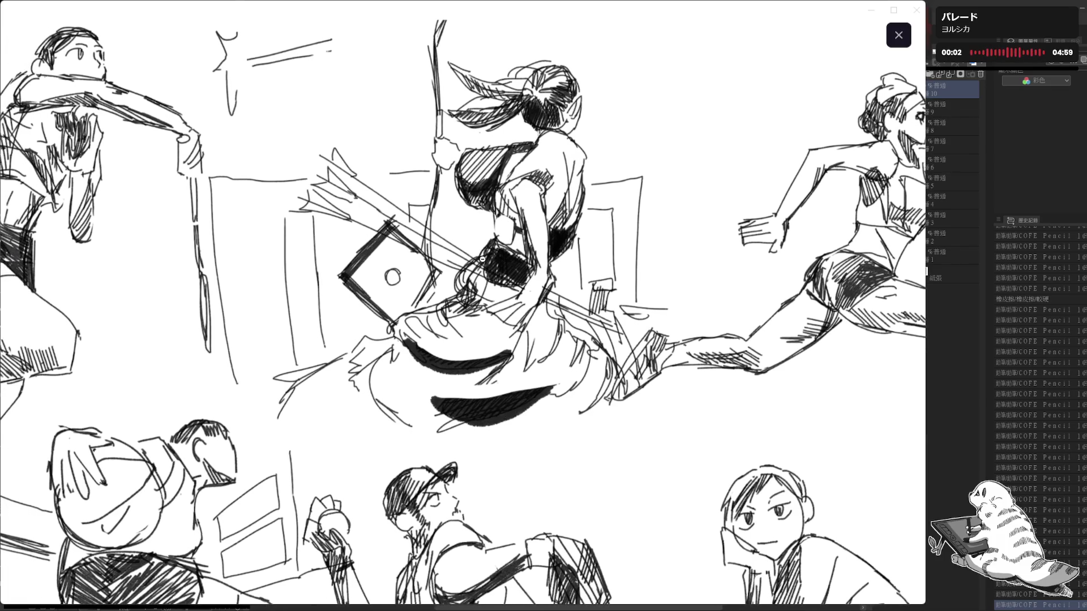
pyautogui.click(550, 284)
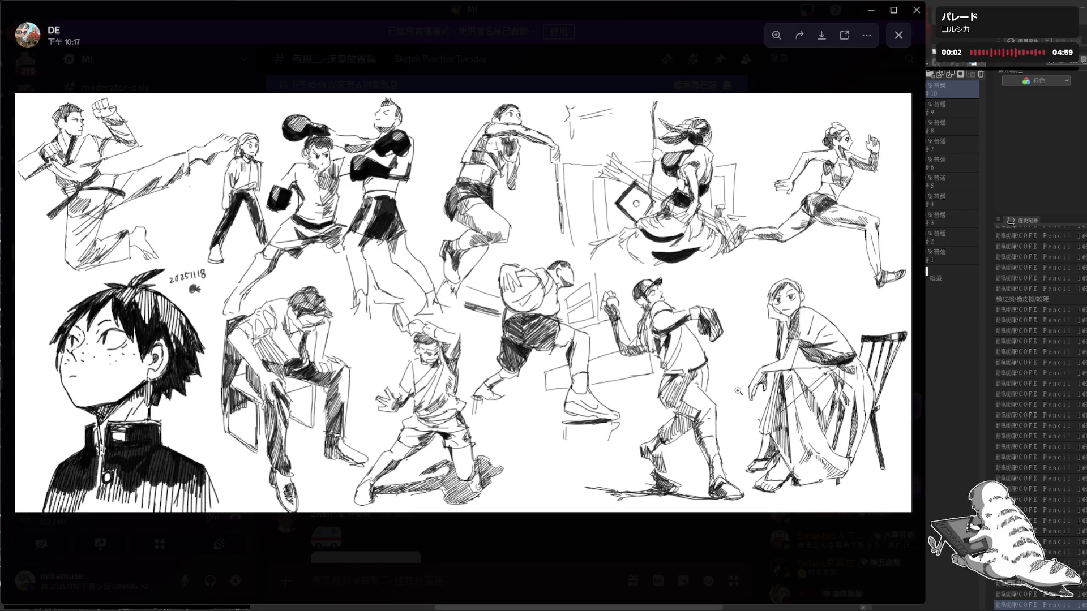
pyautogui.click(400, 460)
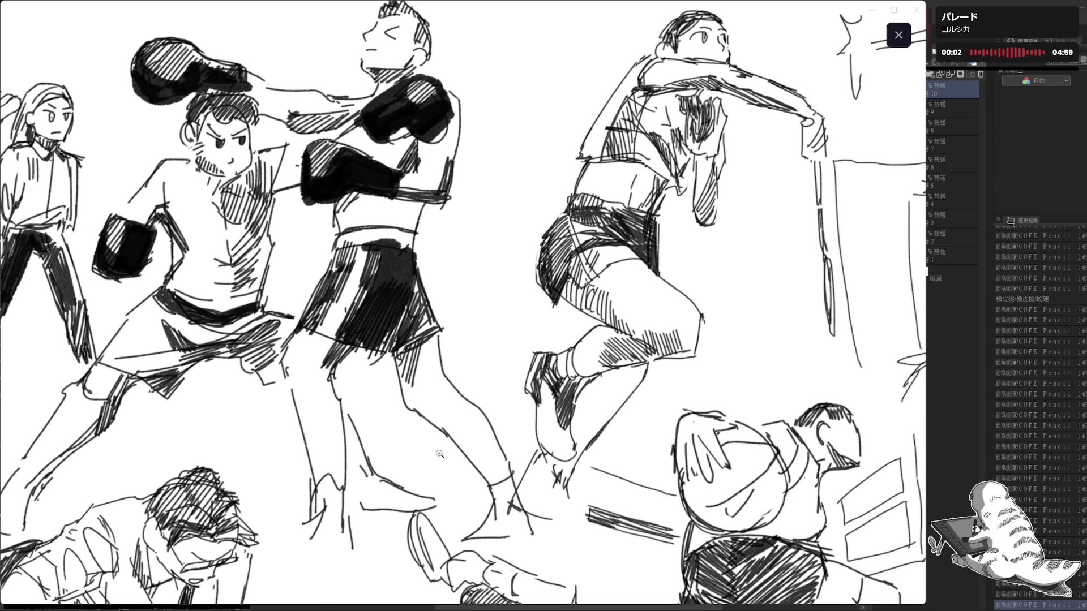
pyautogui.click(439, 455)
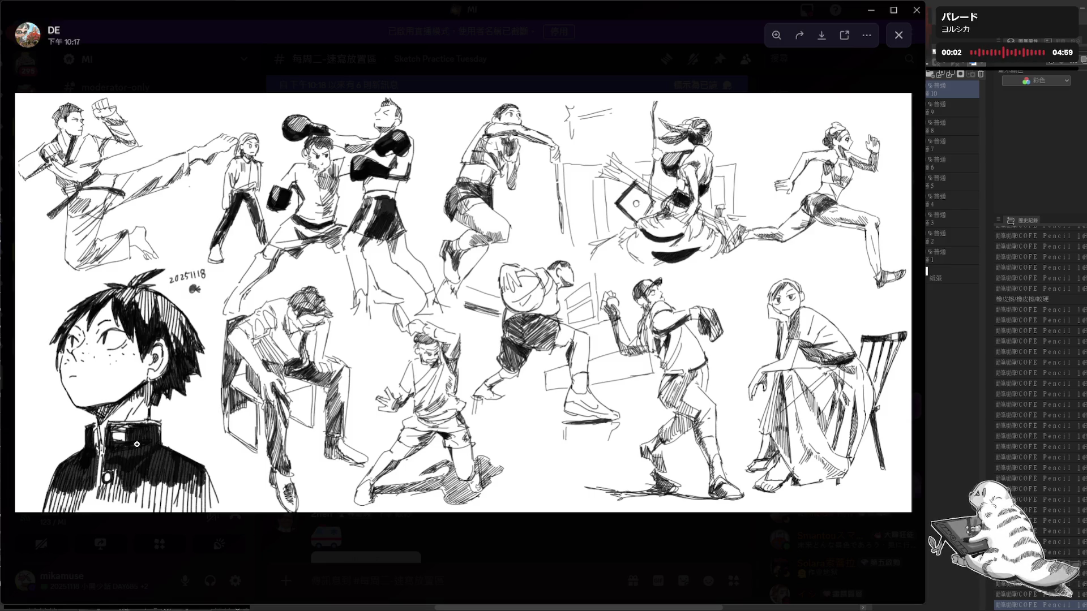
pyautogui.press('Escape')
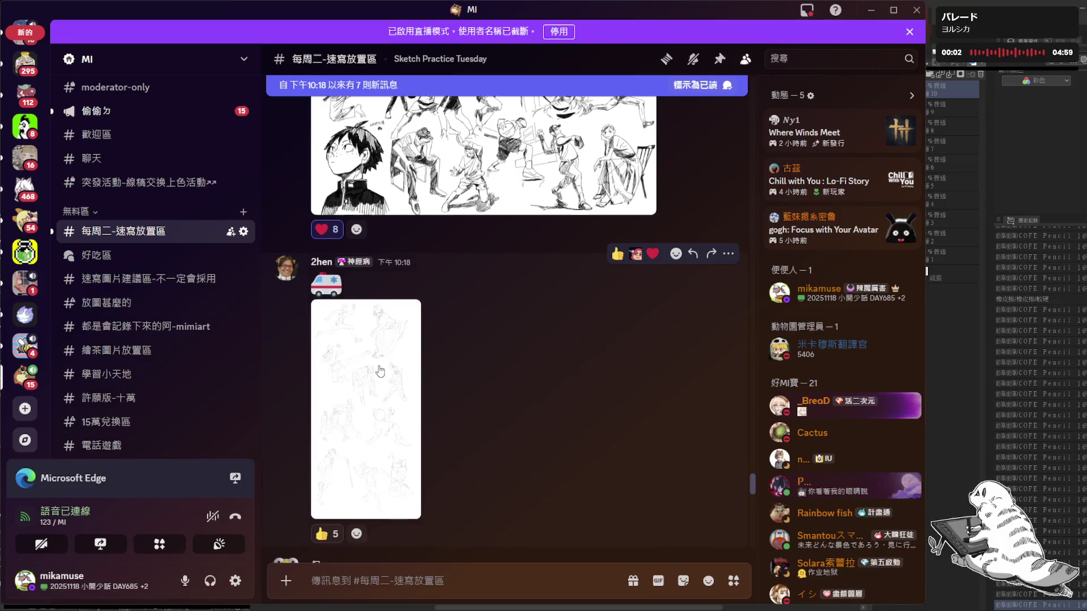
pyautogui.scroll(-1, 379, 369)
pyautogui.click(367, 324)
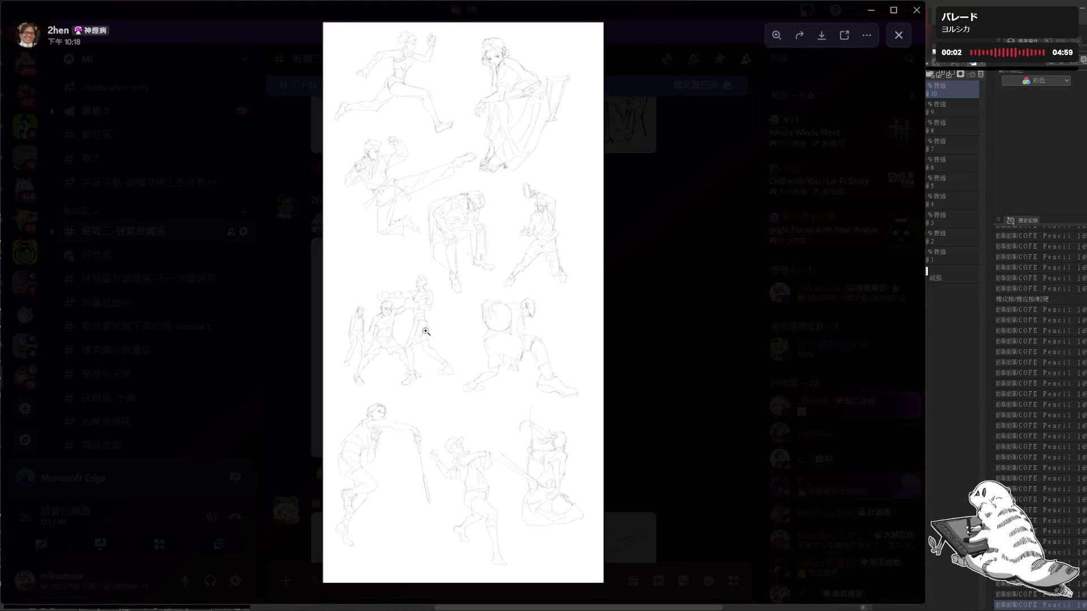
pyautogui.click(432, 314)
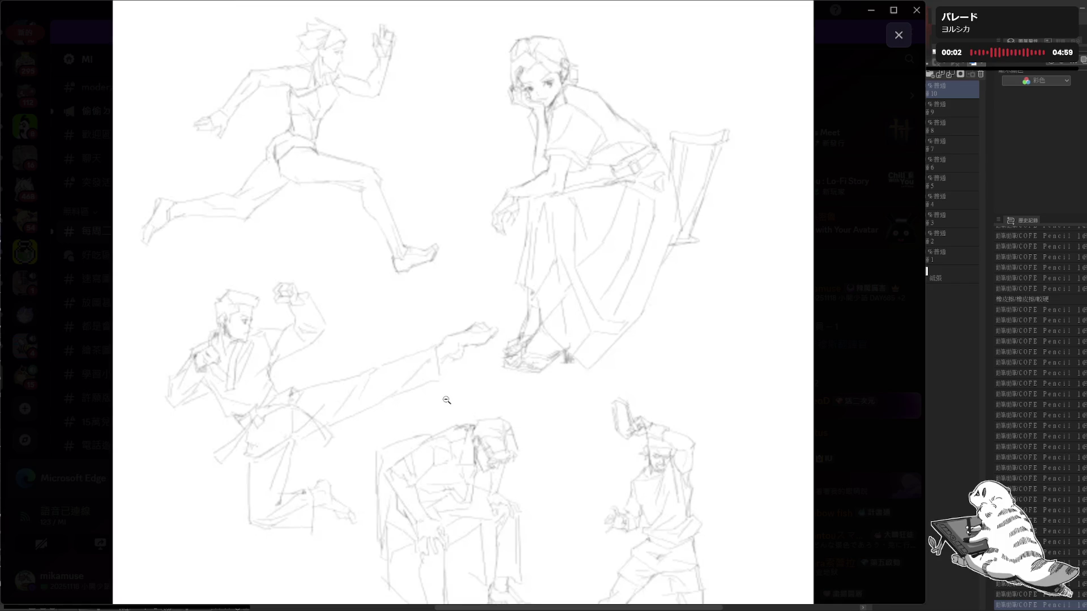
pyautogui.scroll(-1, 408, 358)
pyautogui.scroll(-1, 411, 355)
pyautogui.scroll(-1, 413, 351)
pyautogui.scroll(-2, 411, 336)
pyautogui.scroll(-2, 406, 356)
pyautogui.scroll(-2, 400, 381)
pyautogui.scroll(-2, 387, 328)
pyautogui.scroll(-1, 403, 314)
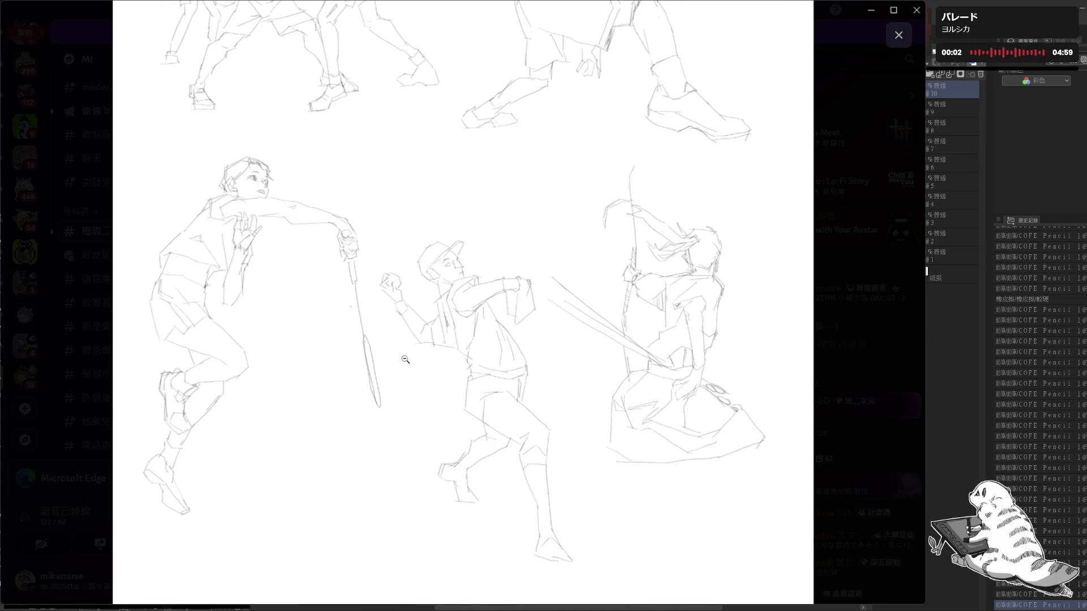
pyautogui.scroll(6, 406, 309)
pyautogui.scroll(3, 399, 311)
pyautogui.scroll(2, 400, 315)
pyautogui.scroll(2, 397, 357)
pyautogui.scroll(1, 397, 369)
pyautogui.scroll(1, 398, 376)
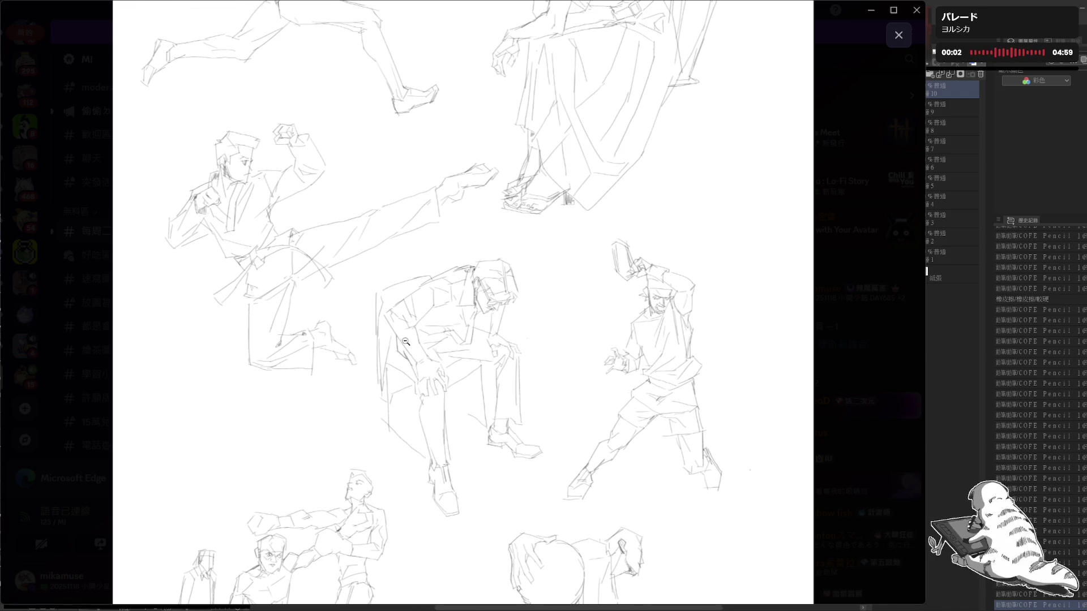
pyautogui.scroll(2, 399, 369)
pyautogui.scroll(1, 411, 364)
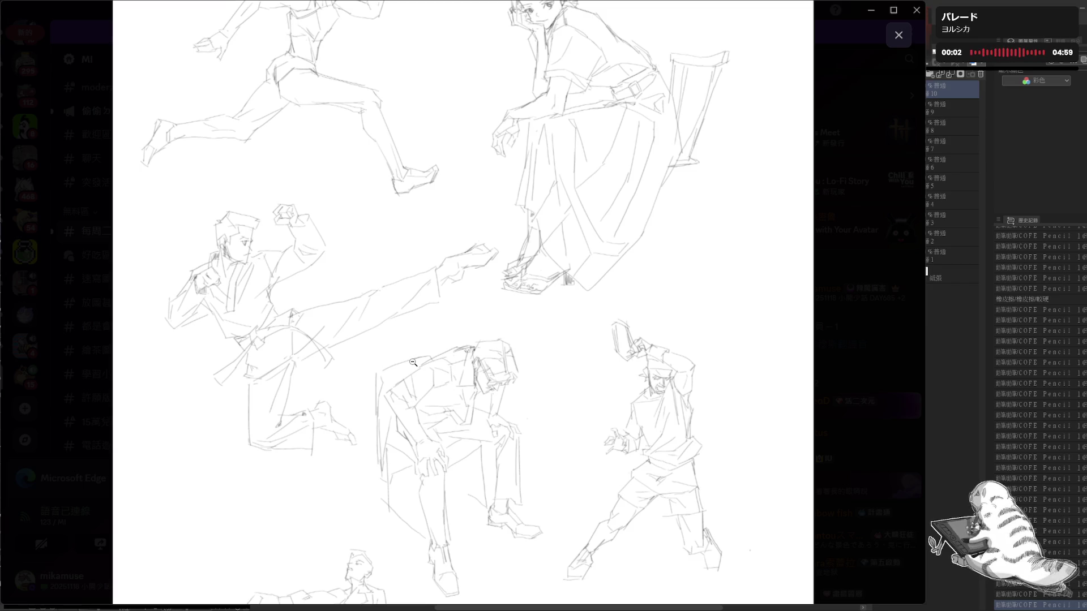
pyautogui.click(78, 329)
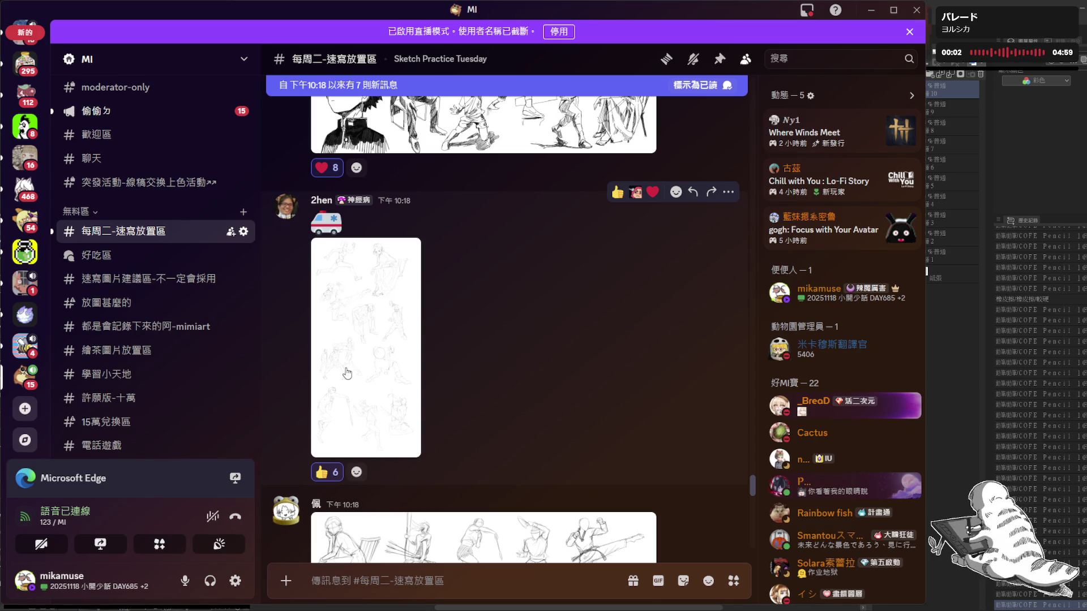
pyautogui.scroll(2, 348, 374)
pyautogui.scroll(1, 348, 374)
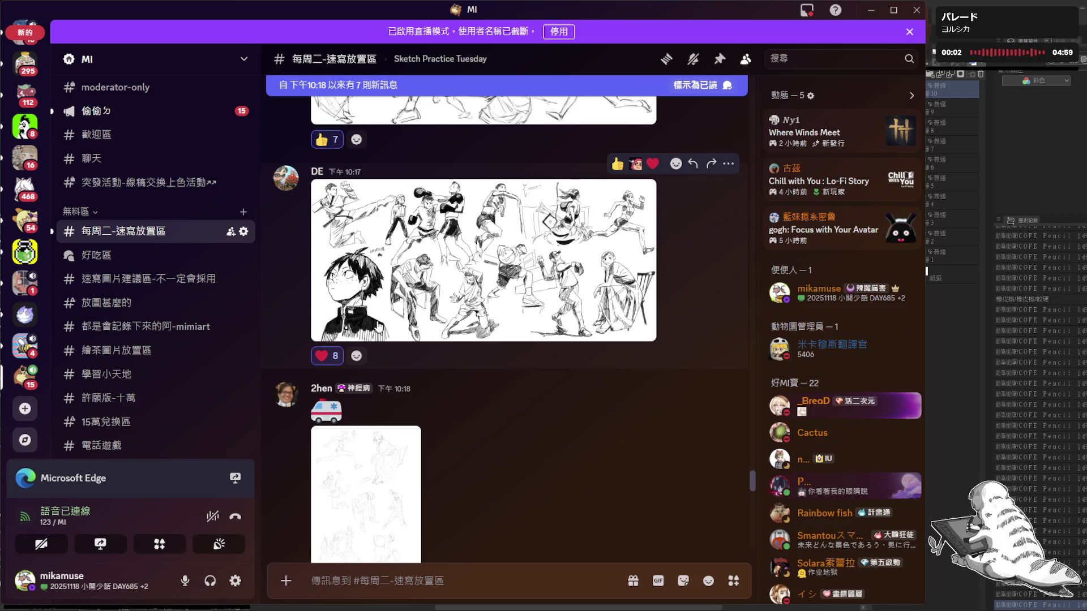
pyautogui.click(373, 309)
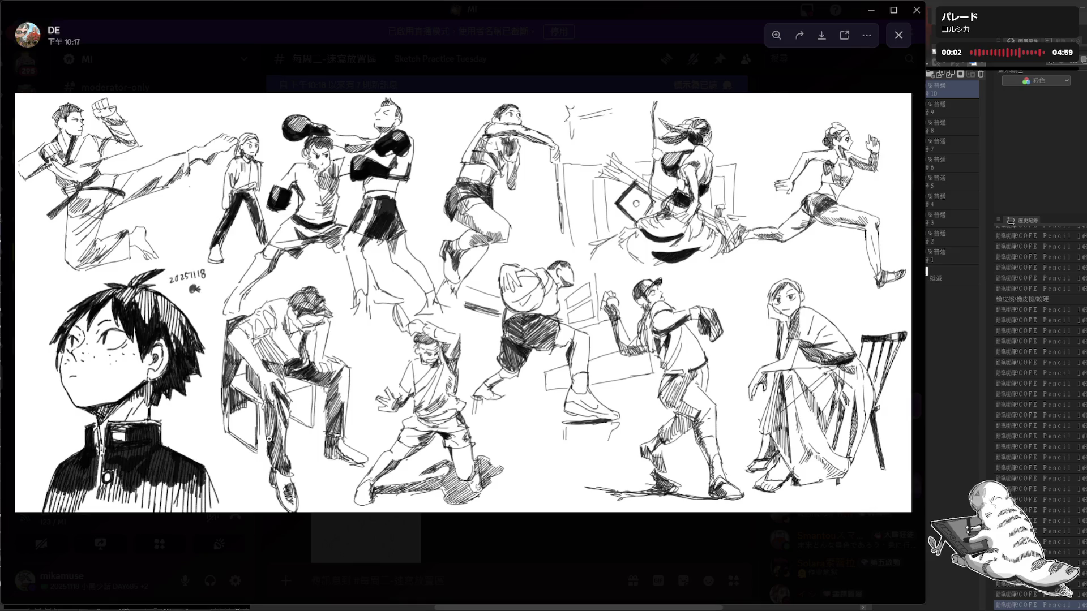
pyautogui.click(324, 524)
pyautogui.scroll(-2, 387, 465)
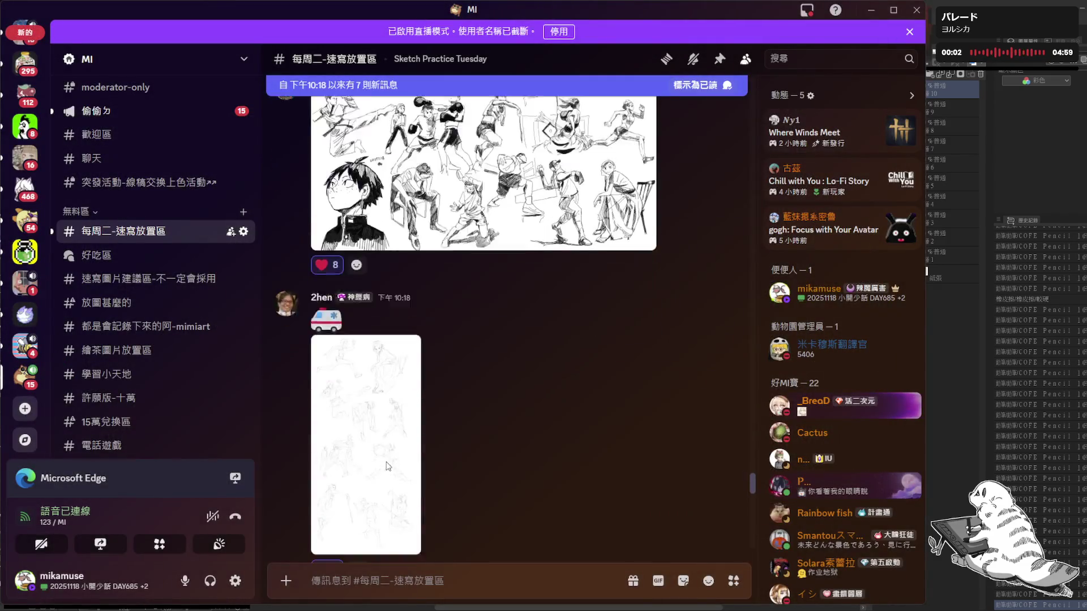
pyautogui.scroll(-3, 389, 464)
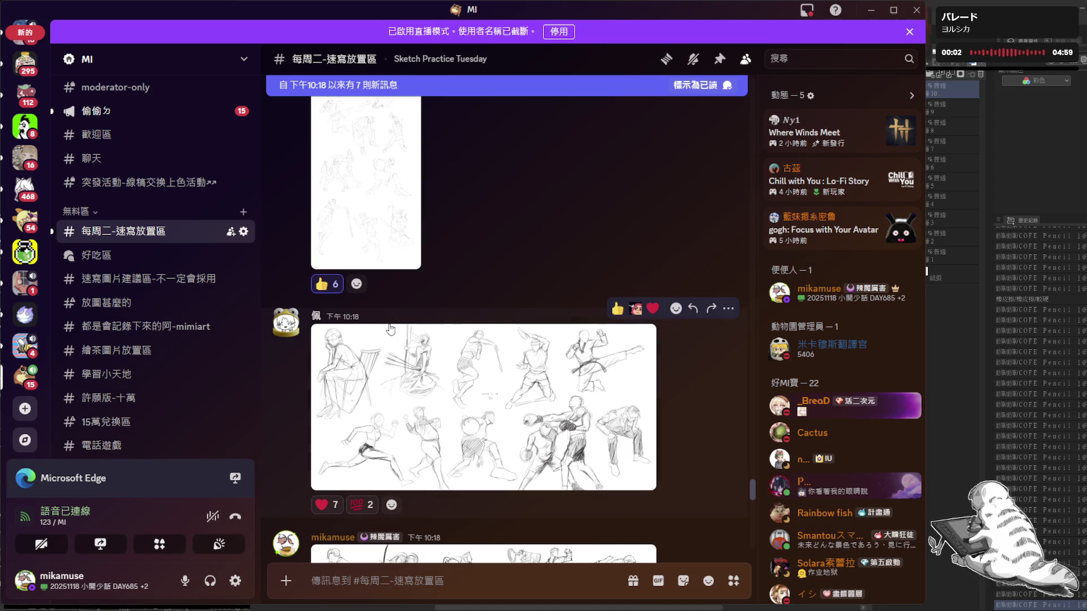
pyautogui.scroll(3, 390, 325)
pyautogui.scroll(1, 390, 327)
pyautogui.scroll(-5, 388, 330)
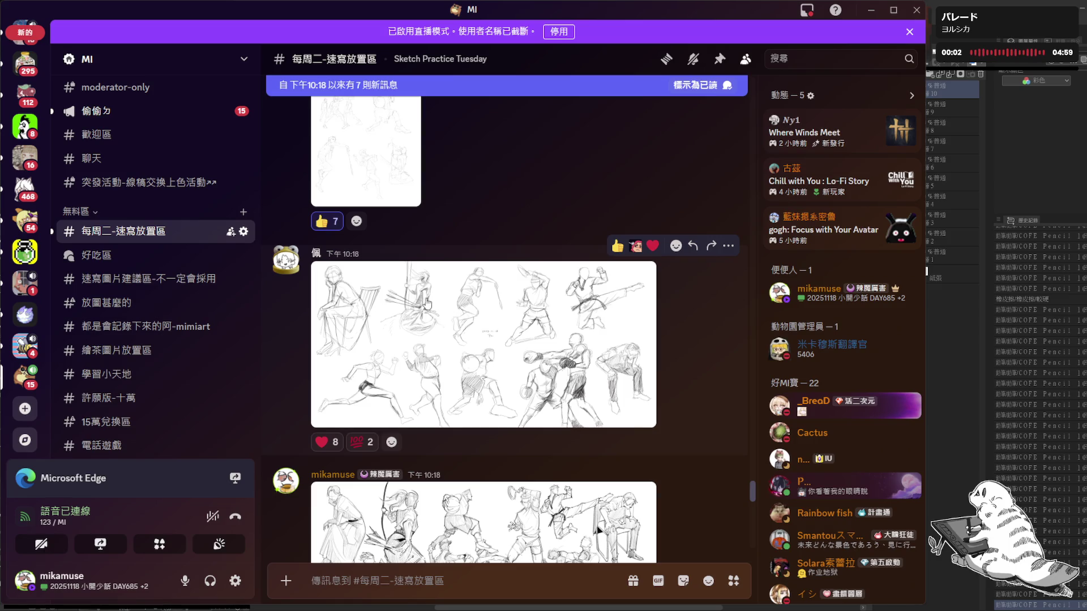
# - Open the athlete pose sketch page posted at 10:18 full-size
pyautogui.click(409, 301)
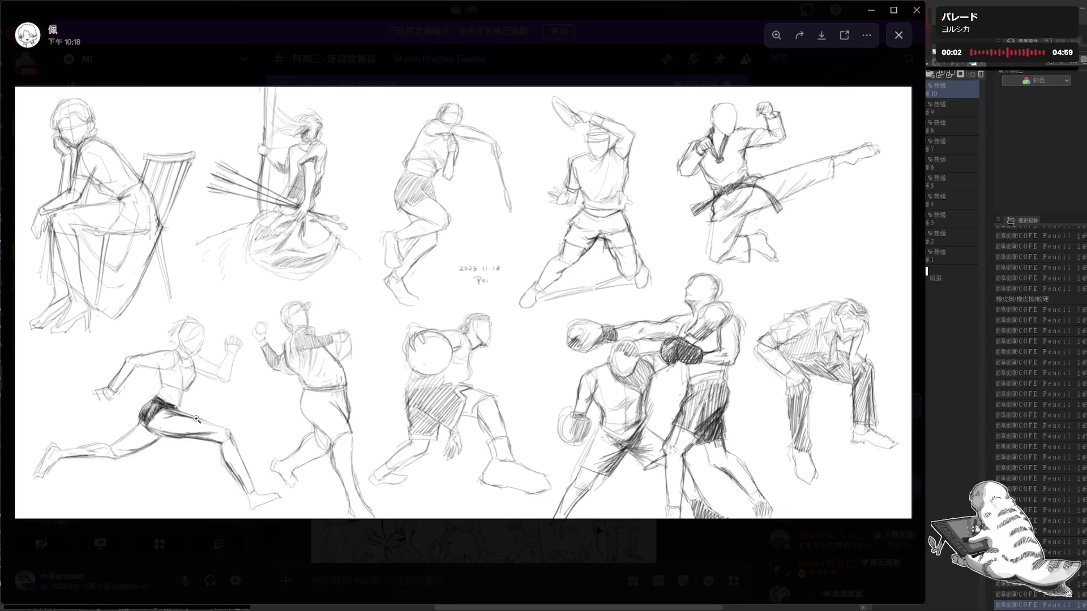
# - Zoom into the lower-left figures and the runner on the athlete sheet, then close it
pyautogui.click(176, 402)
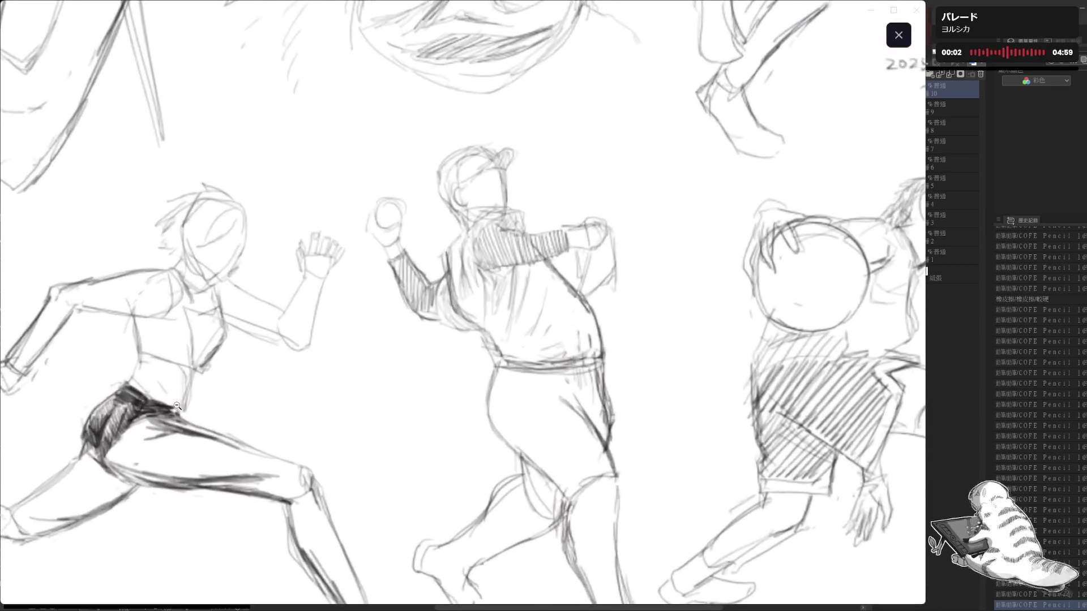
pyautogui.click(176, 400)
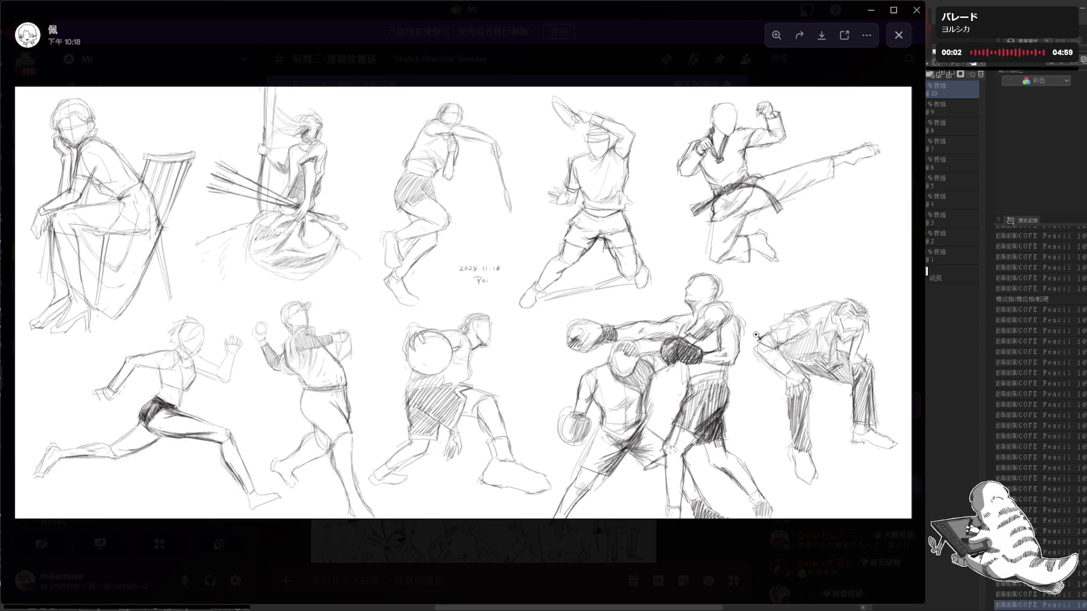
pyautogui.click(125, 253)
pyautogui.click(286, 308)
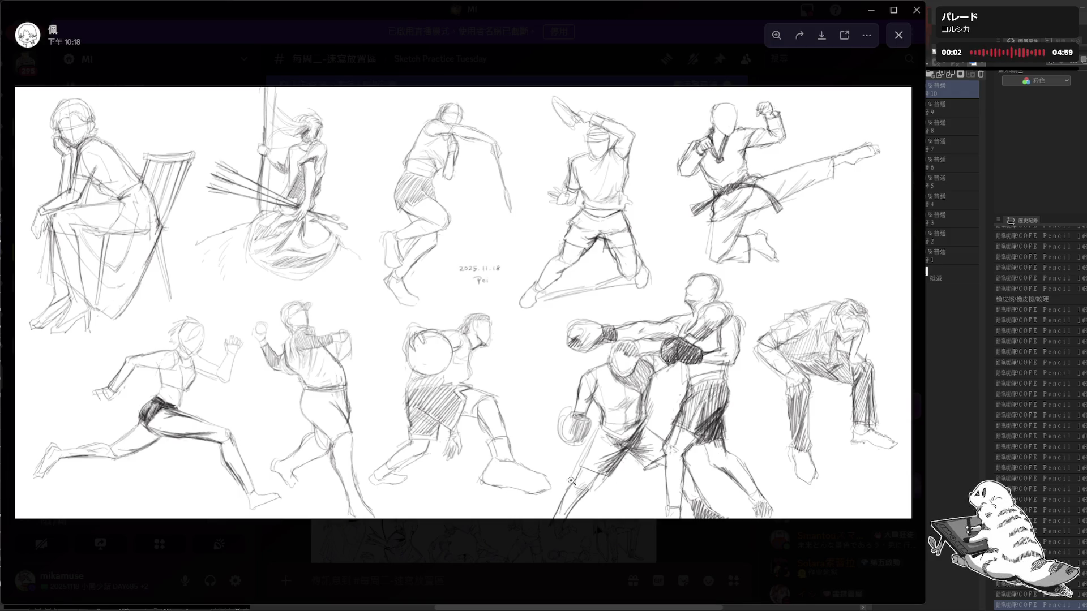
pyautogui.click(168, 431)
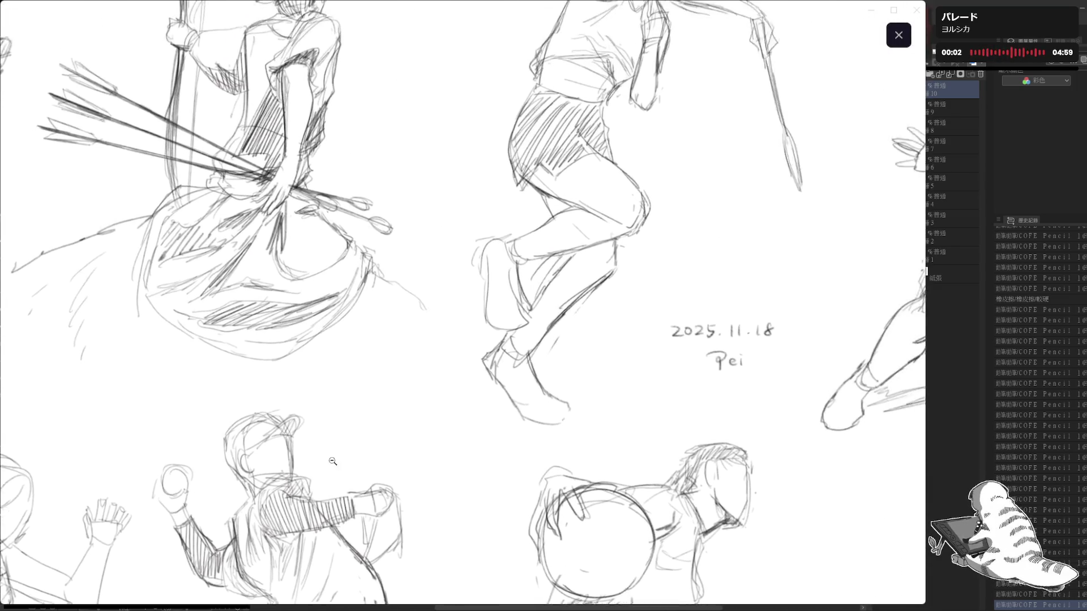
pyautogui.hscroll(3, 349, 476)
pyautogui.hscroll(8, 356, 432)
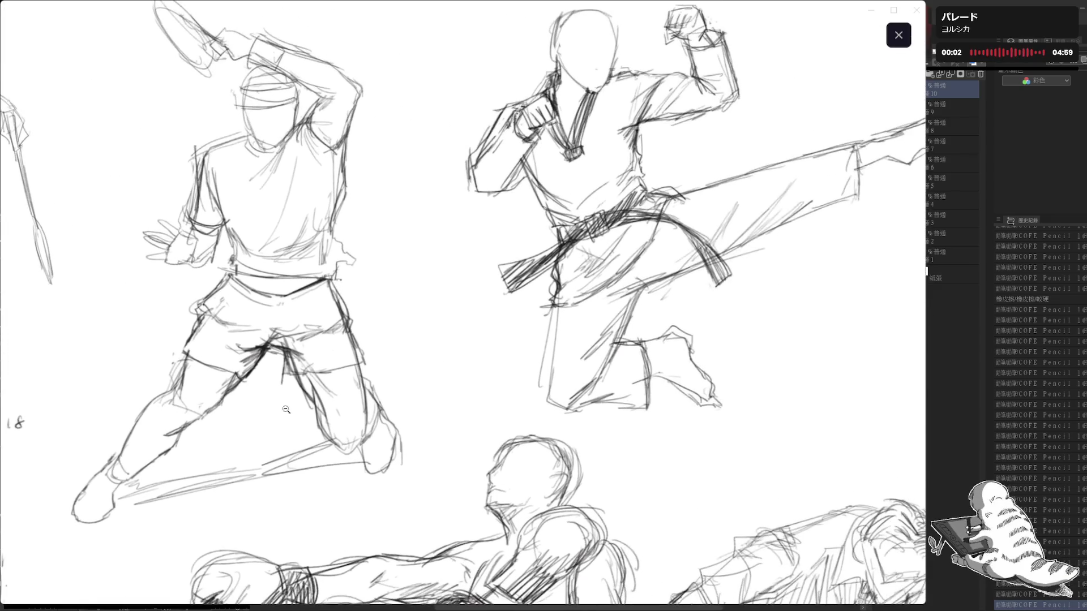
pyautogui.scroll(-3, 355, 432)
pyautogui.scroll(-3, 356, 437)
pyautogui.scroll(-3, 358, 446)
pyautogui.scroll(-2, 359, 458)
pyautogui.scroll(-2, 359, 459)
pyautogui.scroll(-2, 379, 414)
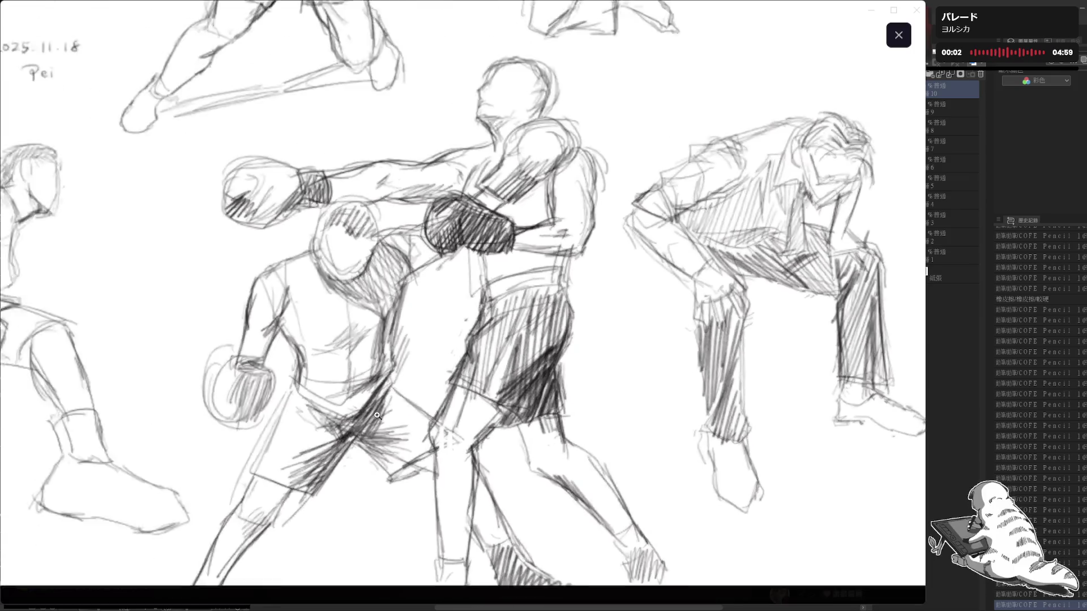
pyautogui.scroll(-3, 379, 413)
pyautogui.click(434, 546)
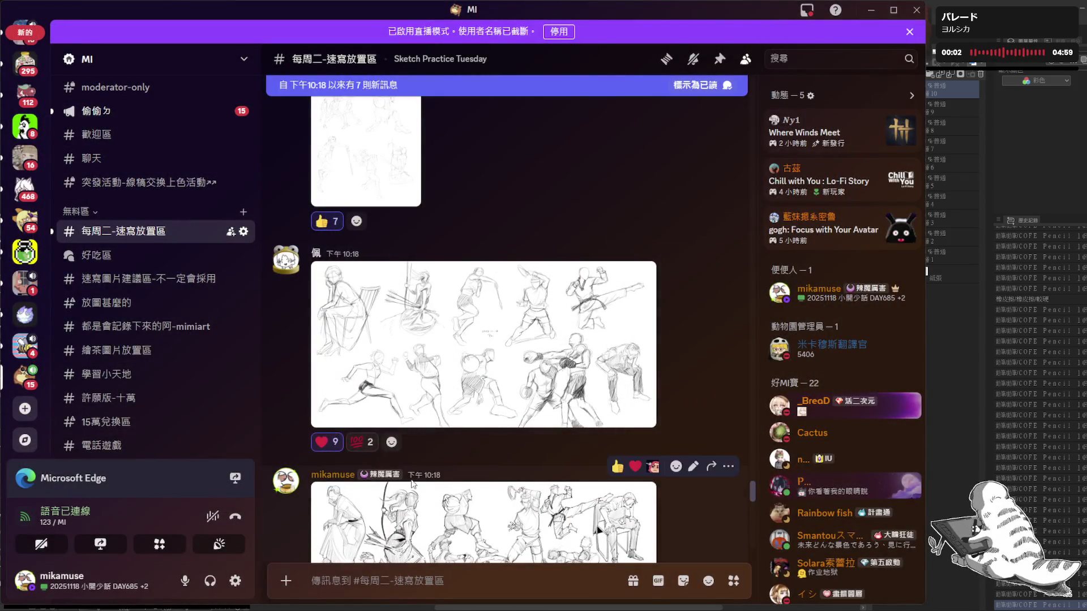
pyautogui.scroll(-3, 413, 488)
pyautogui.scroll(-3, 414, 489)
pyautogui.scroll(-2, 412, 486)
pyautogui.scroll(-1, 407, 483)
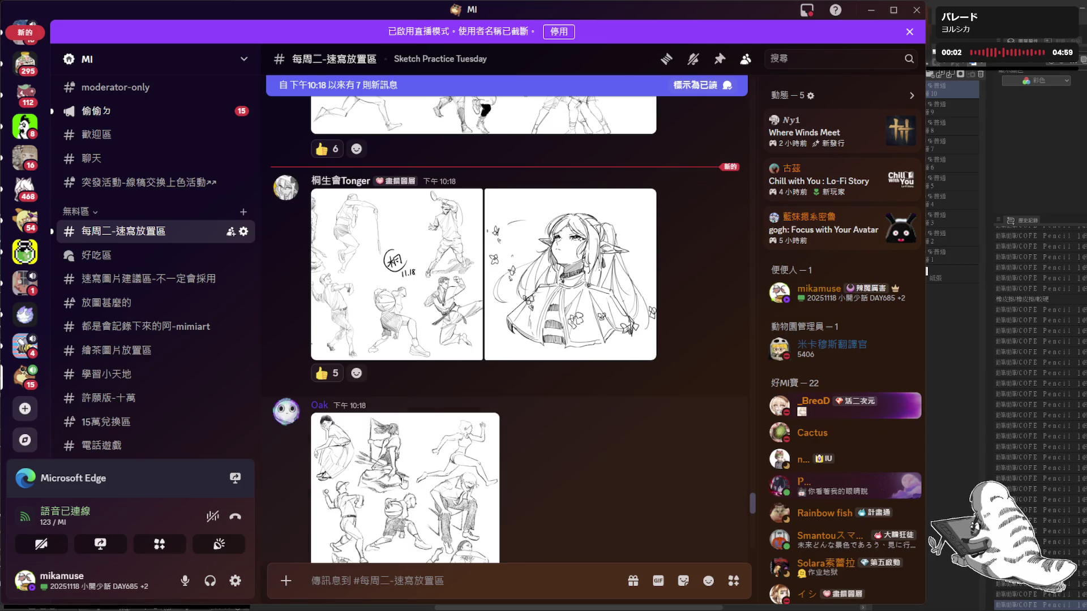
pyautogui.scroll(1, 405, 472)
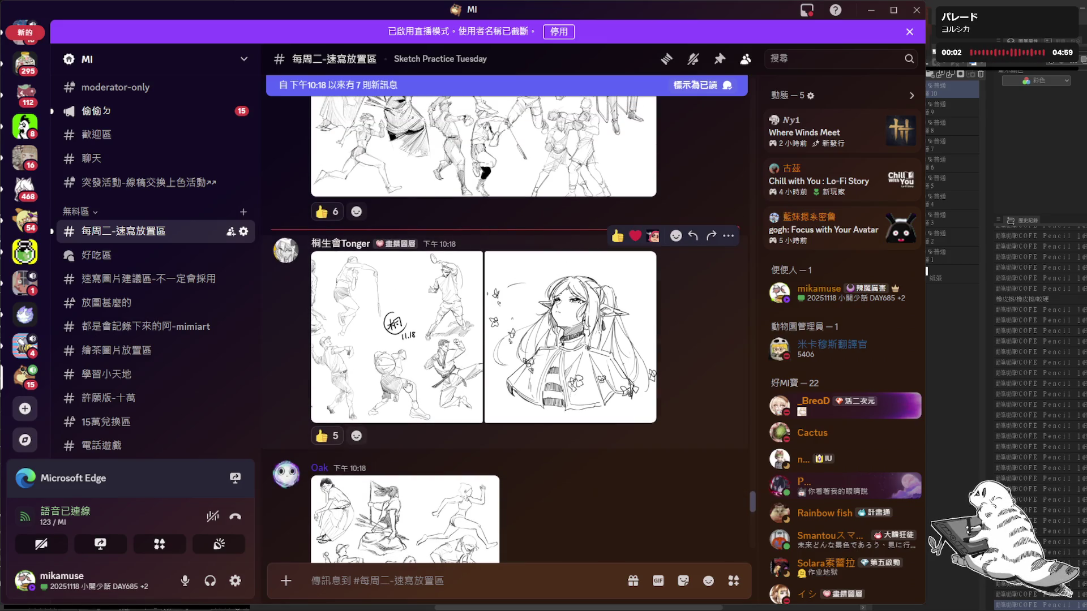
# - View Tonger's signed sports pose sheet full-size and zoomed in, then close it
pyautogui.click(403, 371)
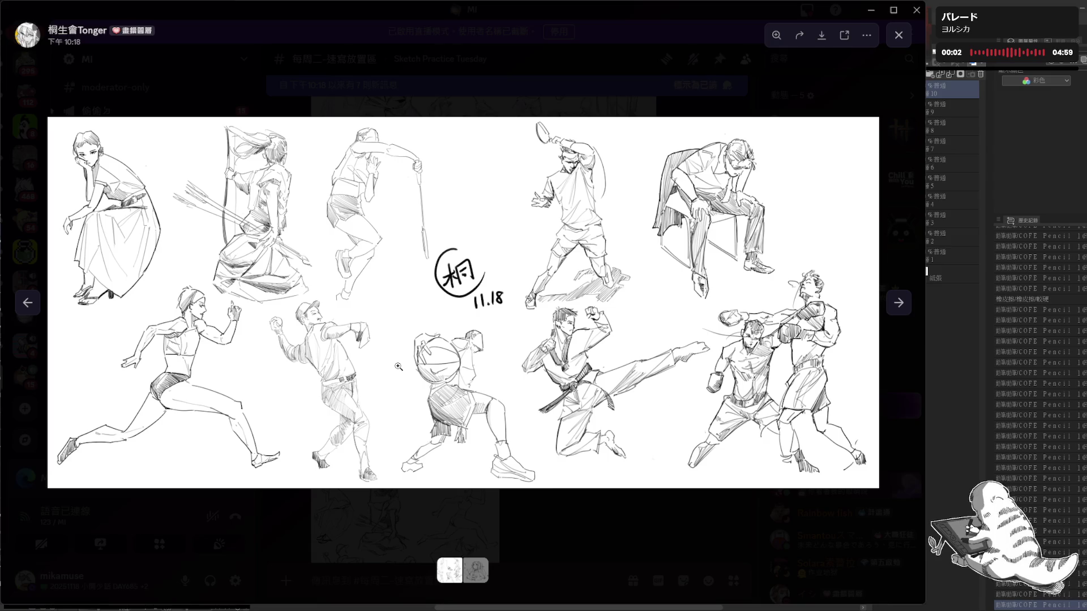
pyautogui.click(570, 511)
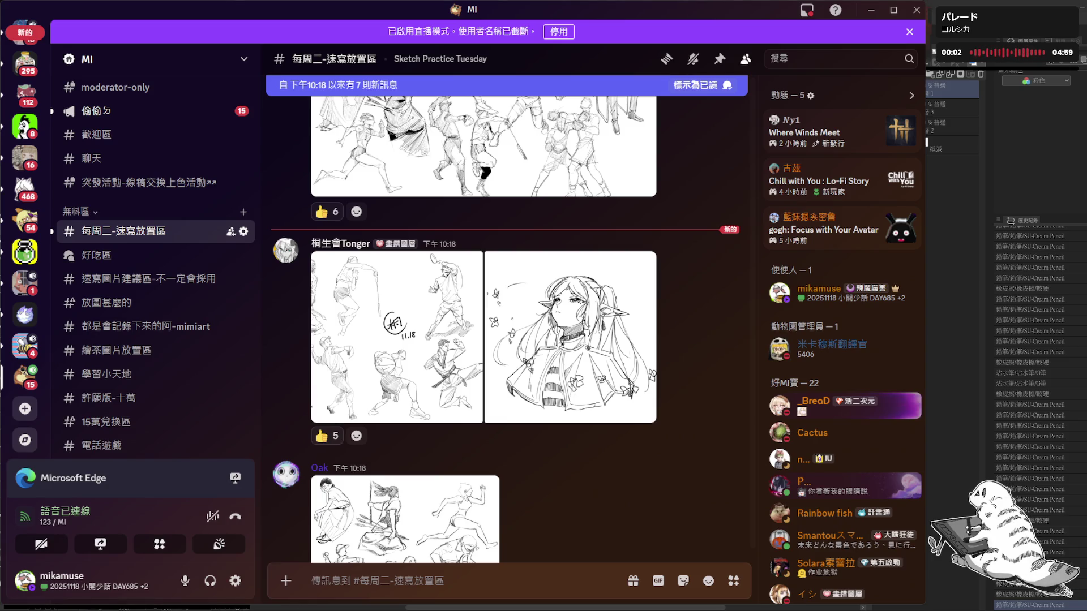
pyautogui.click(442, 399)
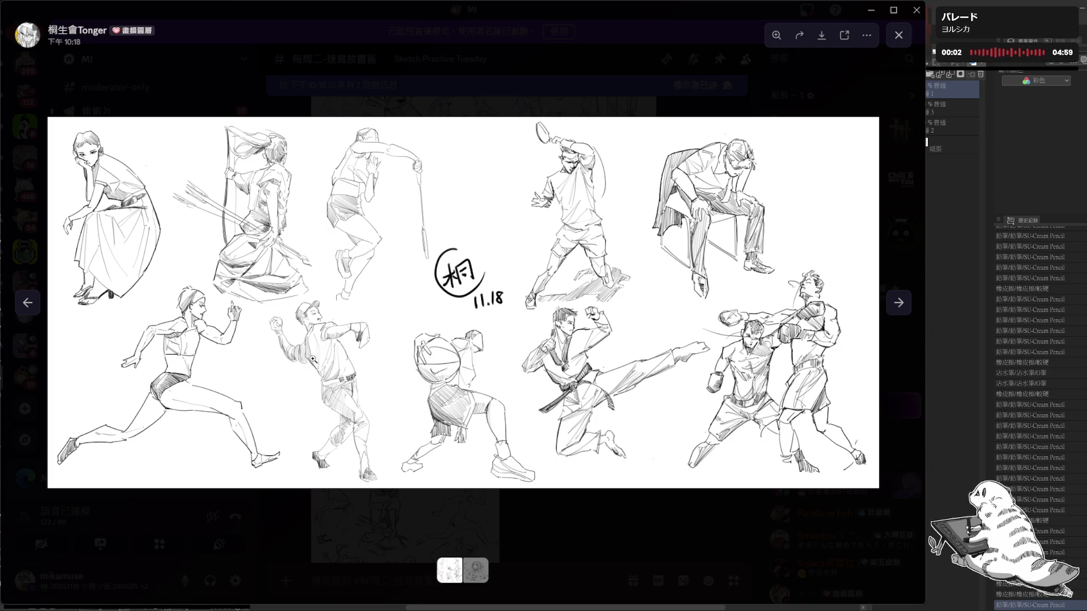
pyautogui.click(214, 220)
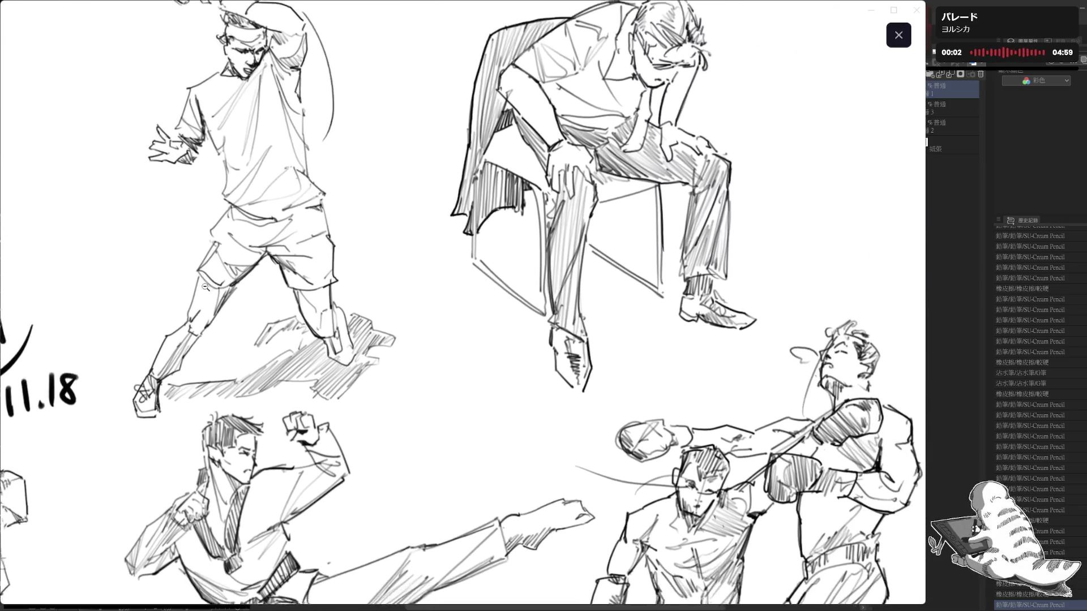
pyautogui.click(227, 272)
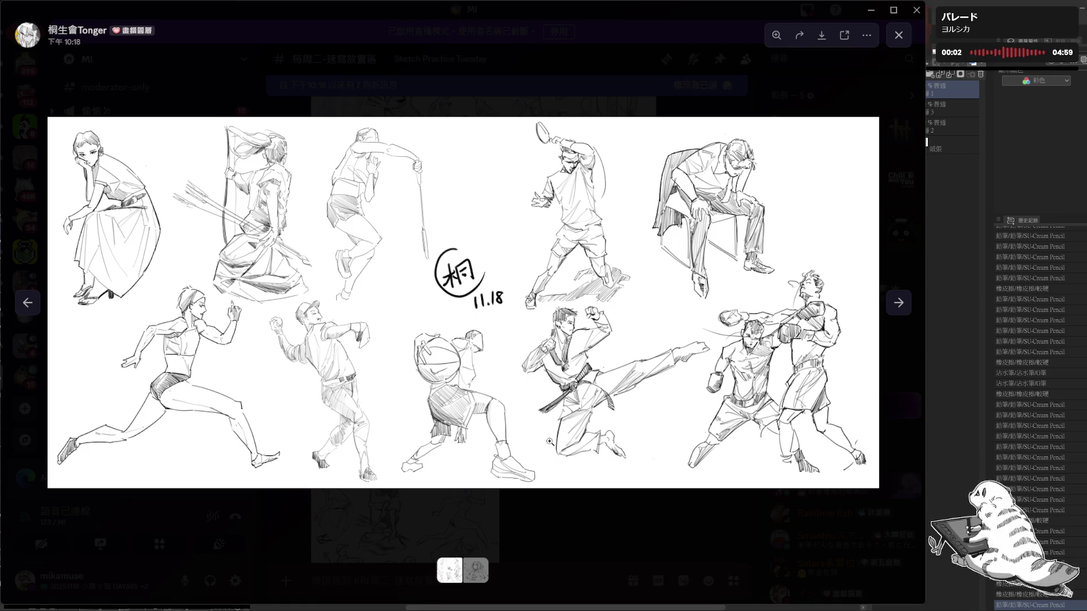
pyautogui.click(587, 512)
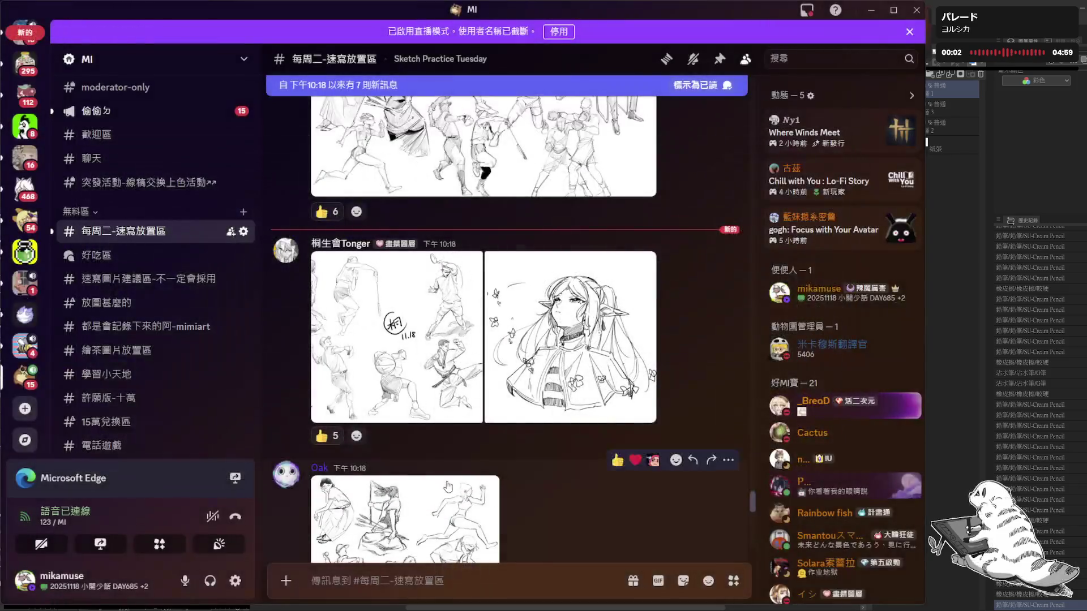
pyautogui.scroll(-2, 320, 426)
pyautogui.scroll(-2, 320, 428)
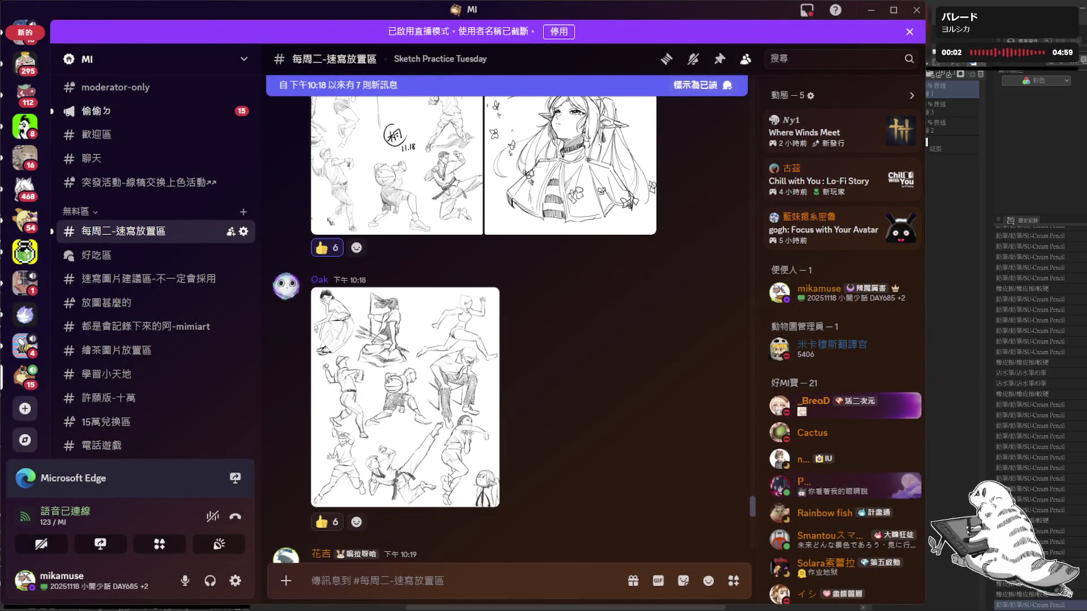
pyautogui.scroll(-2, 424, 390)
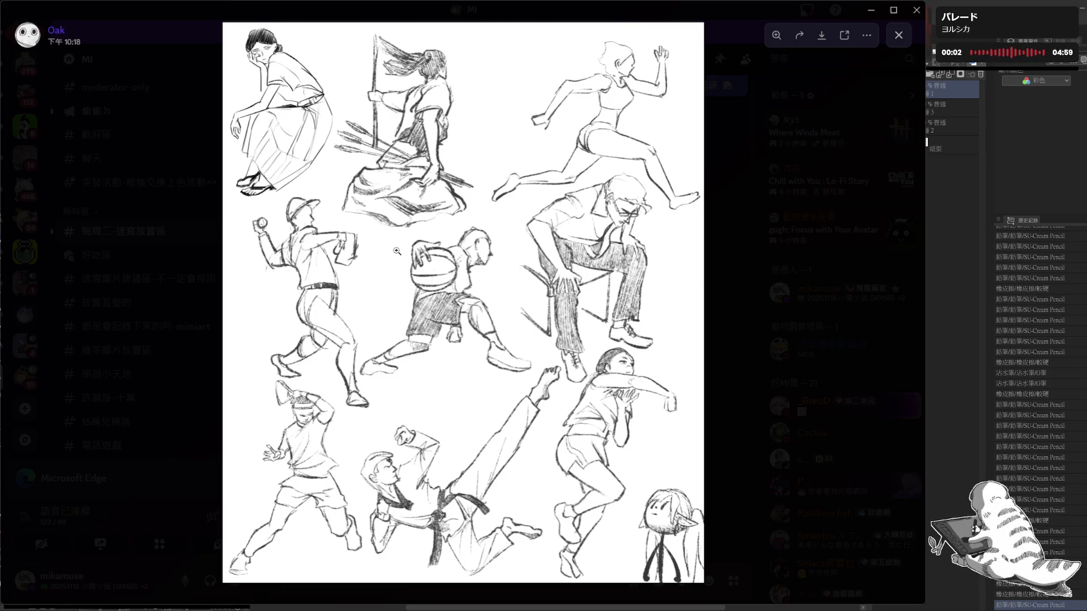
# - Zoom into the tall page's lower figures and the karate kicker, then close it
pyautogui.click(637, 537)
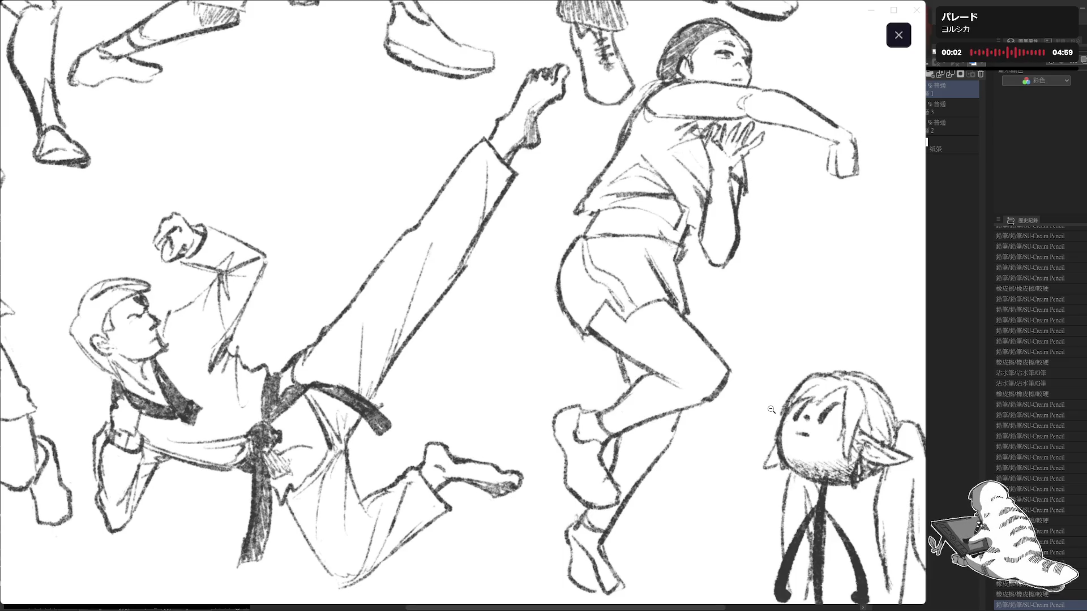
pyautogui.scroll(-5, 771, 408)
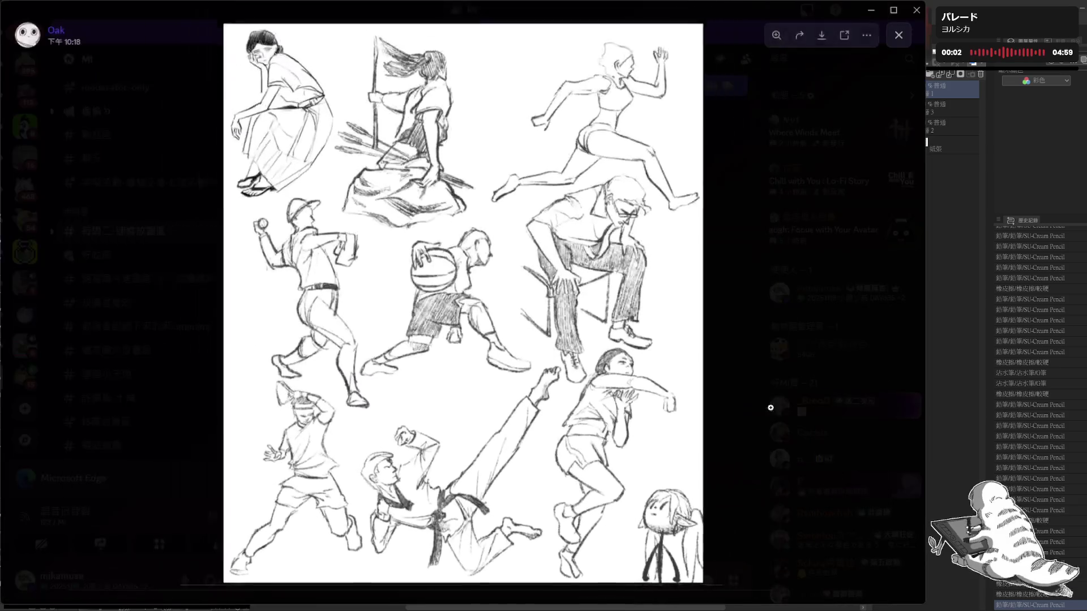
pyautogui.scroll(2, 679, 524)
pyautogui.scroll(3, 684, 525)
pyautogui.scroll(-2, 726, 515)
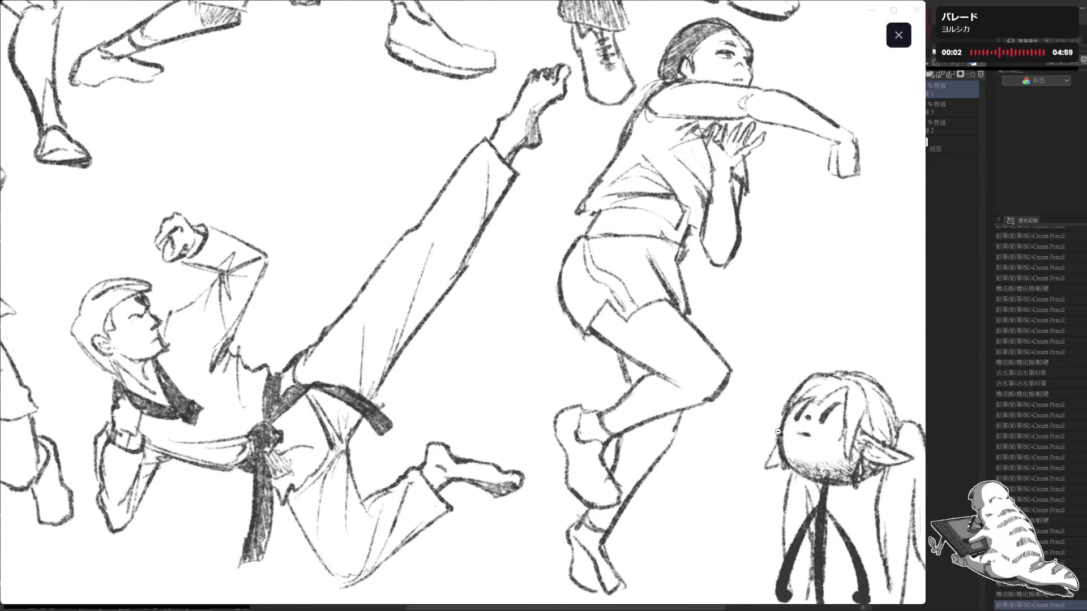
pyautogui.moveTo(786, 468); pyautogui.dragTo(731, 411)
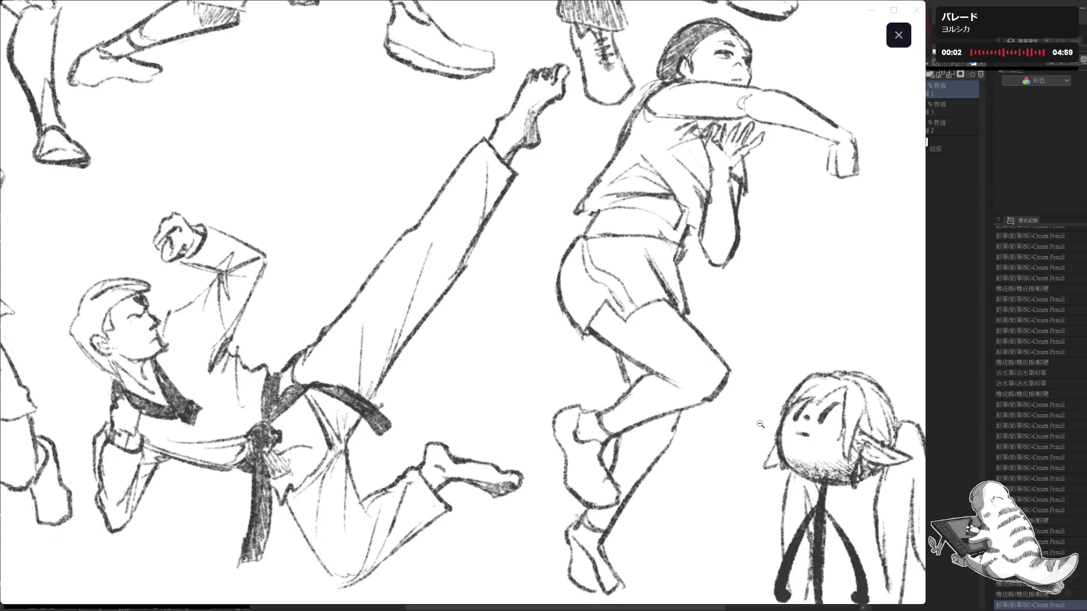
pyautogui.click(804, 485)
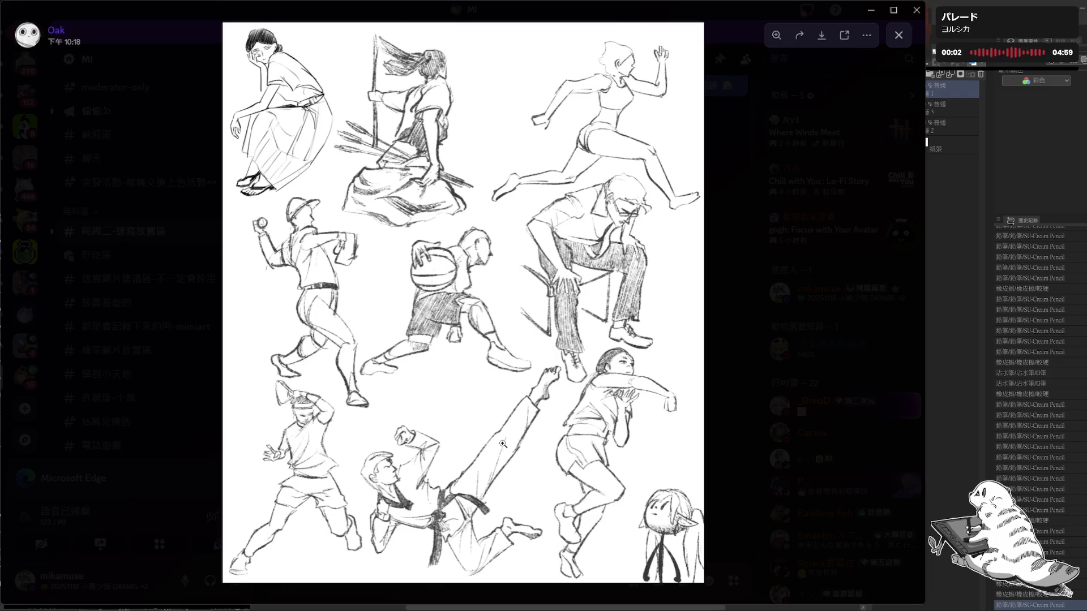
pyautogui.click(503, 443)
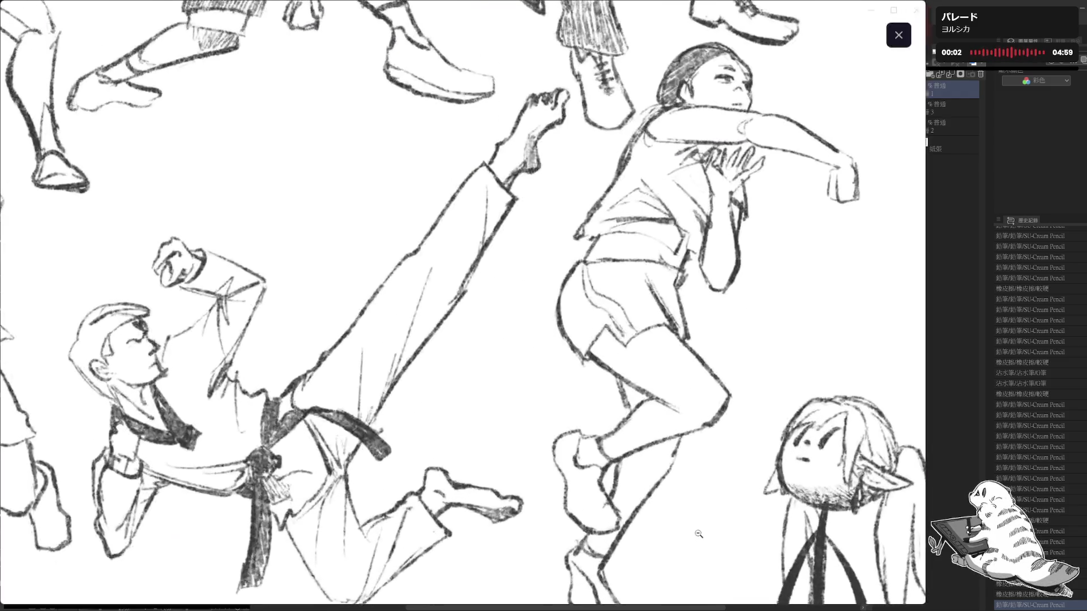
pyautogui.click(587, 504)
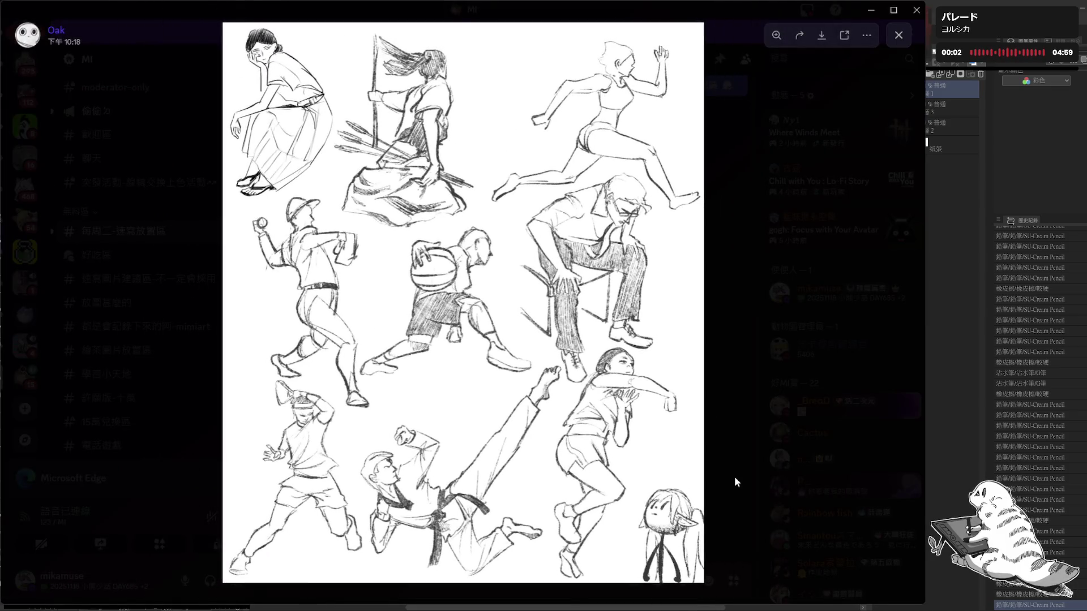
pyautogui.click(735, 477)
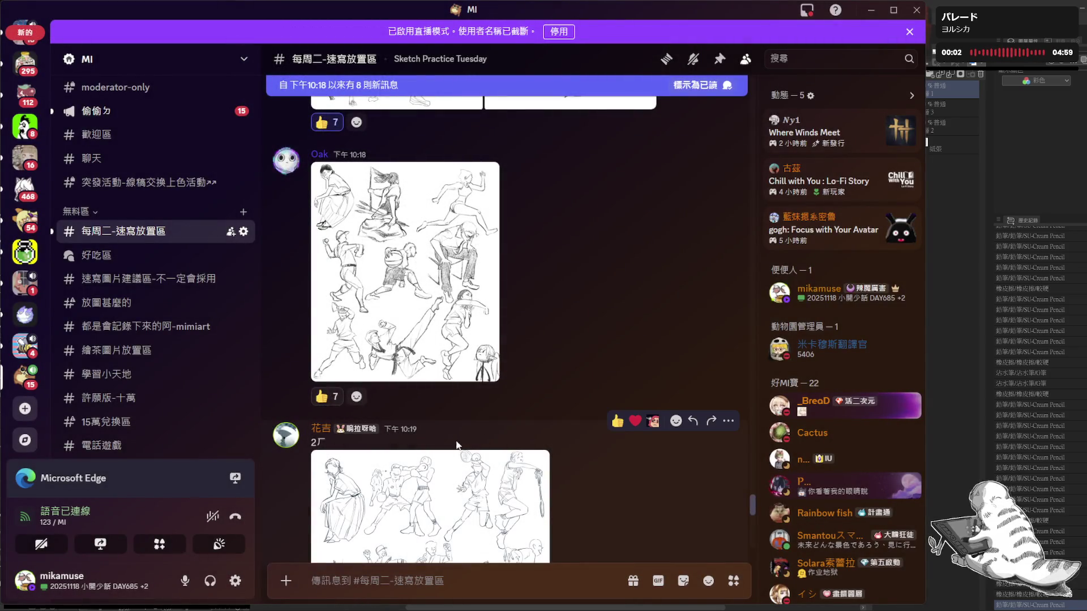
# - Thumbs-up the tall sketch post, then view the next page zoomed around the girl figure and back to whole
pyautogui.click(330, 397)
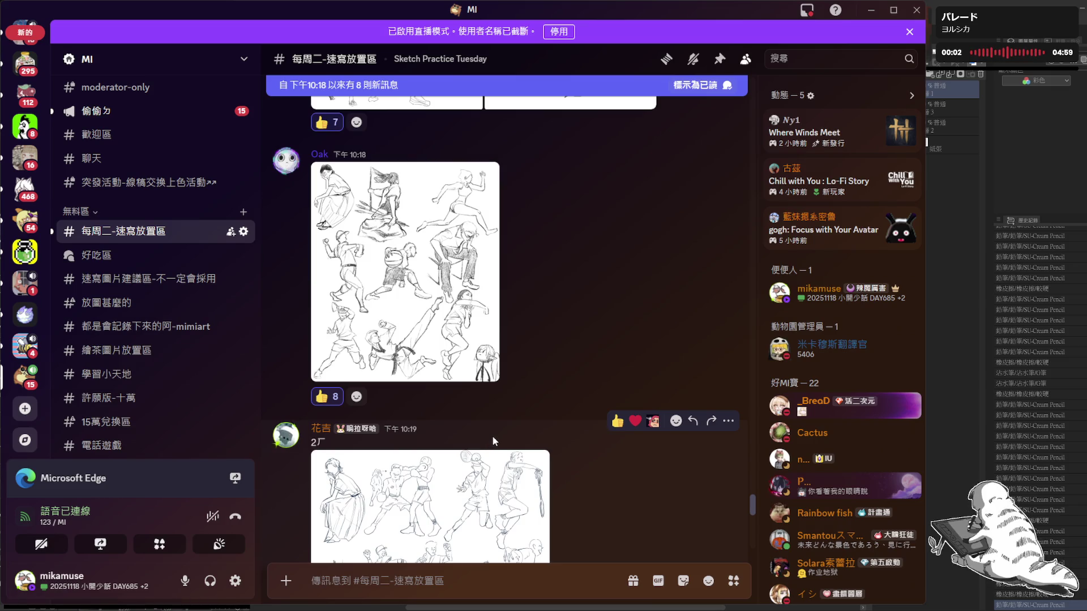
pyautogui.scroll(-1, 491, 436)
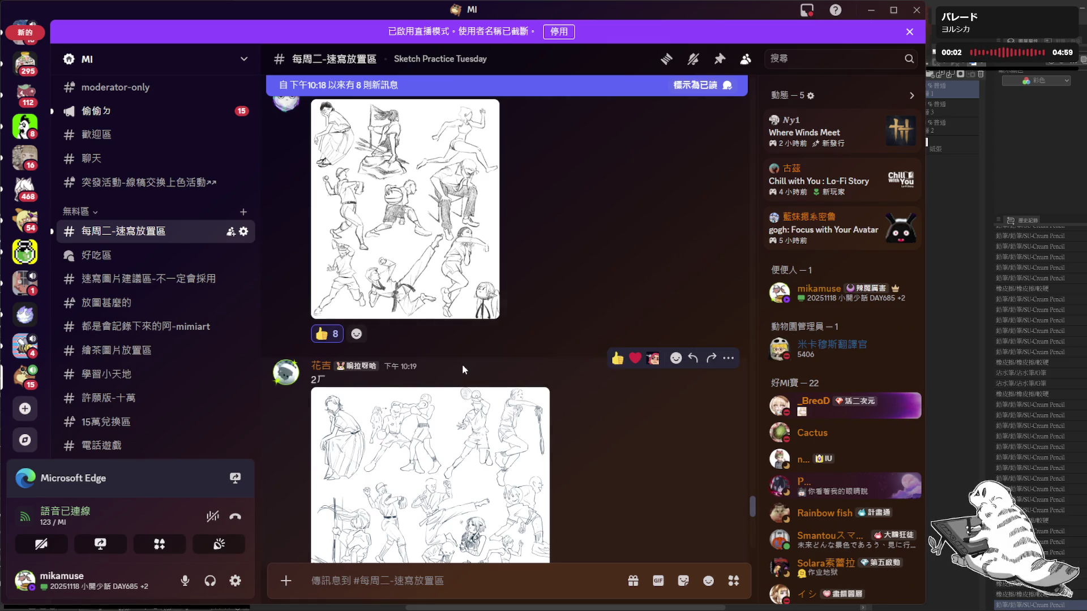
pyautogui.scroll(-2, 459, 385)
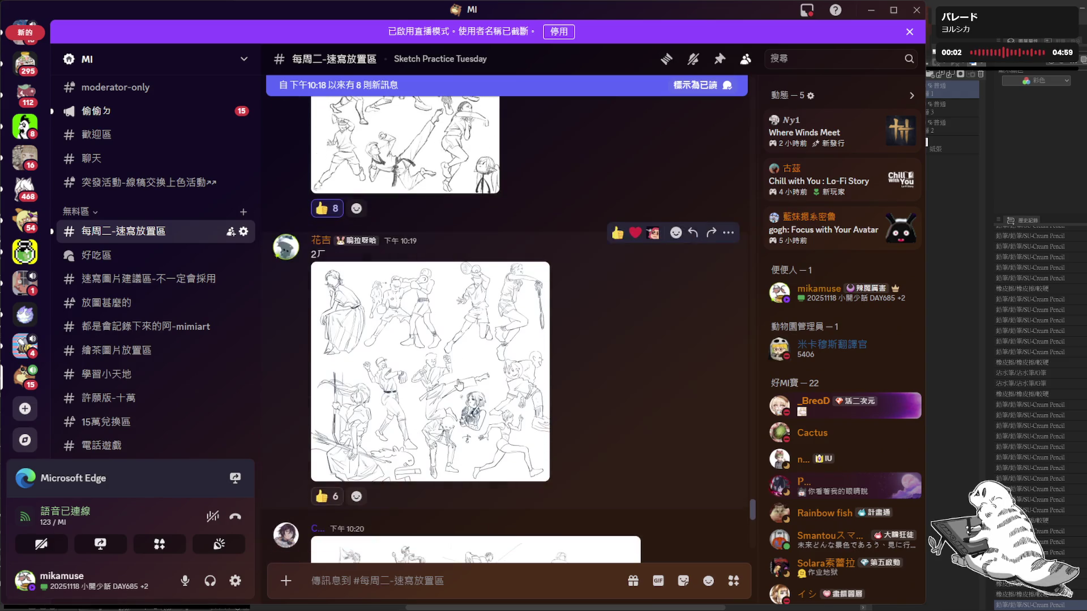
pyautogui.click(443, 324)
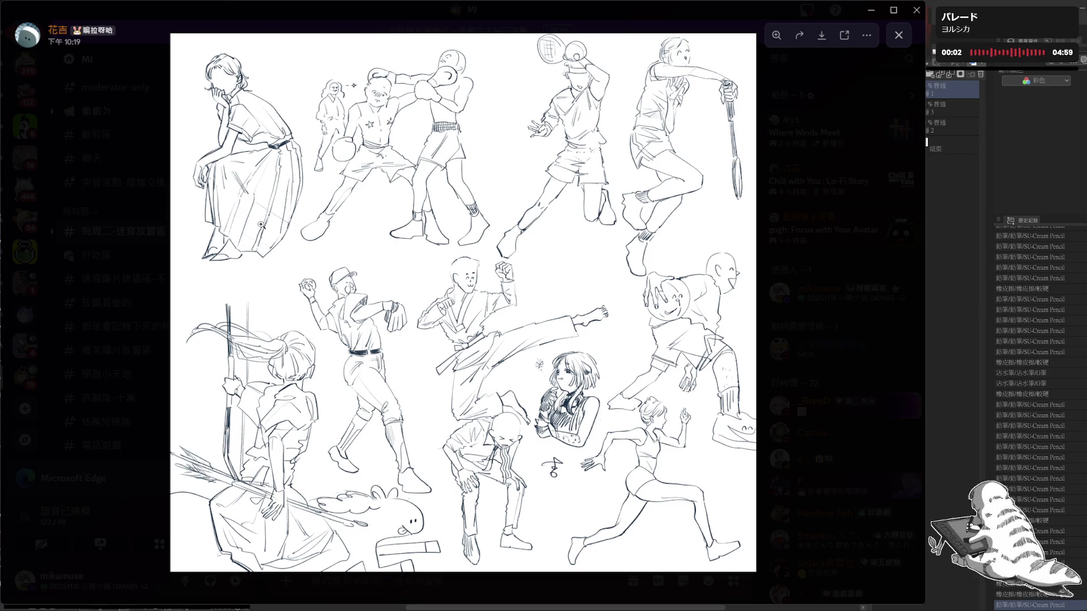
pyautogui.click(397, 537)
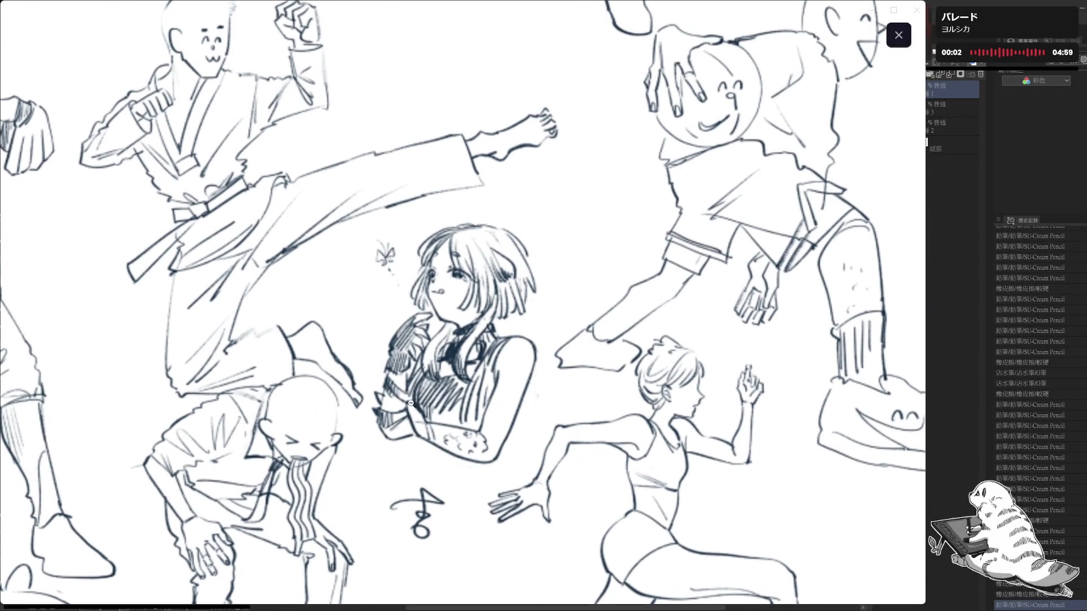
pyautogui.click(438, 401)
pyautogui.click(546, 389)
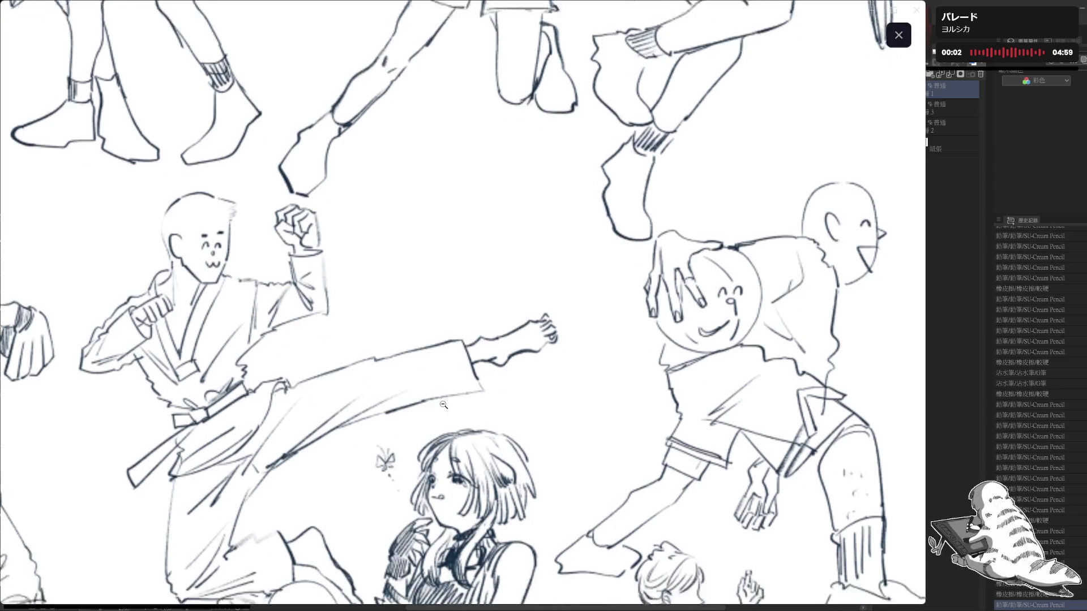
pyautogui.scroll(-3, 443, 405)
pyautogui.scroll(-3, 429, 399)
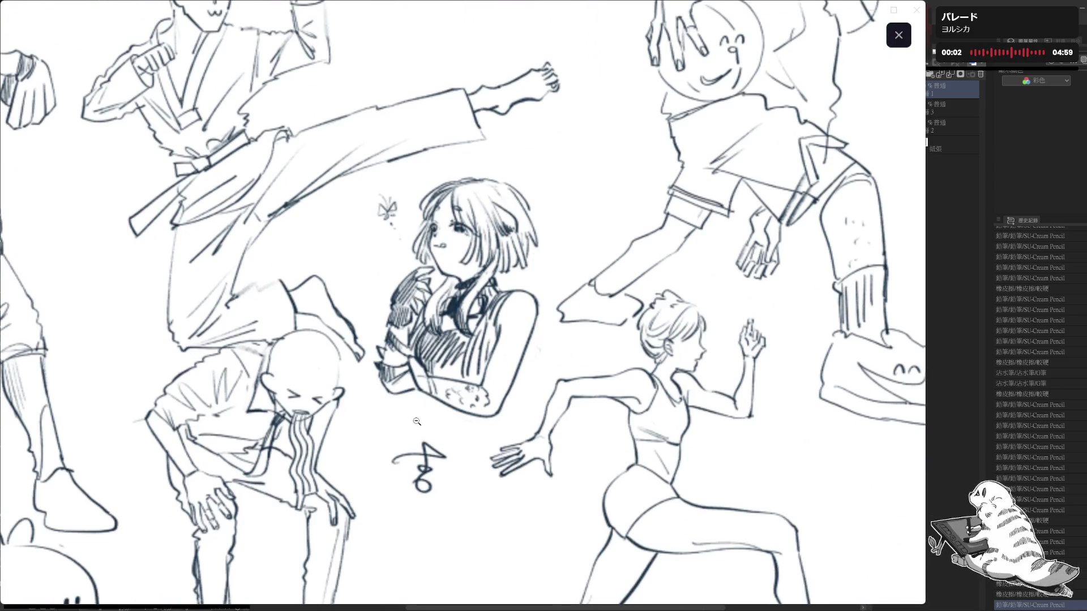
pyautogui.scroll(-2, 415, 393)
pyautogui.scroll(-1, 409, 393)
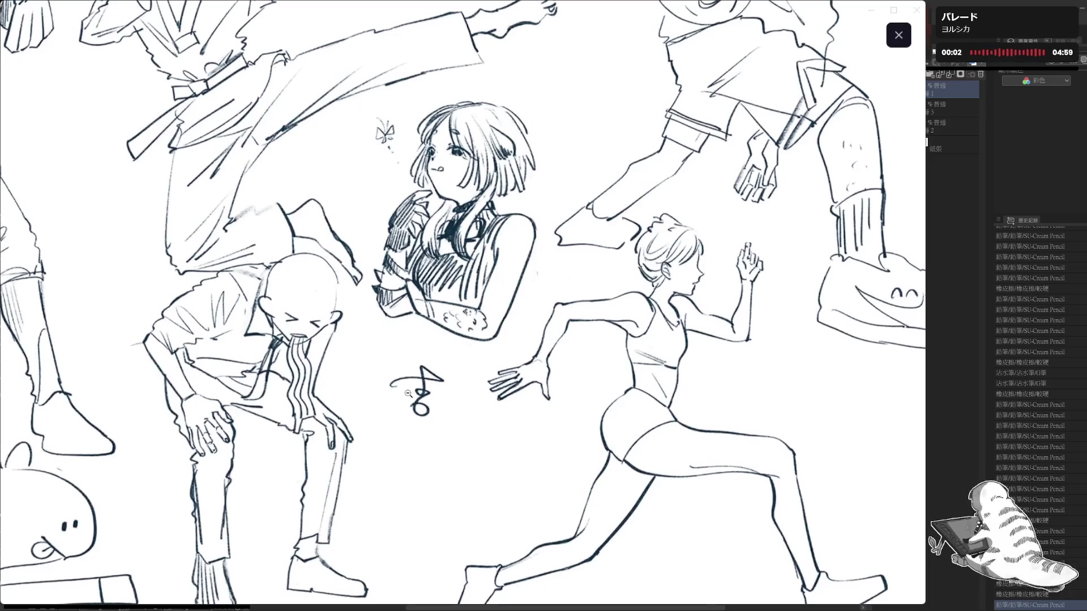
pyautogui.scroll(-1, 464, 388)
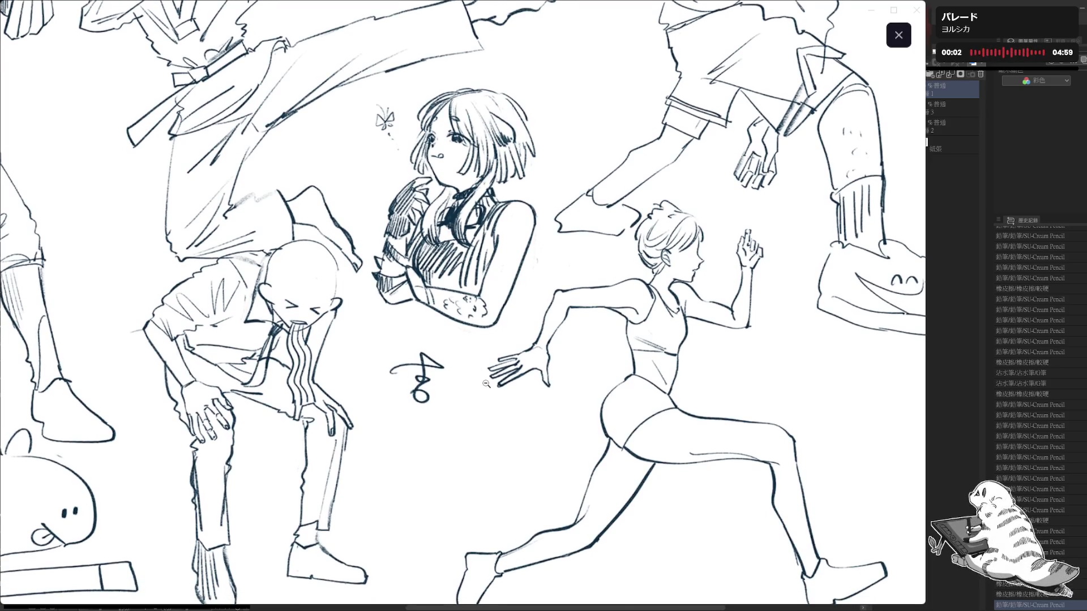
pyautogui.scroll(1, 486, 384)
pyautogui.scroll(2, 485, 384)
pyautogui.scroll(3, 486, 384)
pyautogui.scroll(2, 395, 458)
pyautogui.scroll(2, 395, 459)
pyautogui.scroll(3, 395, 458)
pyautogui.scroll(4, 395, 459)
pyautogui.scroll(1, 395, 459)
pyautogui.scroll(2, 398, 454)
pyautogui.scroll(4, 404, 467)
pyautogui.scroll(3, 410, 488)
pyautogui.scroll(-1, 411, 489)
pyautogui.hscroll(-2, 411, 489)
pyautogui.hscroll(-4, 399, 459)
pyautogui.hscroll(-3, 375, 418)
pyautogui.hscroll(2, 375, 418)
pyautogui.hscroll(1, 375, 425)
pyautogui.hscroll(1, 375, 434)
pyautogui.hscroll(4, 375, 441)
pyautogui.scroll(1, 383, 439)
pyautogui.hscroll(-1, 383, 440)
pyautogui.hscroll(-6, 395, 436)
pyautogui.hscroll(-5, 407, 434)
pyautogui.hscroll(-3, 408, 434)
pyautogui.scroll(-3, 399, 424)
pyautogui.scroll(-3, 386, 416)
pyautogui.scroll(-4, 377, 406)
pyautogui.scroll(-3, 374, 400)
pyautogui.hscroll(3, 374, 400)
pyautogui.scroll(-2, 369, 375)
pyautogui.hscroll(3, 369, 374)
pyautogui.scroll(1, 364, 340)
pyautogui.hscroll(3, 353, 338)
pyautogui.hscroll(3, 354, 338)
pyautogui.scroll(-2, 353, 338)
pyautogui.scroll(-3, 312, 384)
pyautogui.hscroll(1, 312, 384)
pyautogui.hscroll(2, 295, 290)
pyautogui.scroll(-1, 294, 291)
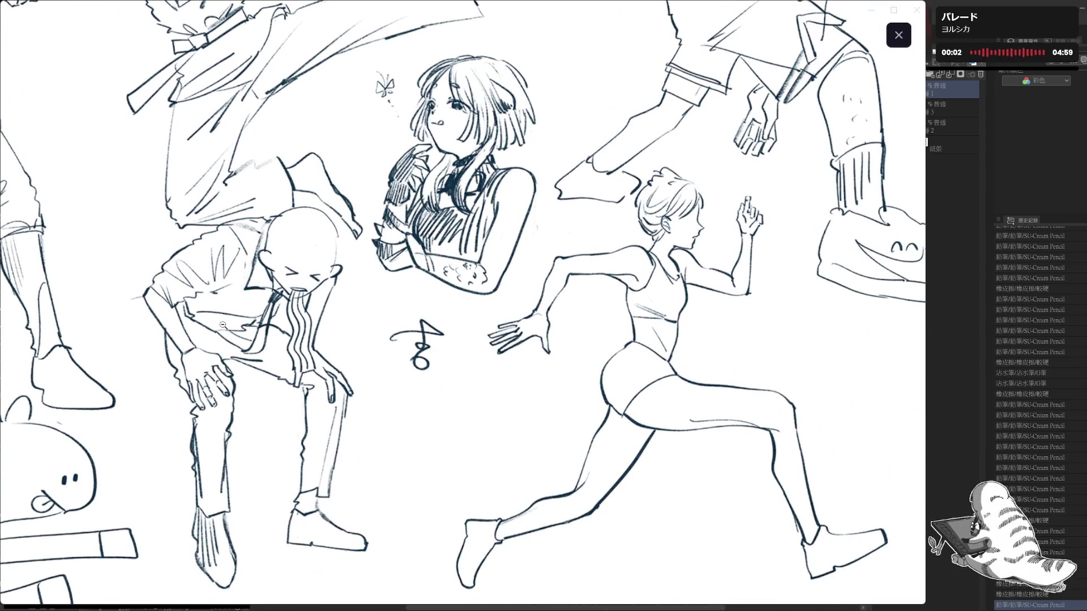
pyautogui.scroll(1, 223, 326)
pyautogui.hscroll(-1, 238, 335)
pyautogui.scroll(2, 272, 353)
pyautogui.hscroll(-3, 301, 367)
pyautogui.scroll(2, 306, 369)
pyautogui.scroll(2, 337, 387)
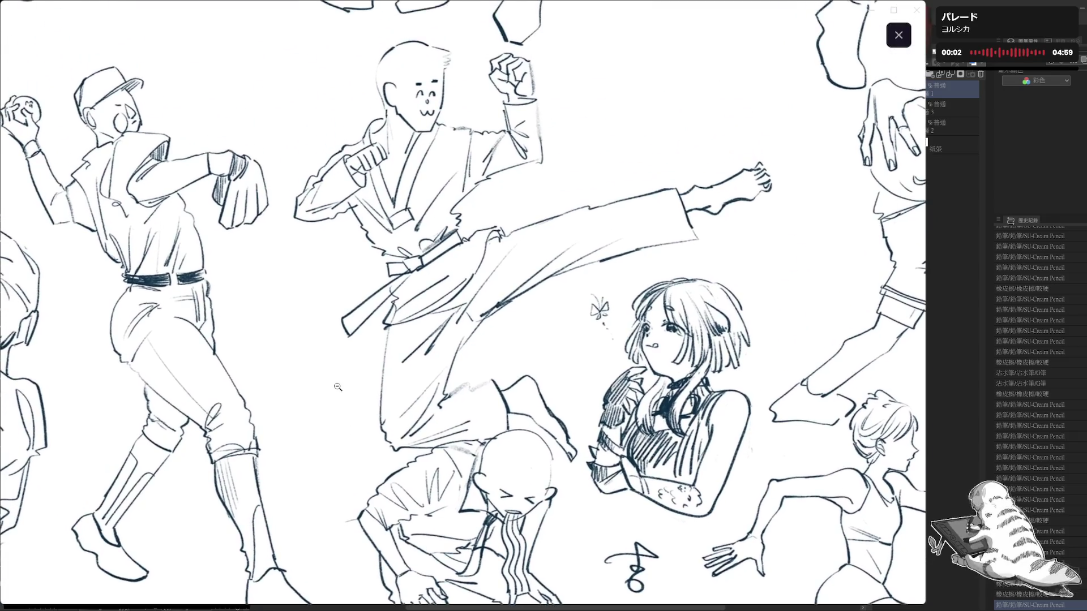
pyautogui.click(247, 397)
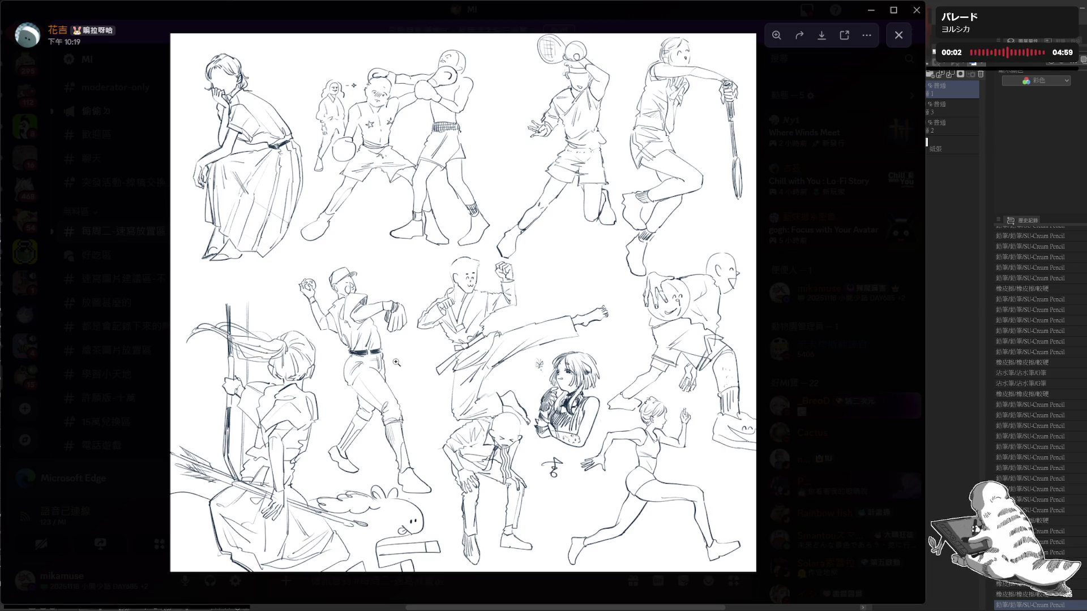
# - Close that page, then view the second member's sheet up close from the seated figure to the pitcher and close it
pyautogui.click(137, 344)
pyautogui.scroll(2, 382, 473)
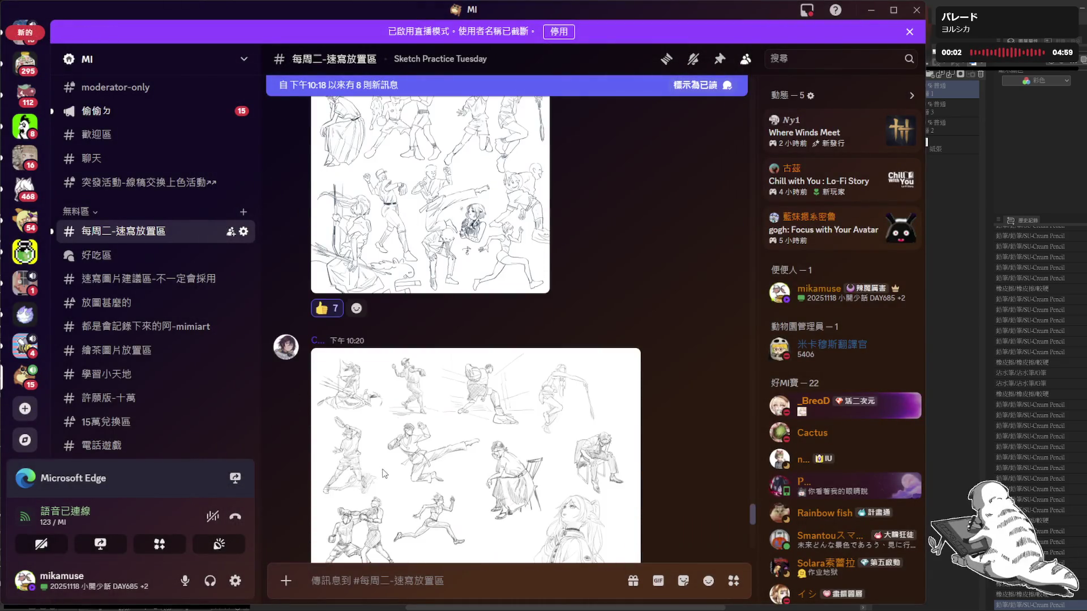
pyautogui.scroll(-2, 383, 473)
pyautogui.click(380, 452)
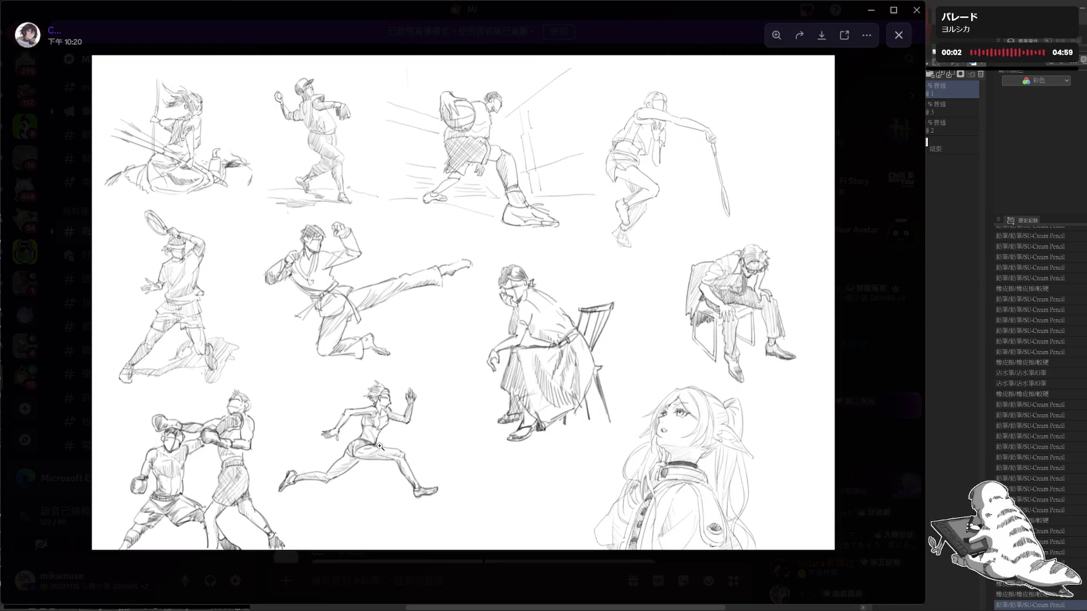
pyautogui.click(609, 439)
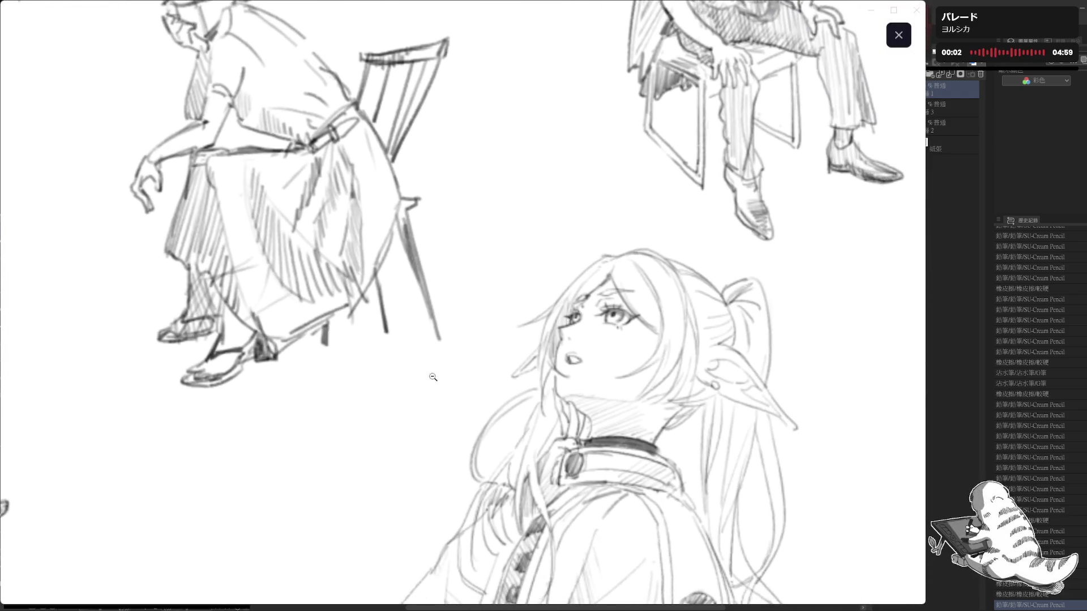
pyautogui.moveTo(402, 398); pyautogui.dragTo(420, 378)
pyautogui.moveTo(514, 384)
pyautogui.mouseDown()
pyautogui.moveTo(360, 376)
pyautogui.moveTo(381, 357)
pyautogui.moveTo(403, 371)
pyautogui.moveTo(339, 328)
pyautogui.mouseUp()
pyautogui.scroll(-2, 337, 332)
pyautogui.scroll(-2, 323, 340)
pyautogui.scroll(-2, 299, 361)
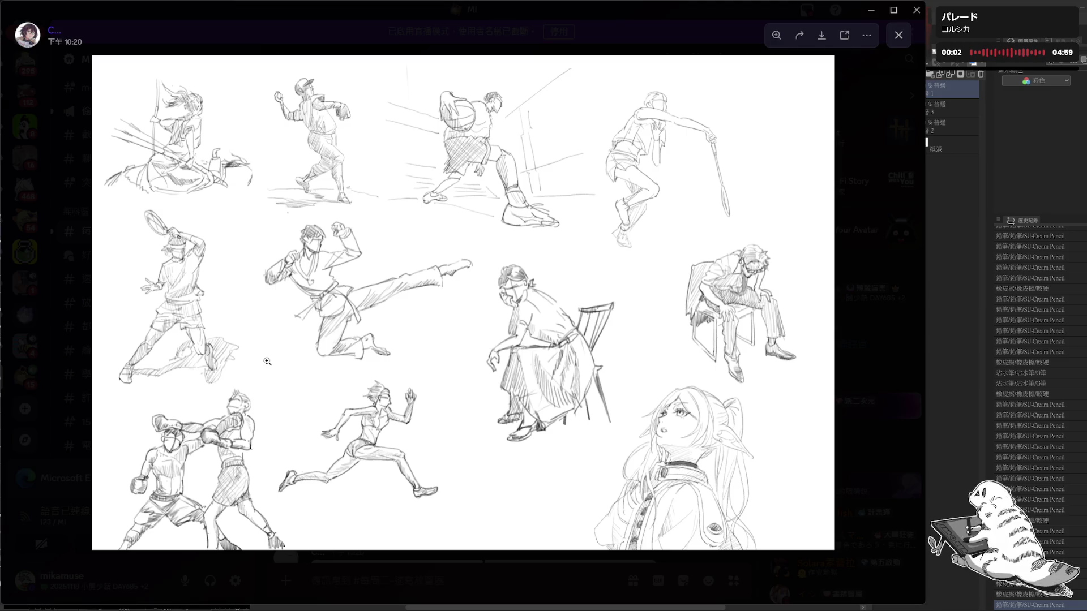
pyautogui.scroll(3, 484, 195)
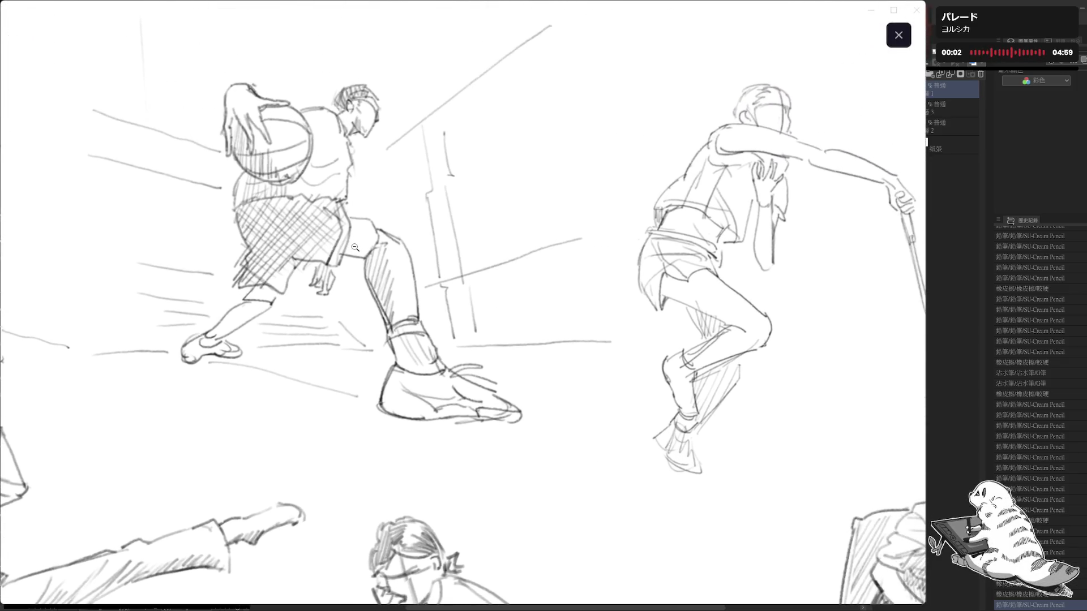
pyautogui.moveTo(498, 255); pyautogui.dragTo(274, 289)
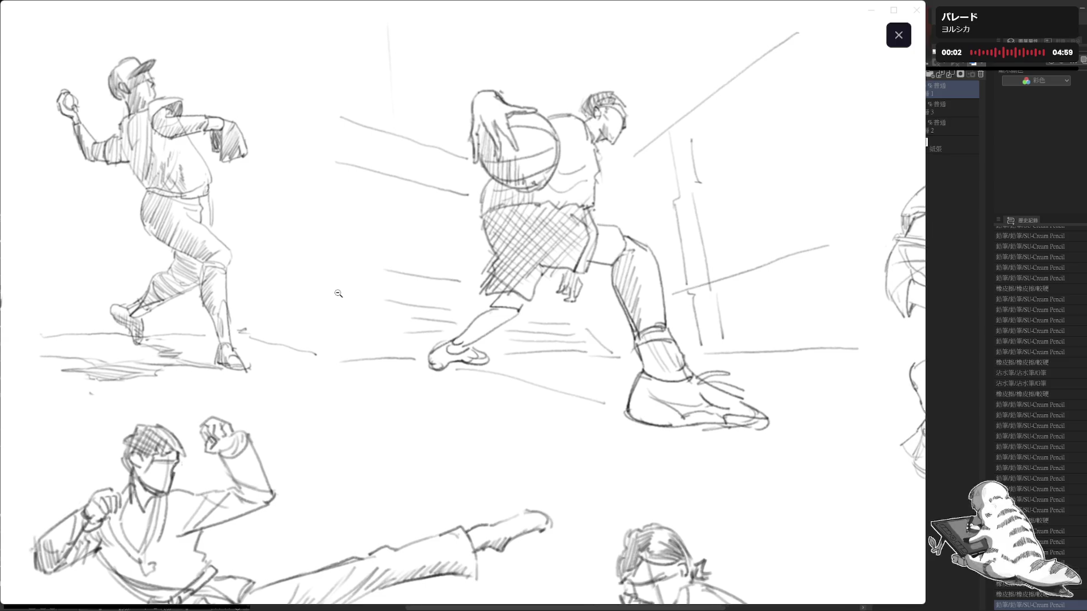
pyautogui.scroll(-3, 281, 287)
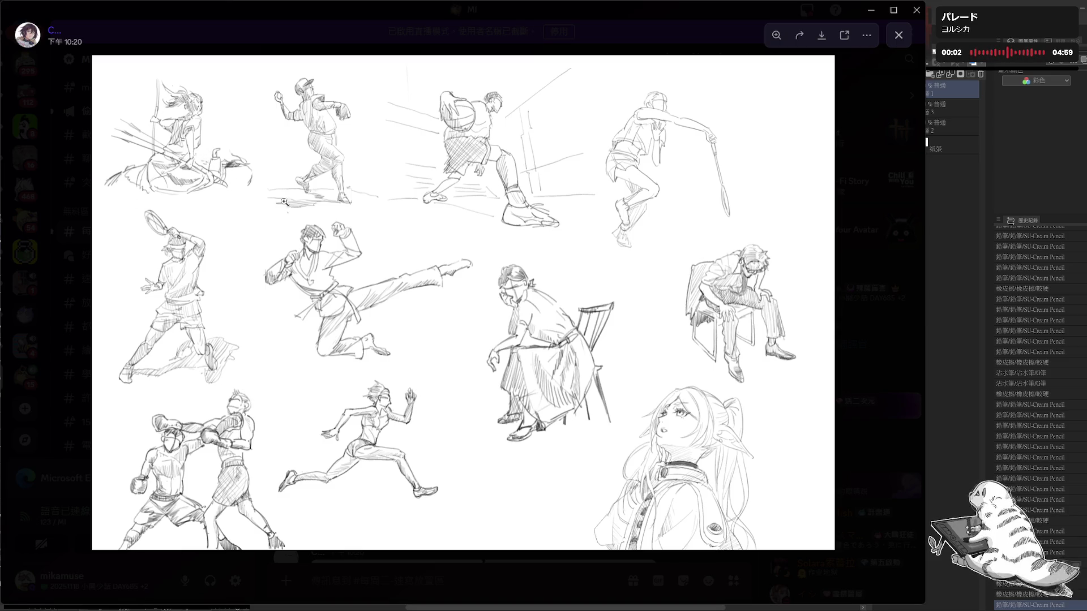
pyautogui.click(77, 392)
pyautogui.moveTo(417, 478)
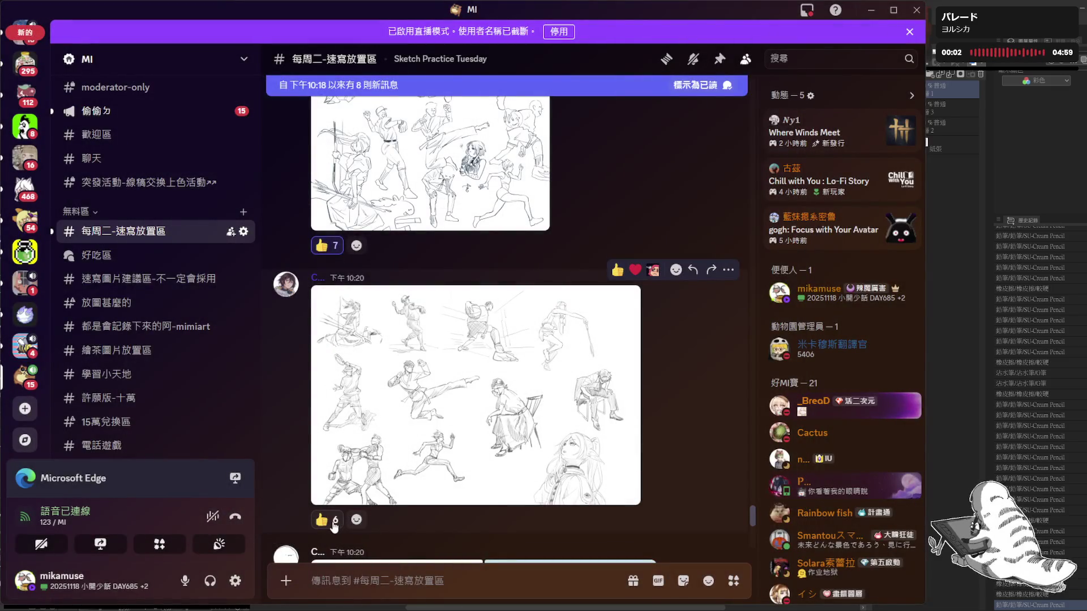
pyautogui.scroll(-3, 418, 491)
pyautogui.scroll(-1, 417, 492)
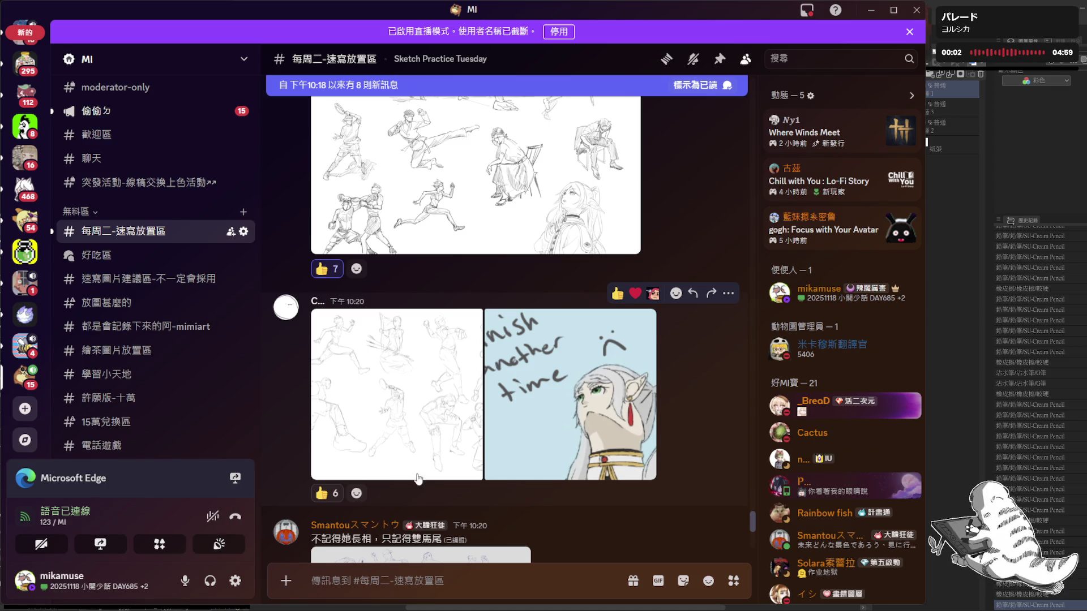
# - View both images of the pencil sketch post full-size, then give the post a thumbs-up
pyautogui.click(417, 405)
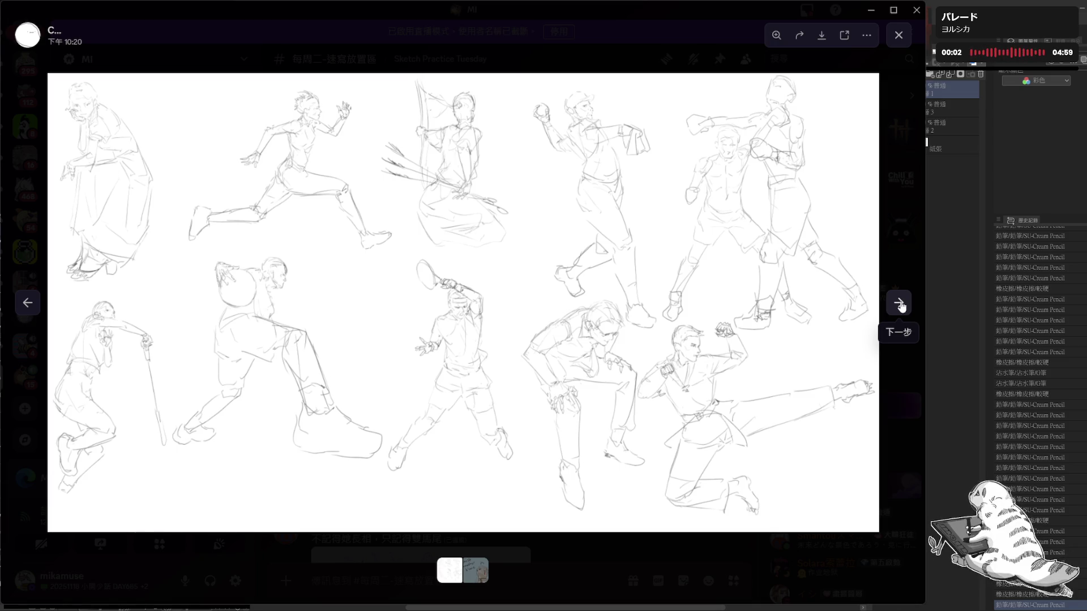
pyautogui.click(900, 305)
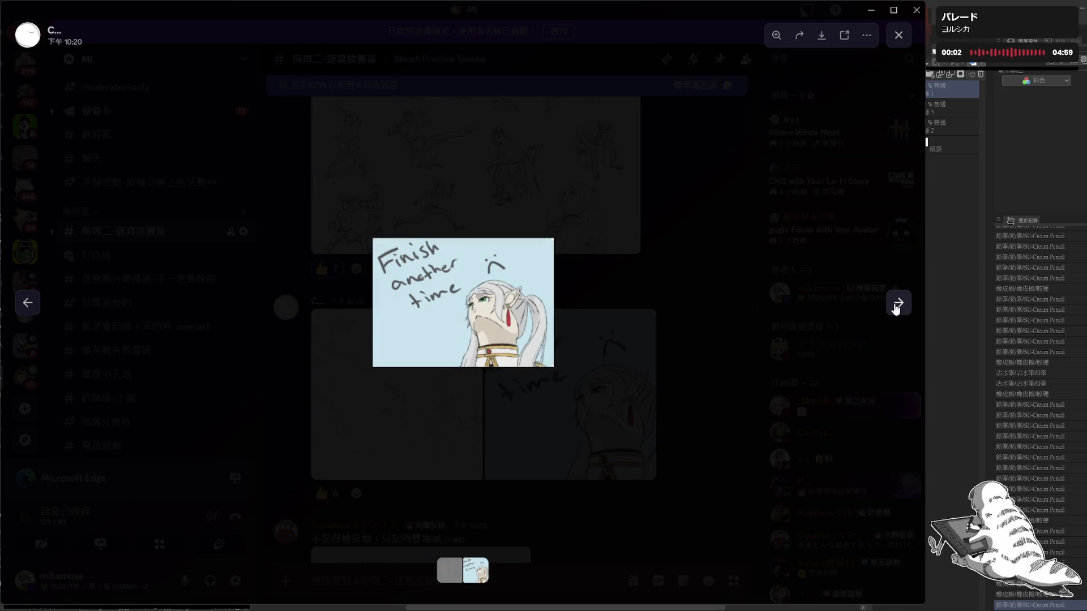
pyautogui.click(116, 345)
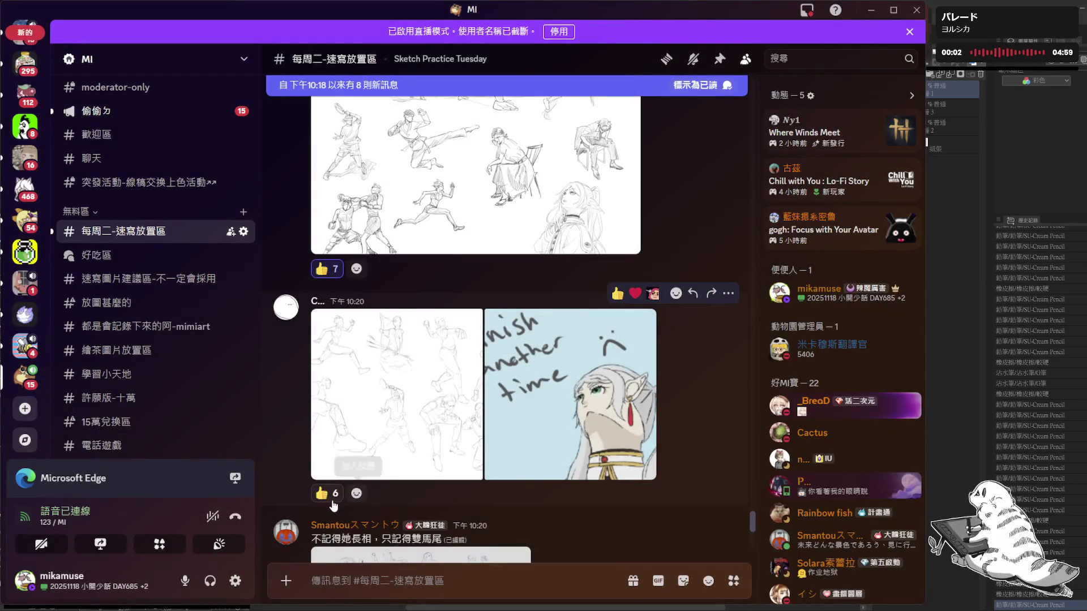
pyautogui.click(328, 494)
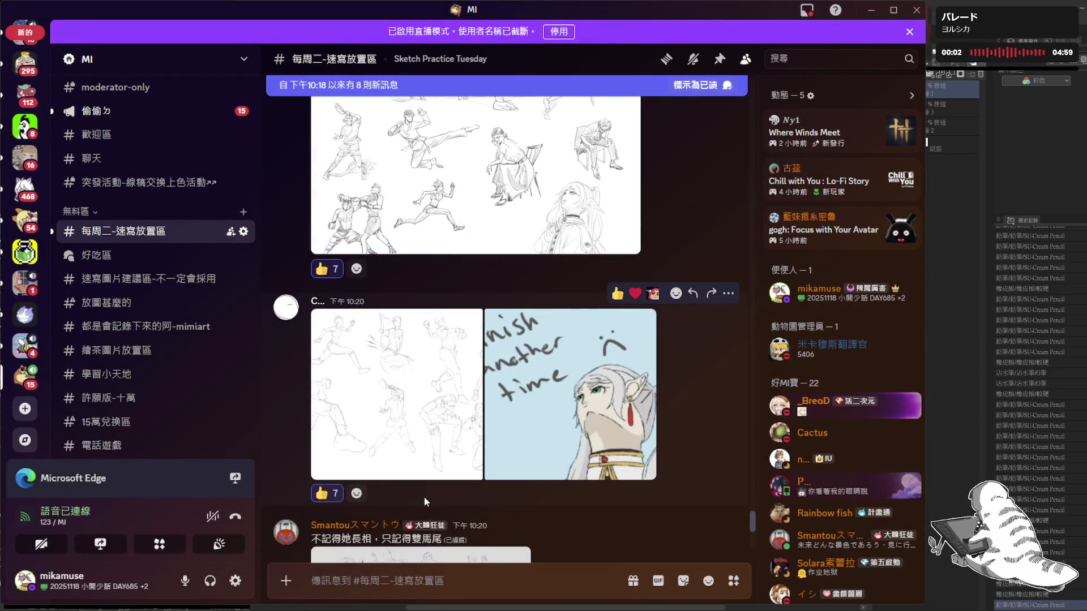
pyautogui.scroll(-2, 424, 498)
pyautogui.scroll(-1, 424, 498)
pyautogui.scroll(-2, 424, 498)
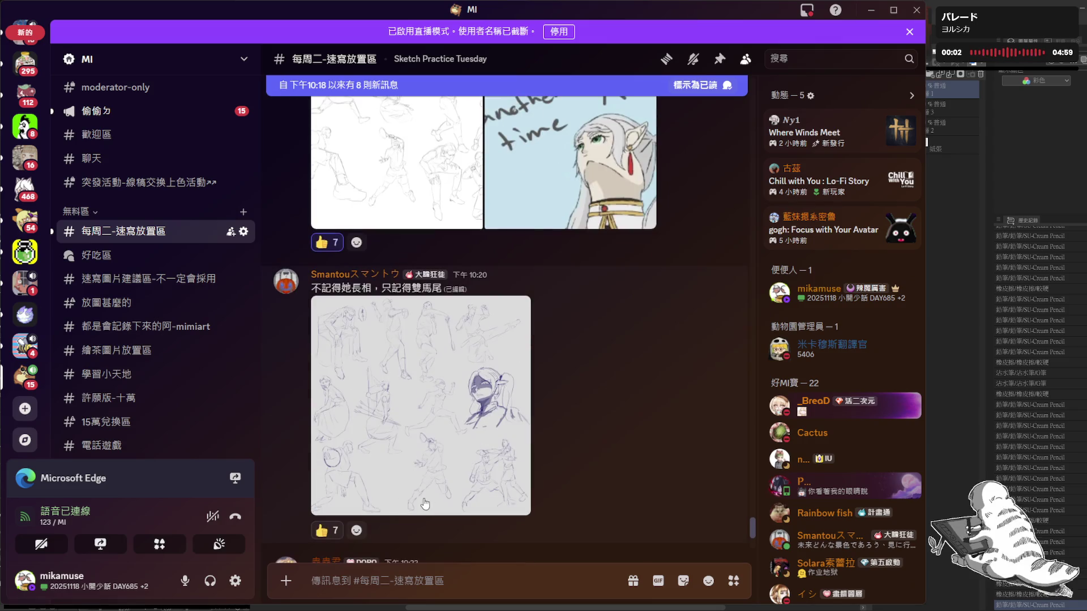
pyautogui.scroll(-1, 424, 499)
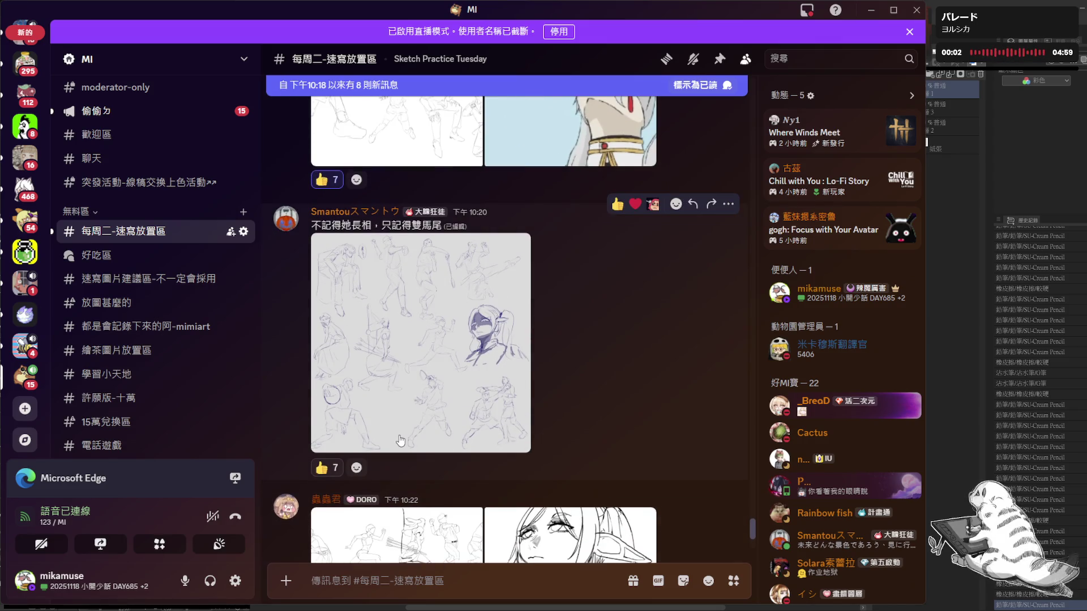
pyautogui.moveTo(420, 406)
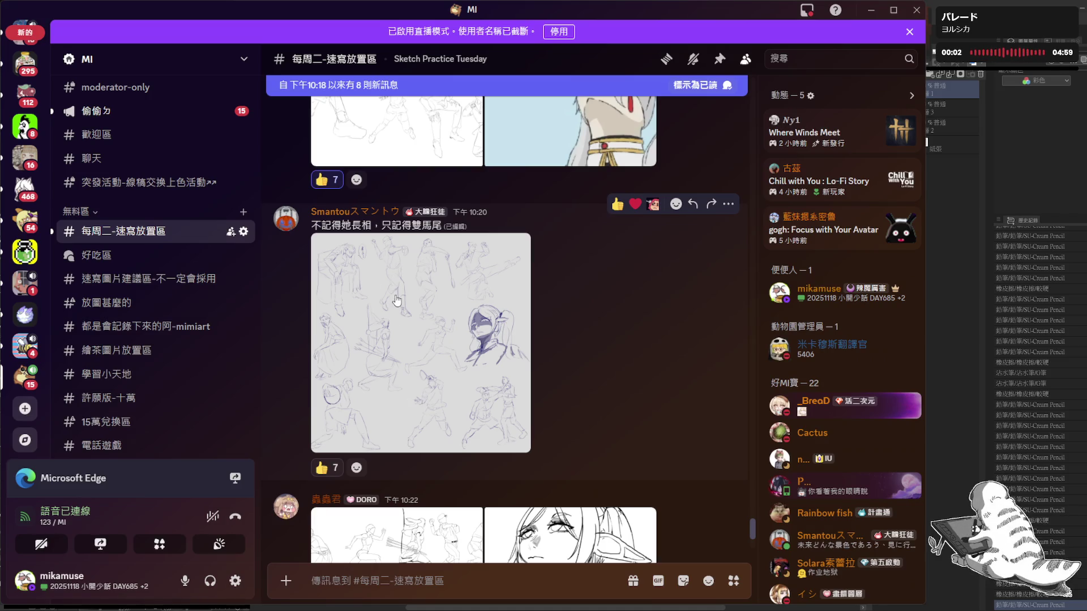
# - View the purple sketch sheet full-size and inspect the ponytail girl's shaded face up close
pyautogui.click(463, 306)
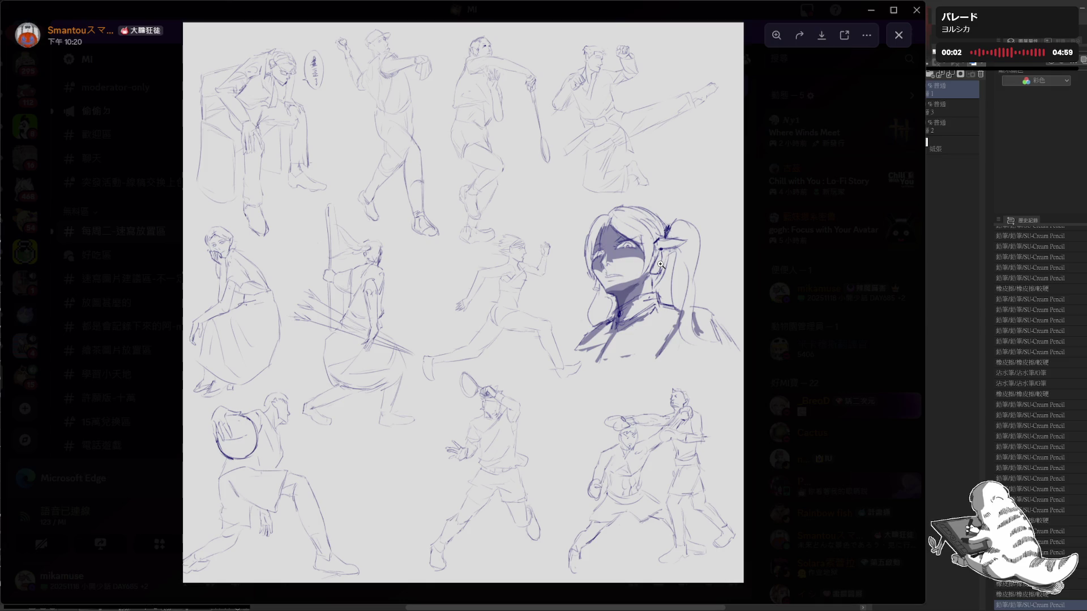
pyautogui.click(660, 263)
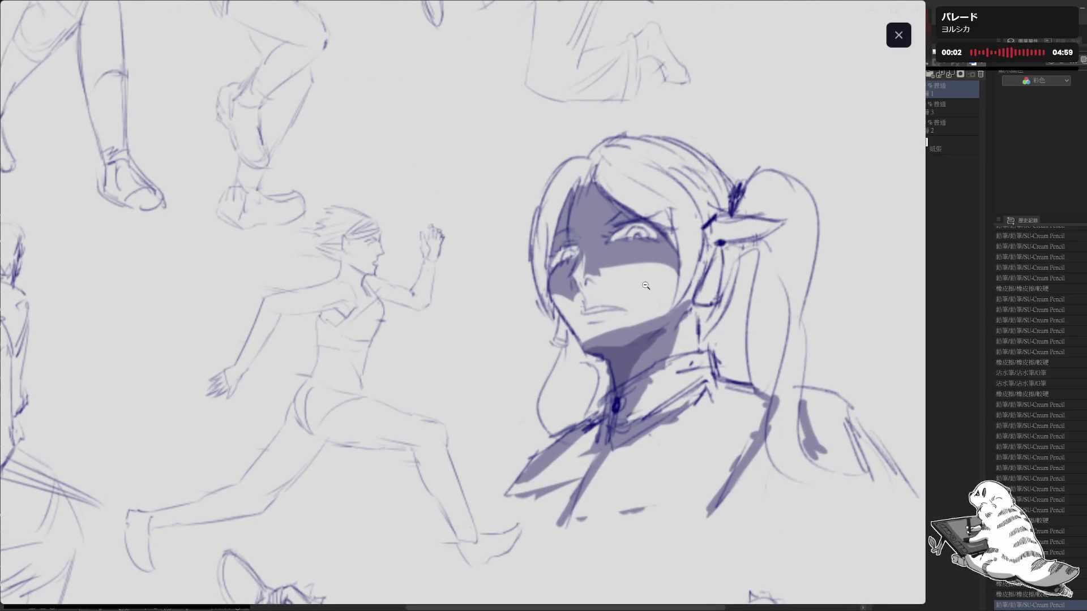
pyautogui.scroll(-1, 645, 285)
pyautogui.scroll(-1, 633, 284)
pyautogui.scroll(-1, 620, 282)
pyautogui.scroll(-1, 601, 279)
pyautogui.scroll(-1, 601, 280)
pyautogui.click(630, 244)
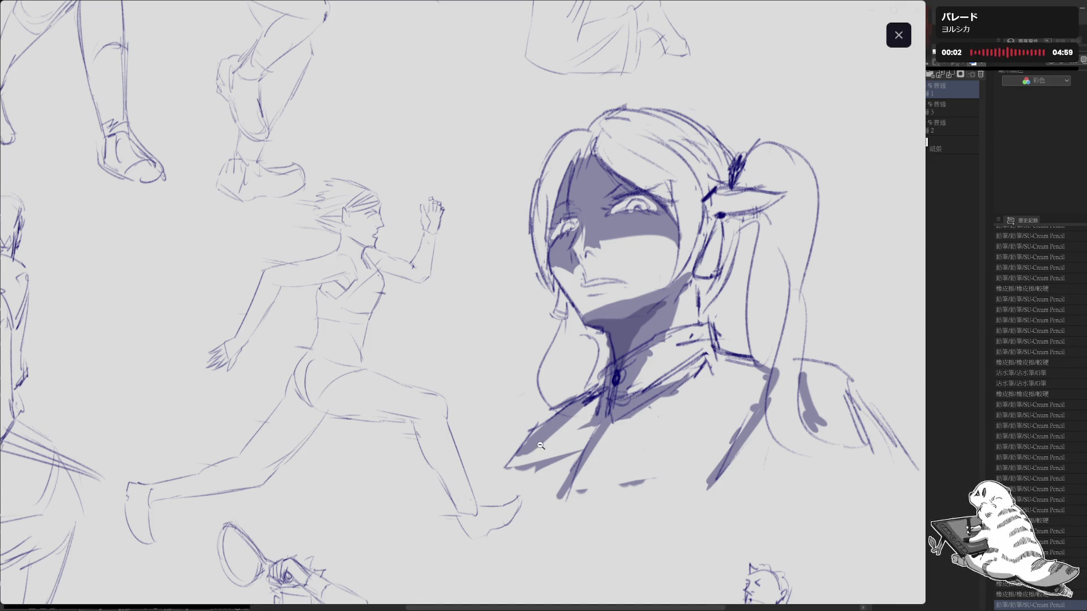
pyautogui.click(440, 427)
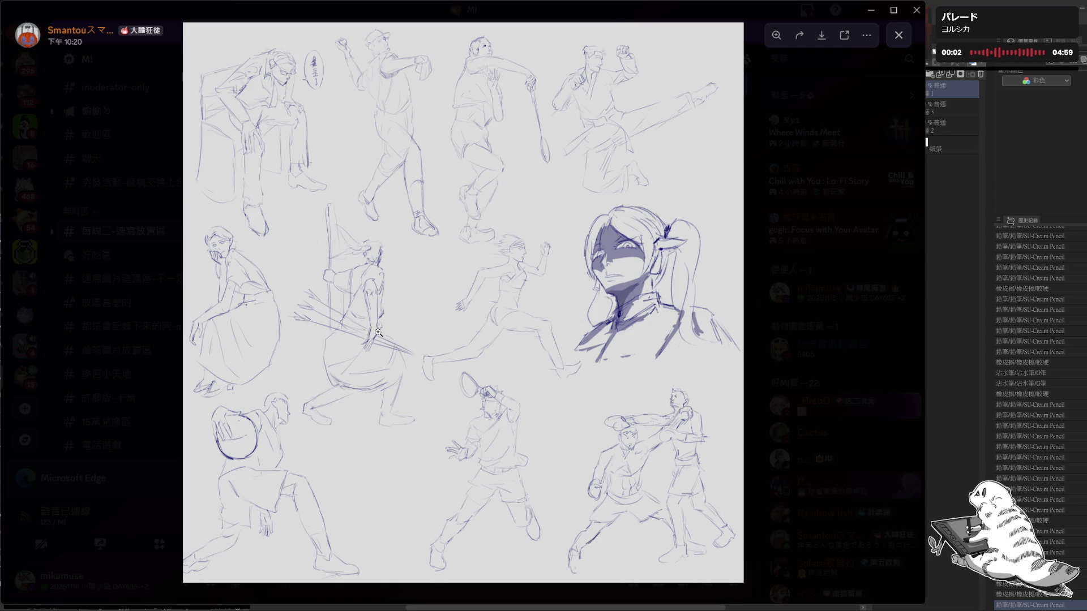
# - Inspect the top-left figures up close, then return to the whole sheet and close it
pyautogui.click(303, 122)
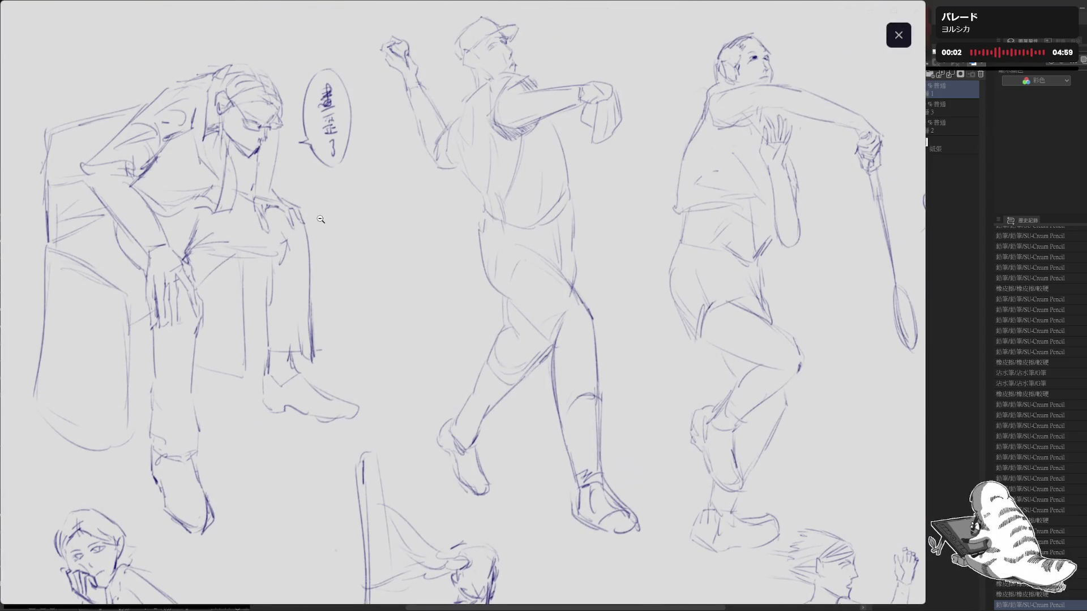
pyautogui.scroll(-5, 322, 217)
pyautogui.hscroll(5, 321, 218)
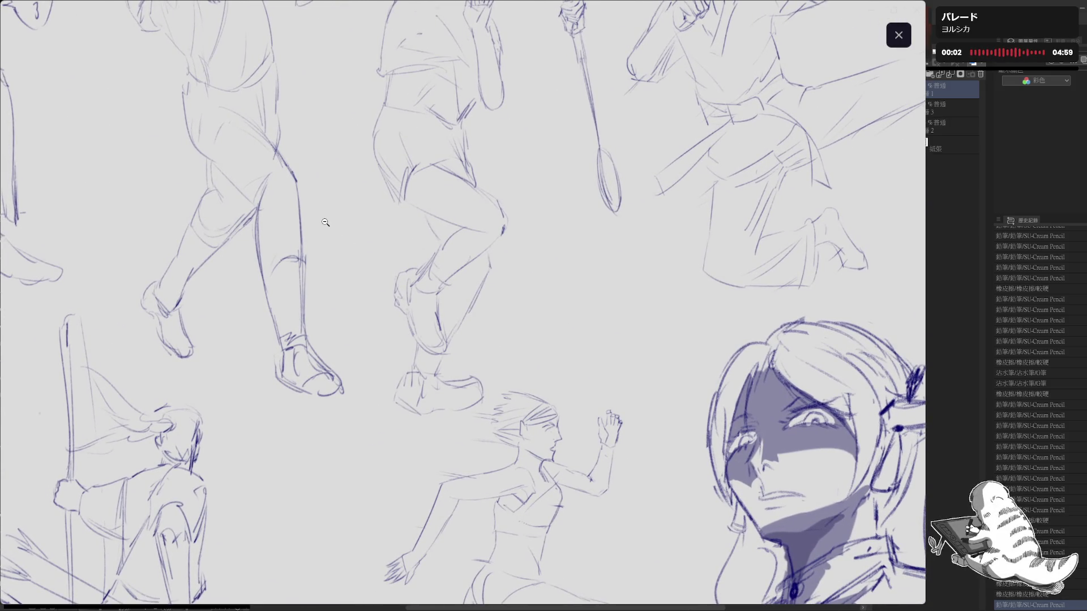
pyautogui.moveTo(324, 223)
pyautogui.mouseDown()
pyautogui.moveTo(325, 204)
pyautogui.moveTo(391, 286)
pyautogui.moveTo(367, 245)
pyautogui.moveTo(457, 281)
pyautogui.moveTo(555, 287)
pyautogui.moveTo(417, 259)
pyautogui.moveTo(413, 323)
pyautogui.moveTo(447, 321)
pyautogui.mouseUp()
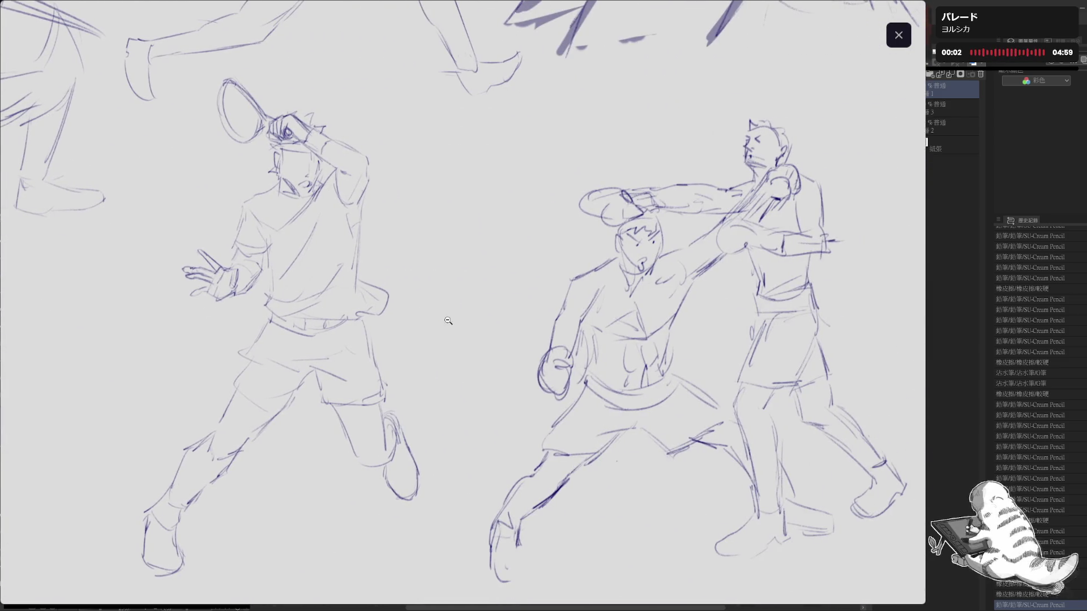
pyautogui.click(498, 346)
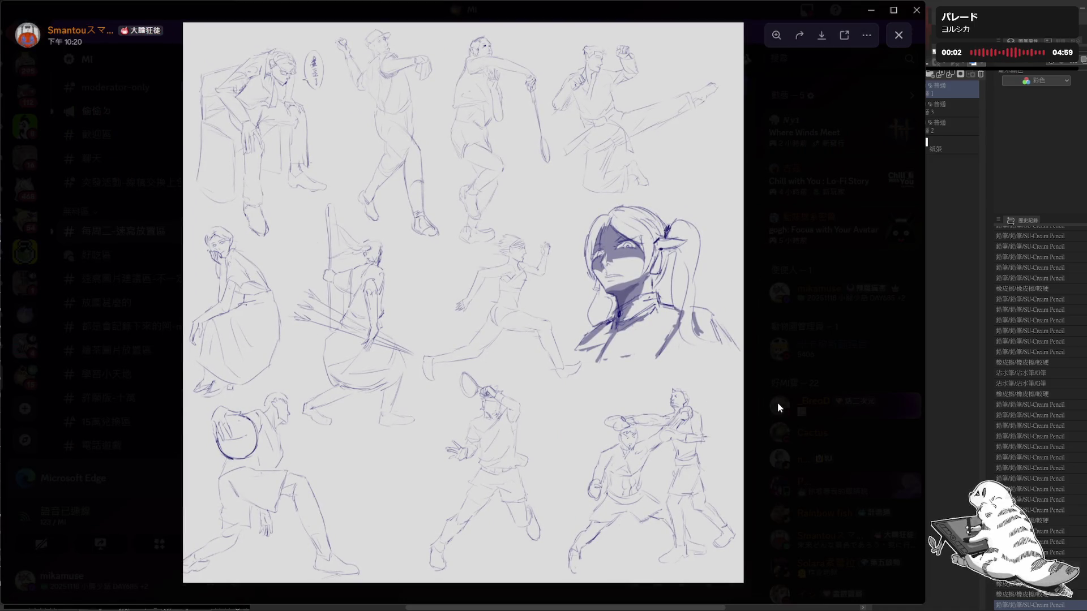
pyautogui.click(777, 402)
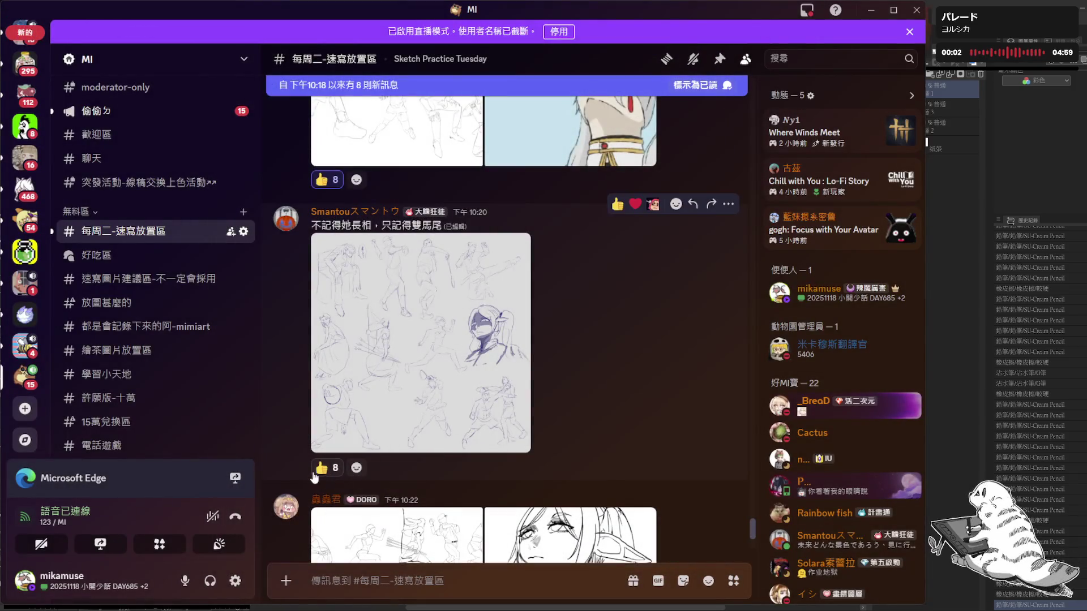
# - Give the purple sketch post a thumbs-up and view the next member's athlete pose sketch full-size
pyautogui.click(323, 468)
pyautogui.scroll(-2, 430, 475)
pyautogui.scroll(-1, 431, 476)
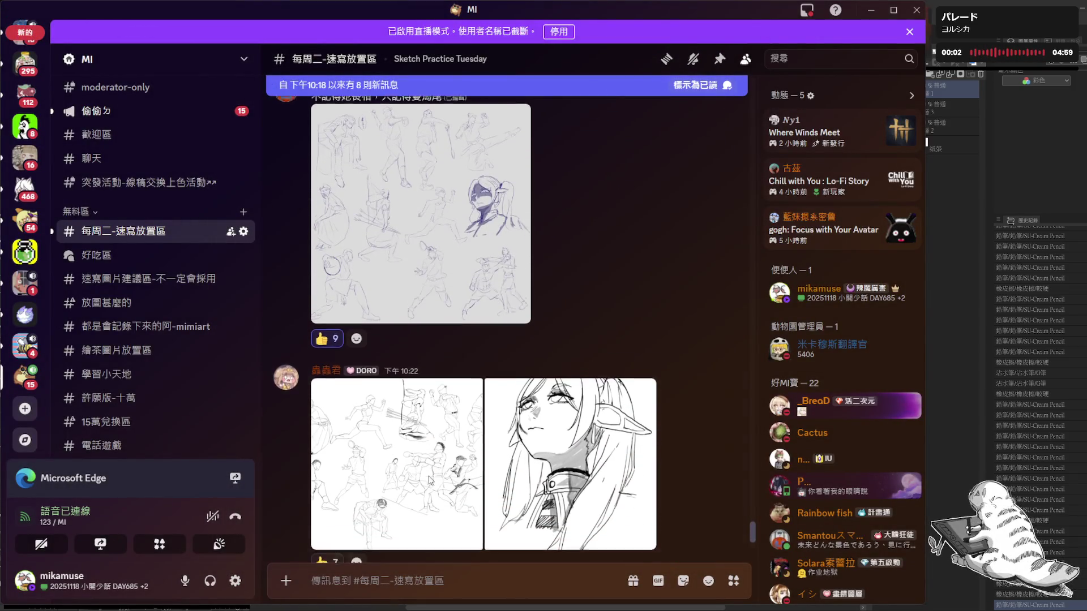
pyautogui.scroll(-1, 429, 480)
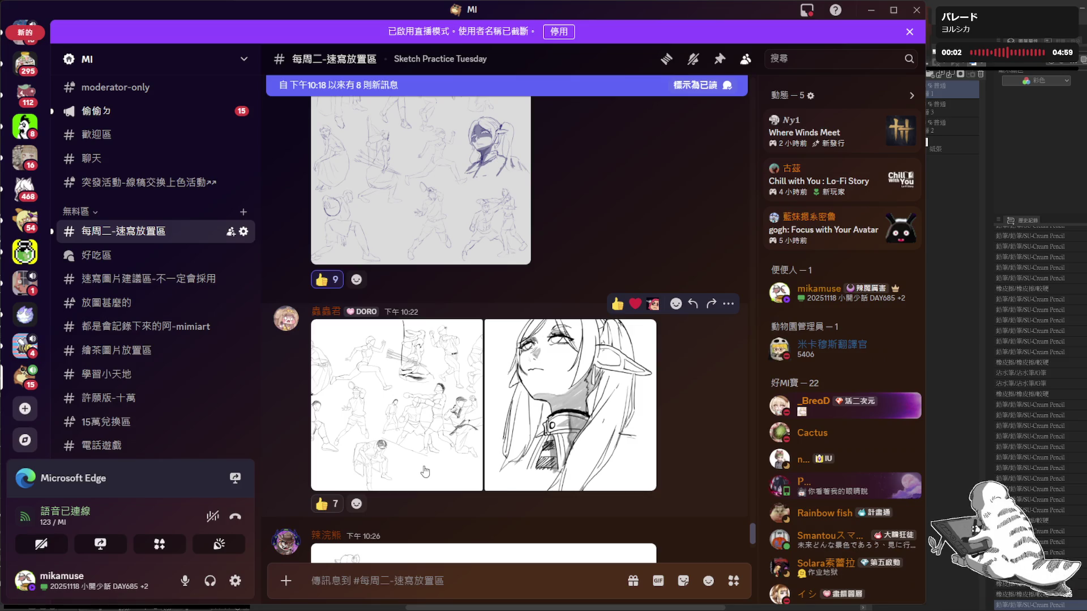
pyautogui.click(405, 421)
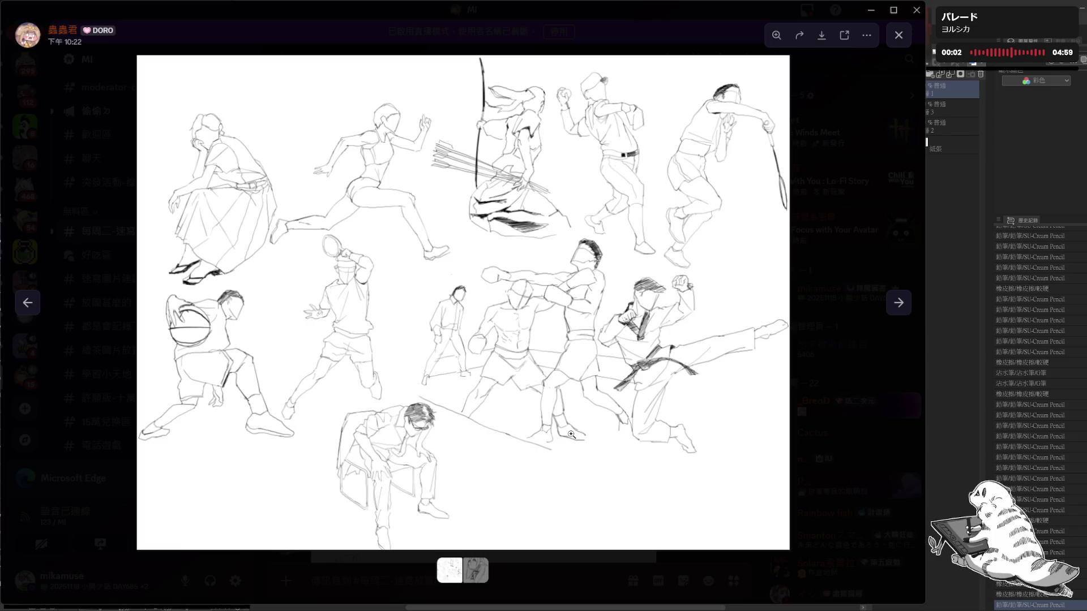
# - Inspect the archer figure and its head up close, returning to the whole page between looks
pyautogui.click(486, 153)
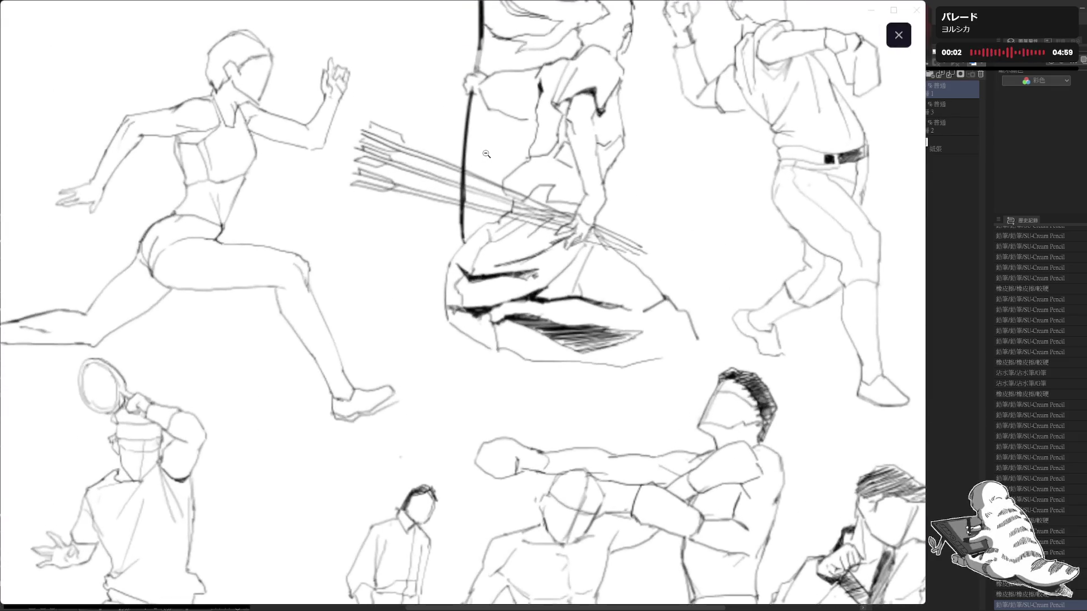
pyautogui.click(489, 157)
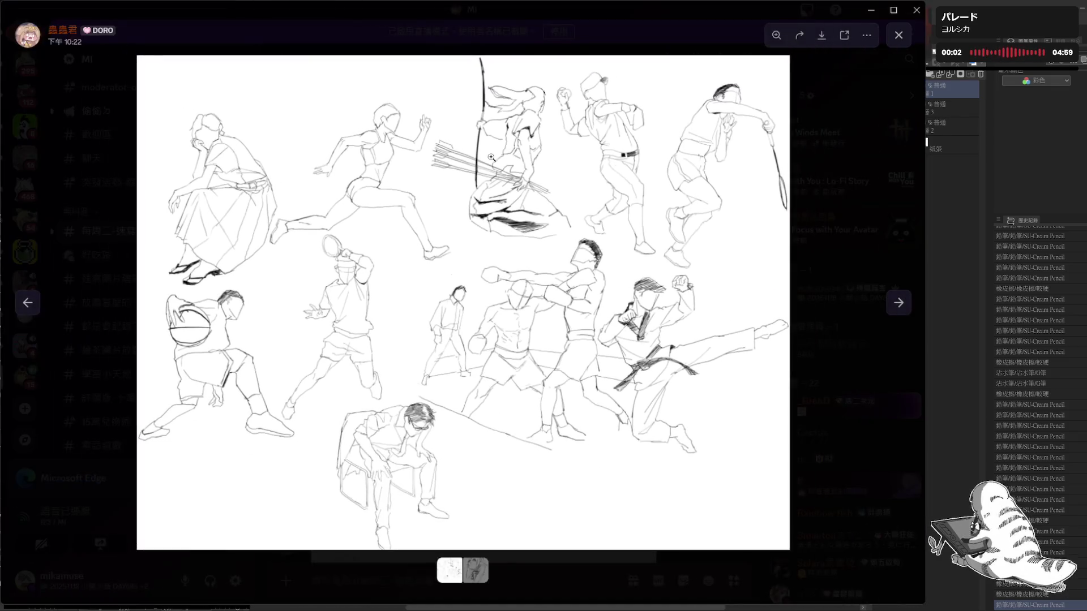
pyautogui.click(518, 100)
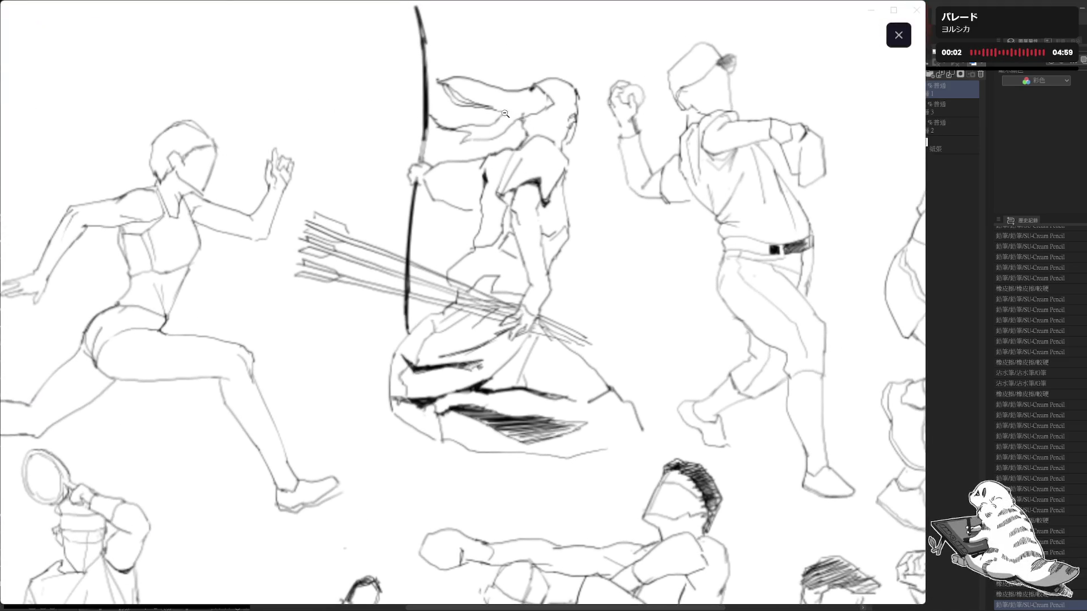
pyautogui.click(511, 182)
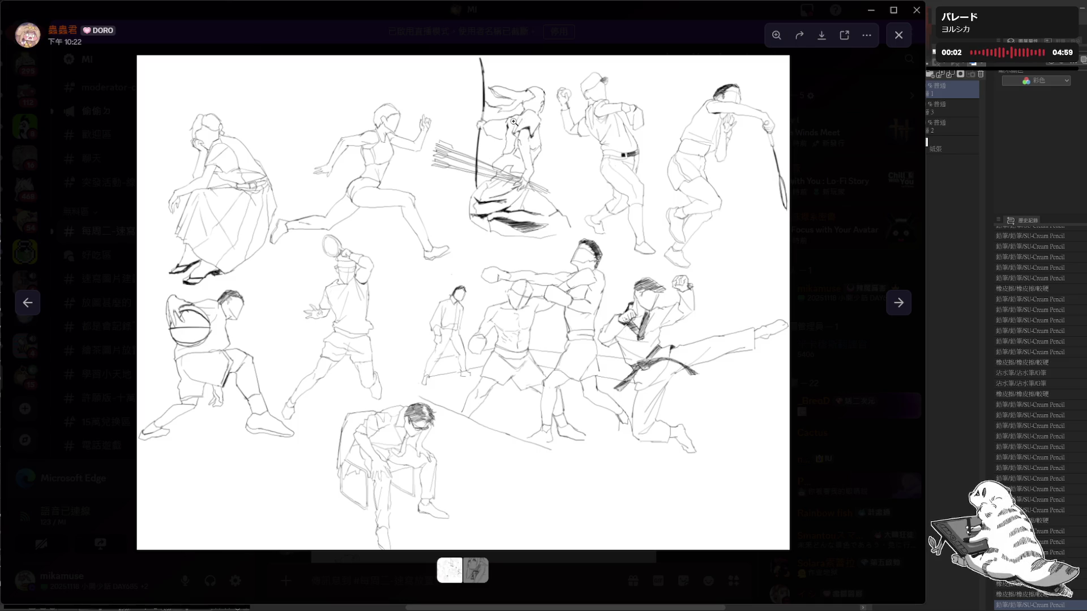
pyautogui.click(521, 109)
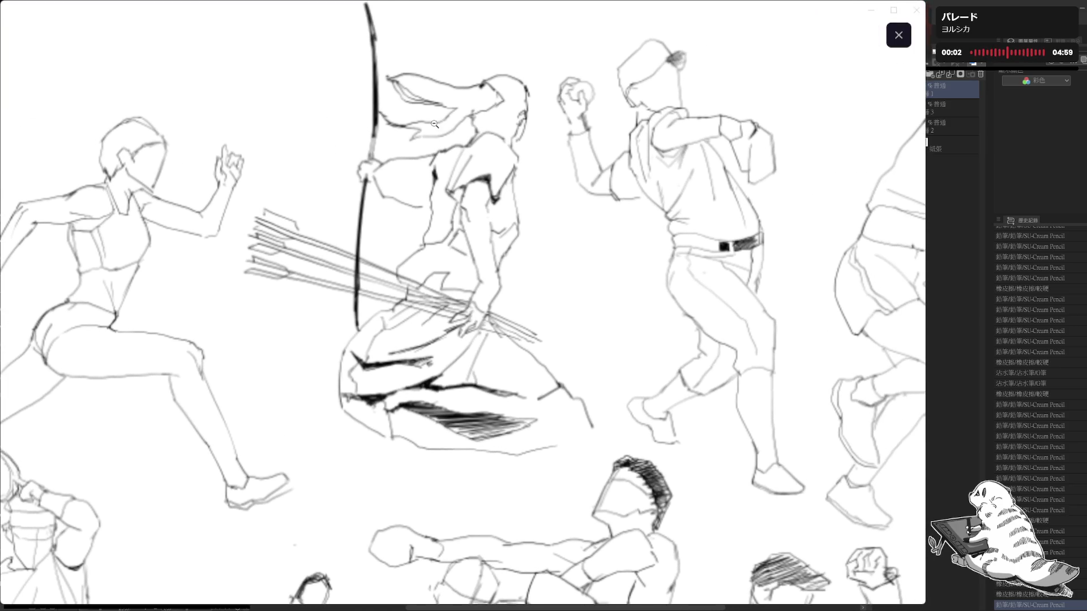
pyautogui.click(477, 230)
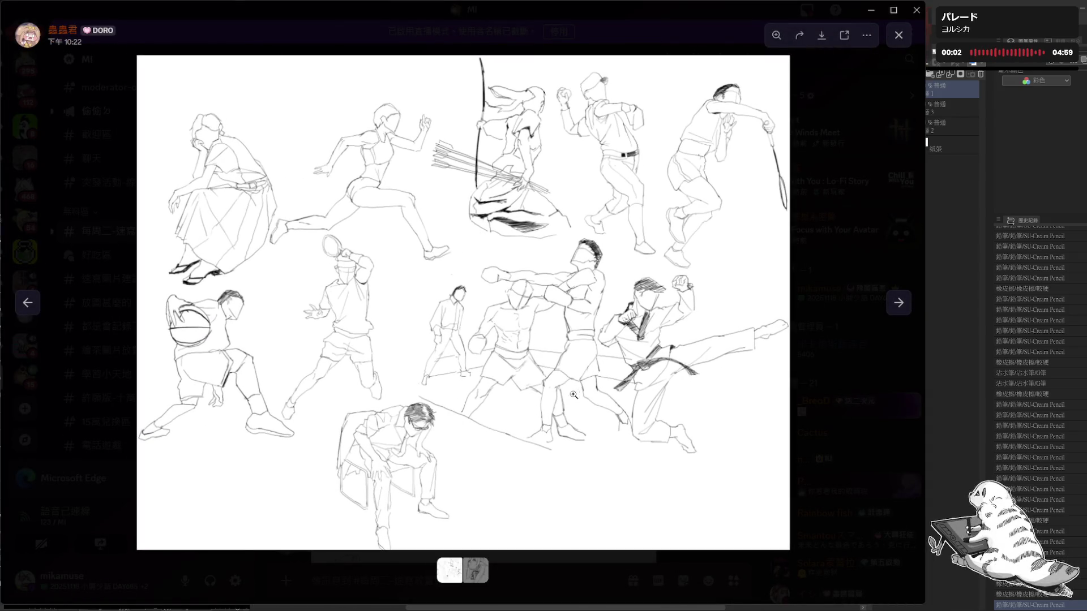
# - Inspect the boxing and karate-kick figures up close, then close the enlarged sketch
pyautogui.click(526, 332)
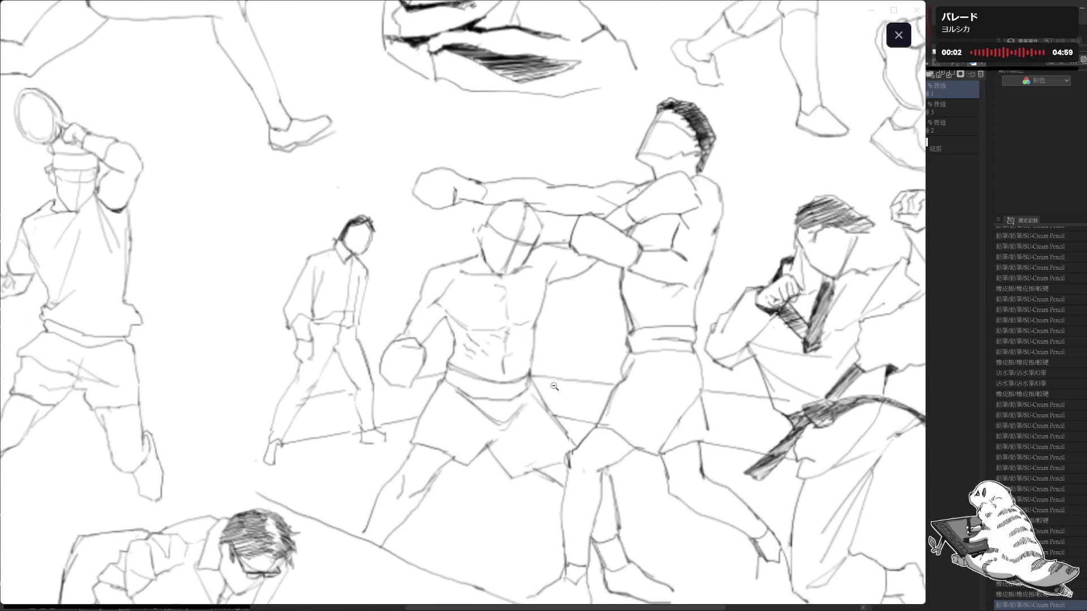
pyautogui.moveTo(570, 374); pyautogui.dragTo(508, 354)
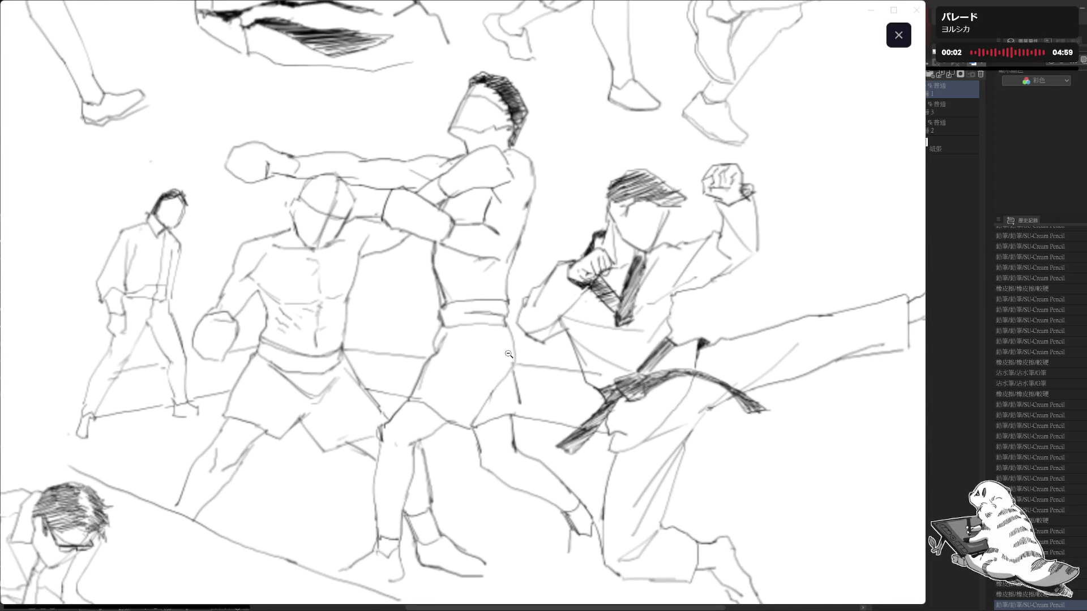
pyautogui.moveTo(559, 321); pyautogui.dragTo(535, 316)
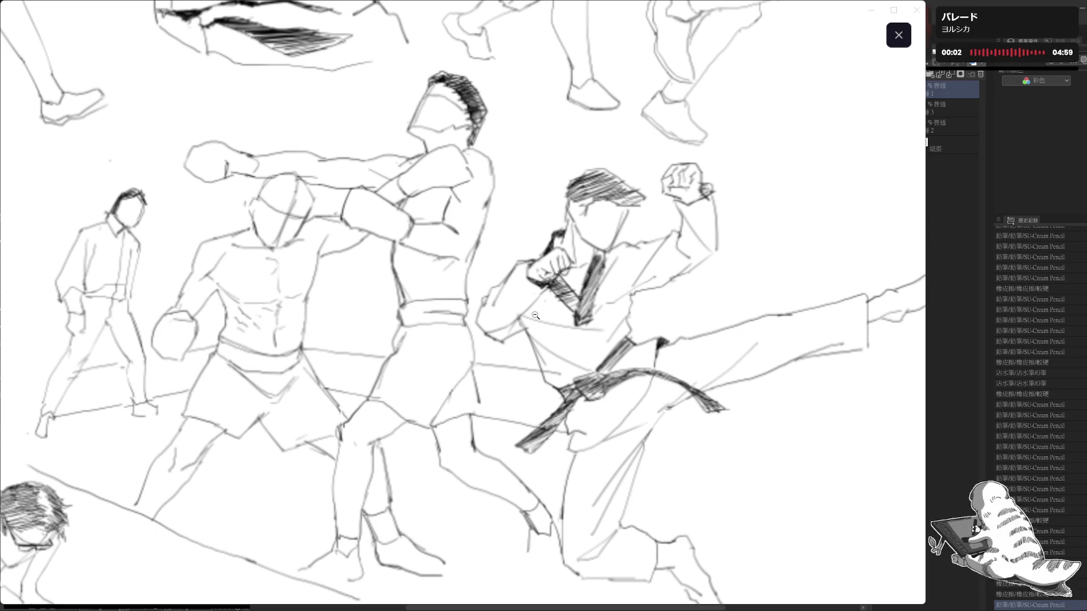
pyautogui.click(535, 316)
pyautogui.click(106, 376)
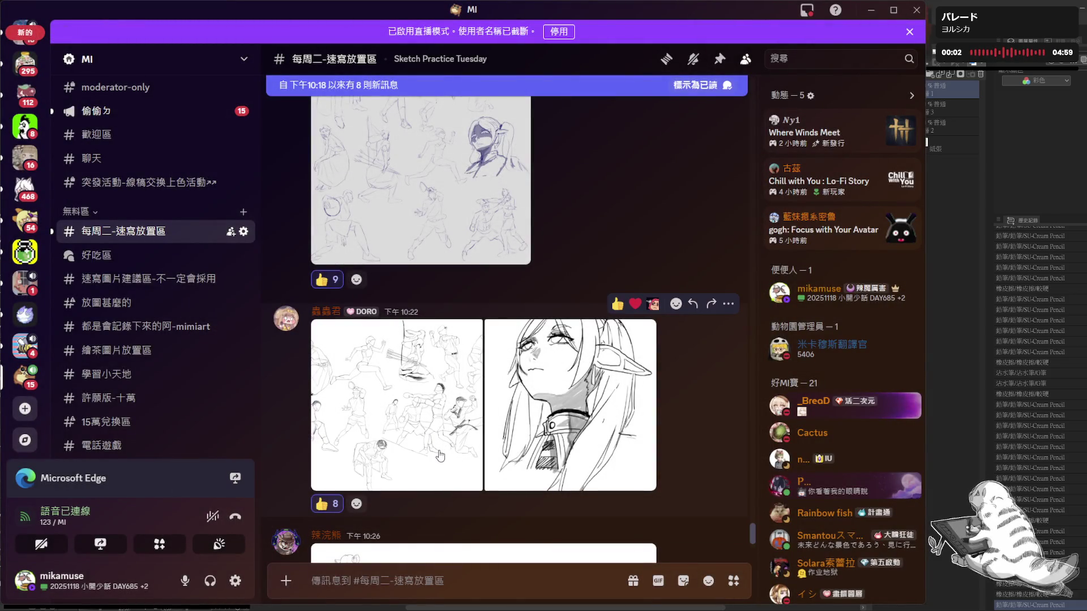
pyautogui.scroll(-2, 438, 458)
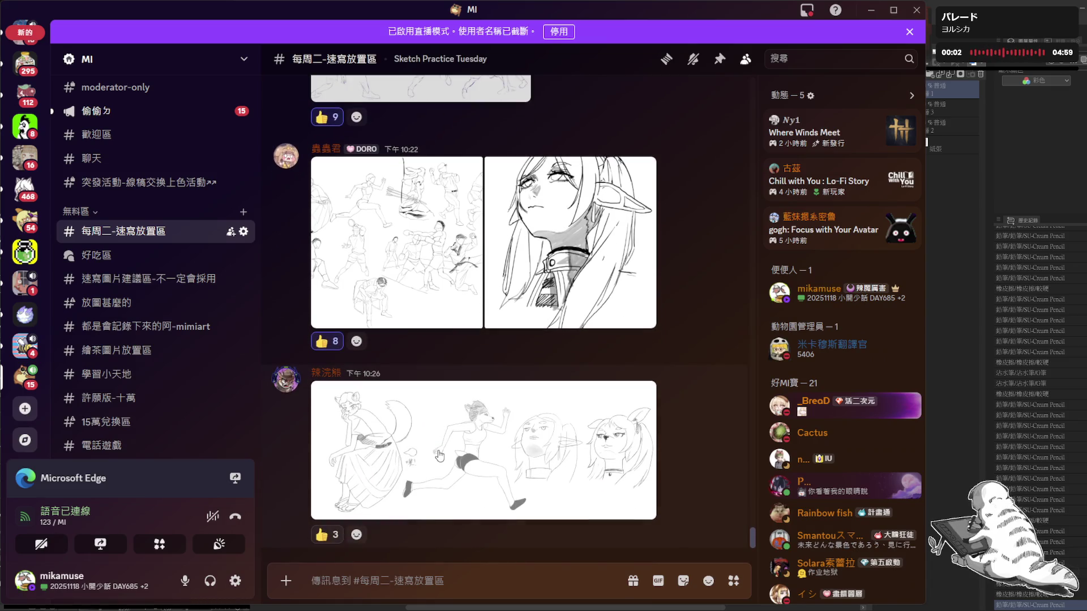
pyautogui.moveTo(440, 456)
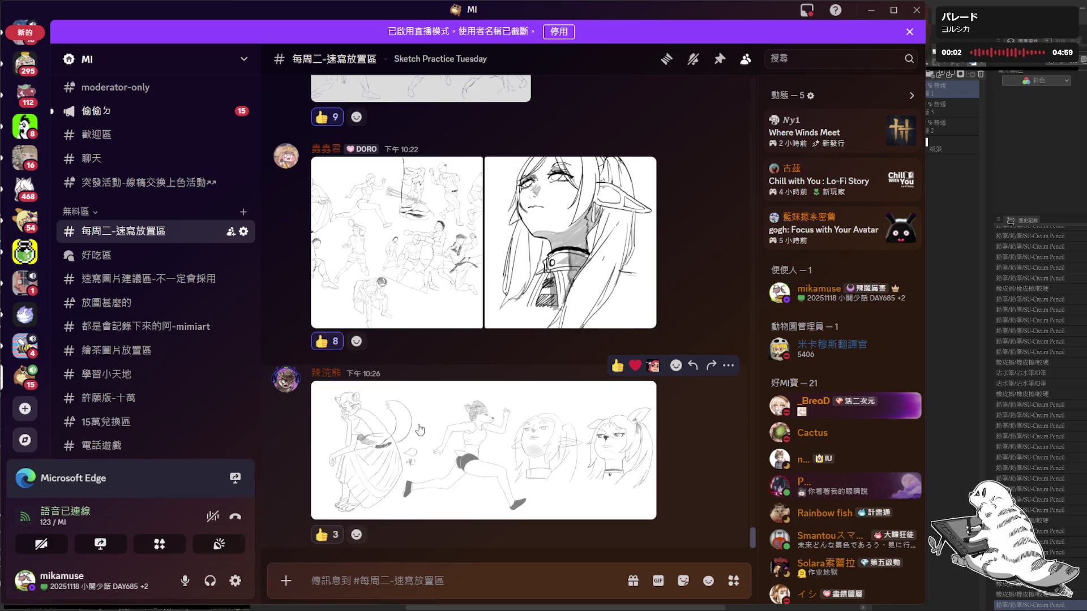
# - View the animal-character sketch sheet full-size and inspect the first character's head, skirt and shoe
pyautogui.click(418, 430)
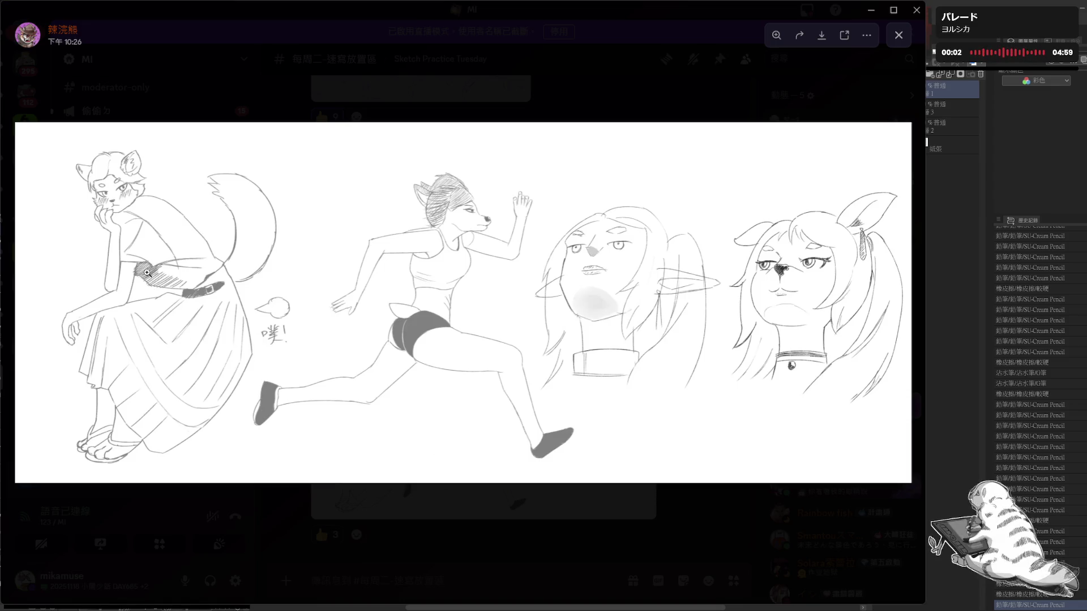
pyautogui.click(140, 281)
pyautogui.moveTo(136, 281); pyautogui.dragTo(189, 326)
pyautogui.moveTo(241, 405)
pyautogui.mouseDown()
pyautogui.moveTo(230, 372)
pyautogui.moveTo(278, 386)
pyautogui.mouseUp()
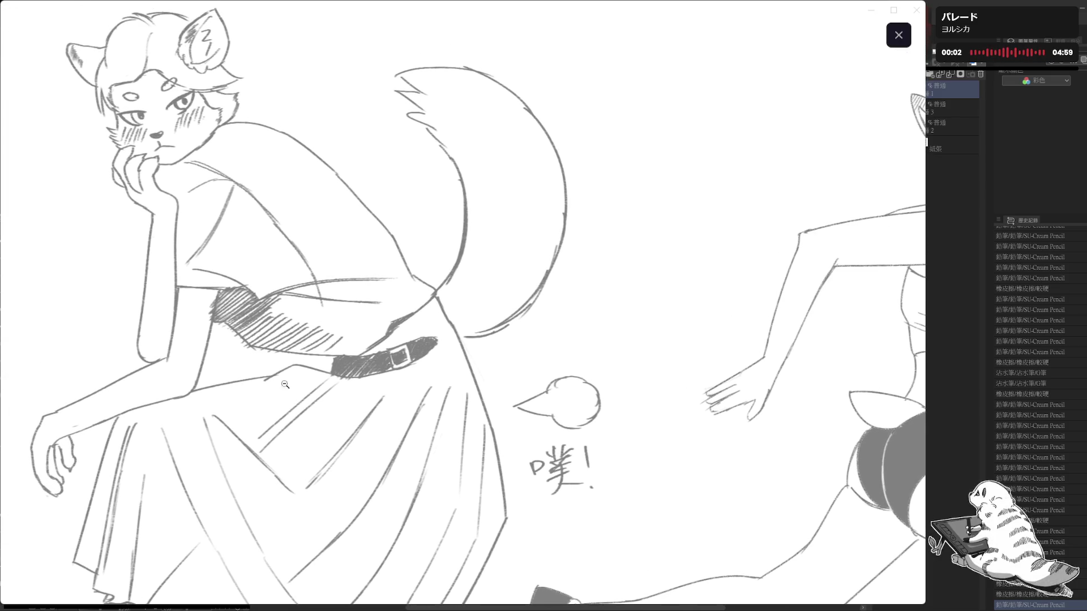
pyautogui.click(286, 395)
pyautogui.click(176, 384)
pyautogui.moveTo(162, 368)
pyautogui.mouseDown()
pyautogui.moveTo(277, 453)
pyautogui.moveTo(242, 387)
pyautogui.mouseUp()
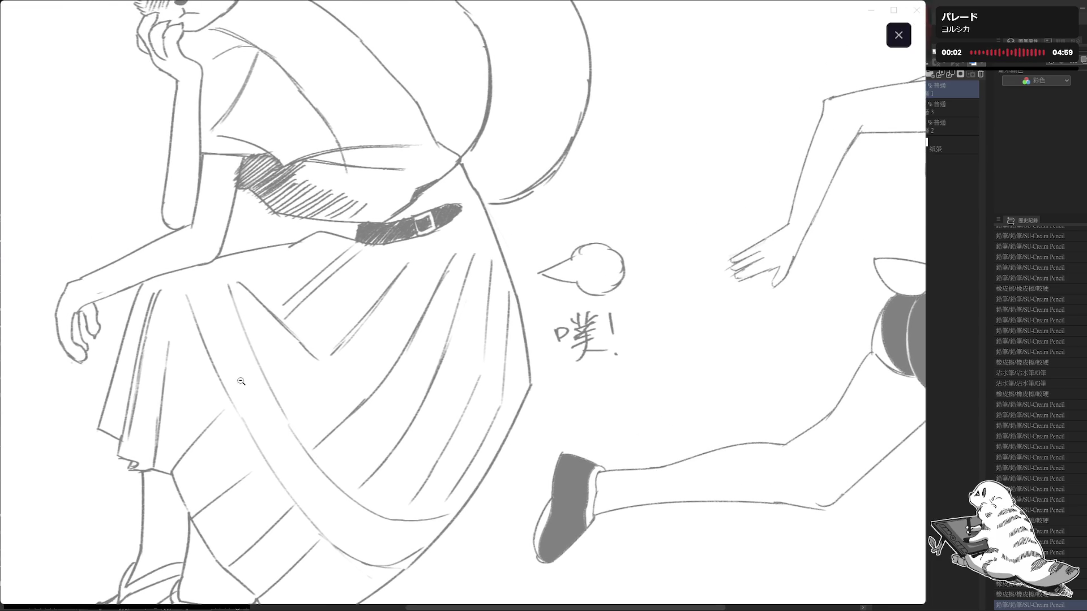
# - Pan across the seated figure's legs, arm and face, then inspect the running figure up close
pyautogui.moveTo(241, 433)
pyautogui.mouseDown()
pyautogui.moveTo(243, 387)
pyautogui.moveTo(193, 358)
pyautogui.mouseUp()
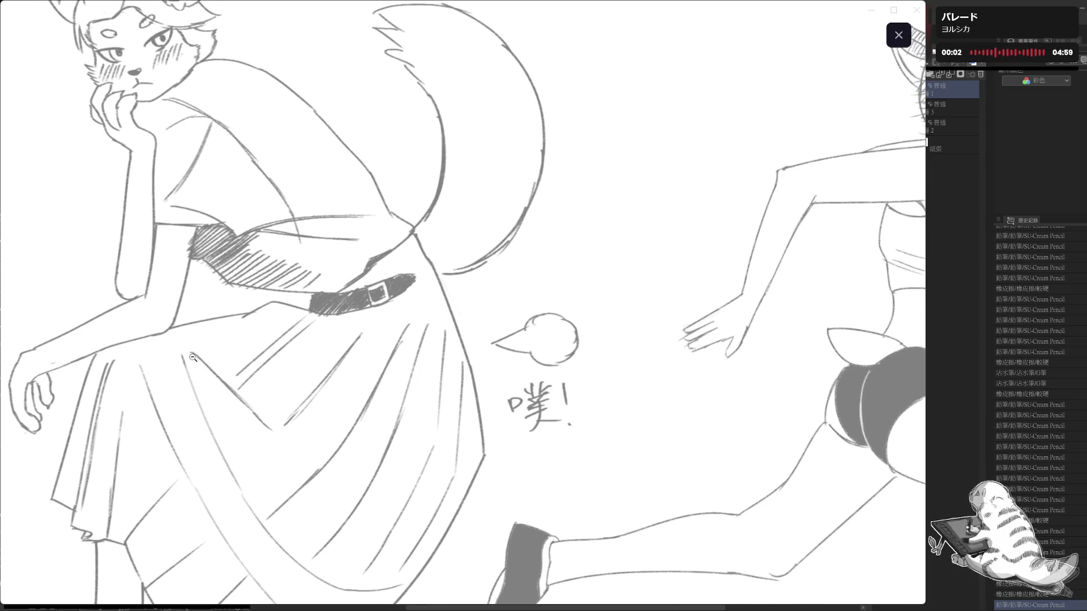
pyautogui.moveTo(225, 389); pyautogui.dragTo(229, 466)
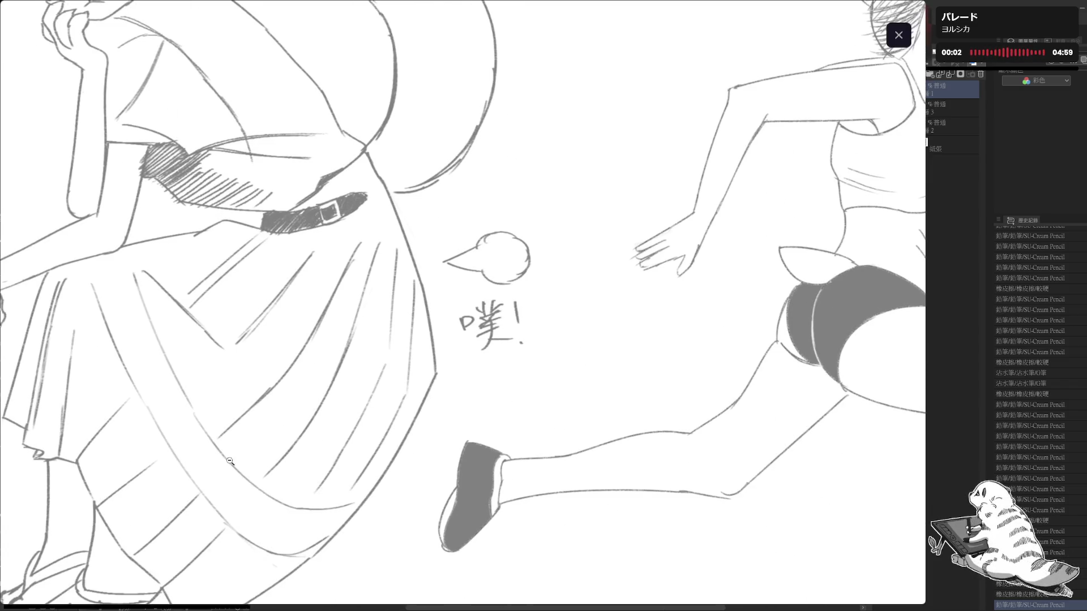
pyautogui.moveTo(294, 427); pyautogui.dragTo(370, 387)
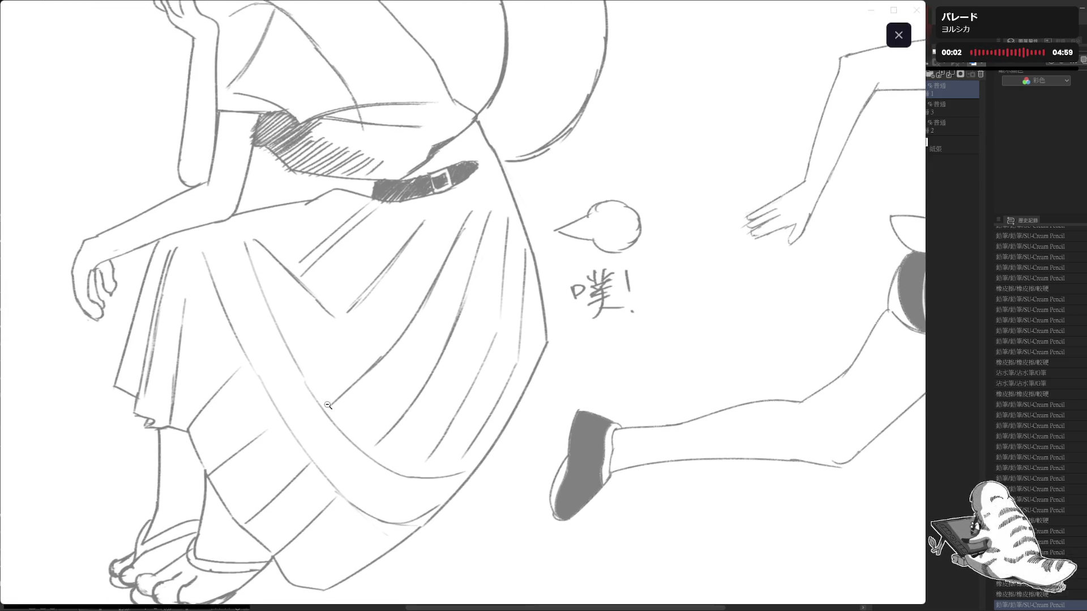
pyautogui.moveTo(330, 412); pyautogui.dragTo(306, 458)
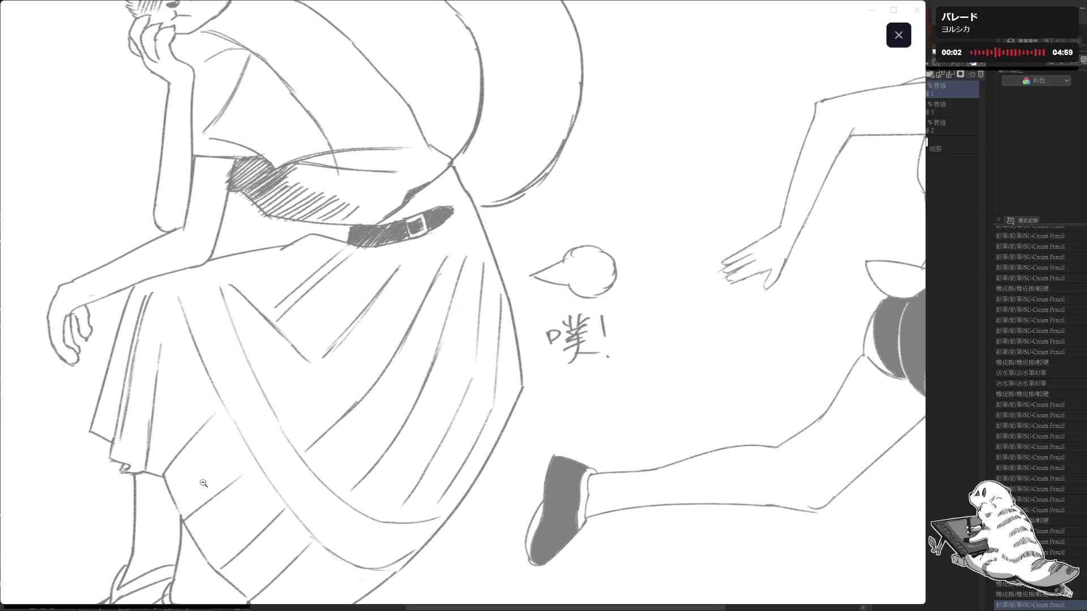
pyautogui.moveTo(203, 483)
pyautogui.mouseDown()
pyautogui.moveTo(353, 379)
pyautogui.moveTo(349, 419)
pyautogui.mouseUp()
pyautogui.click(314, 393)
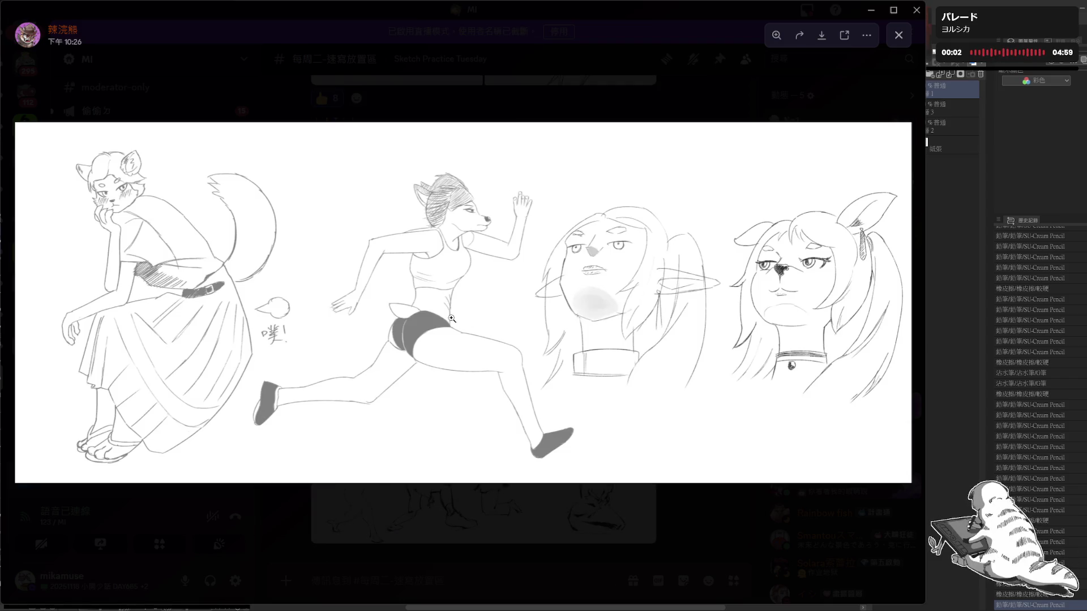
pyautogui.click(405, 329)
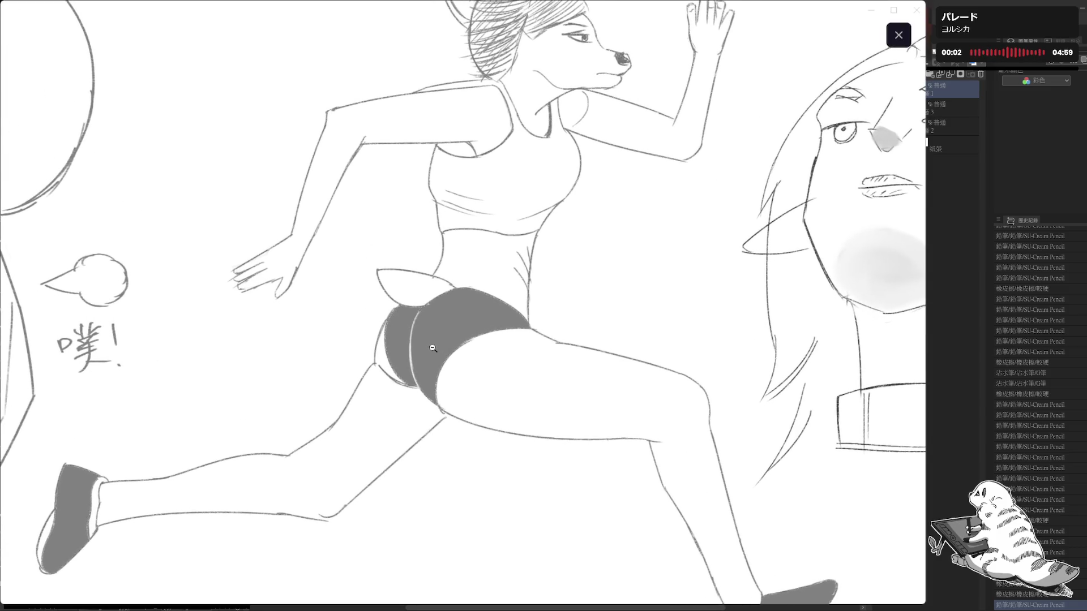
pyautogui.click(503, 336)
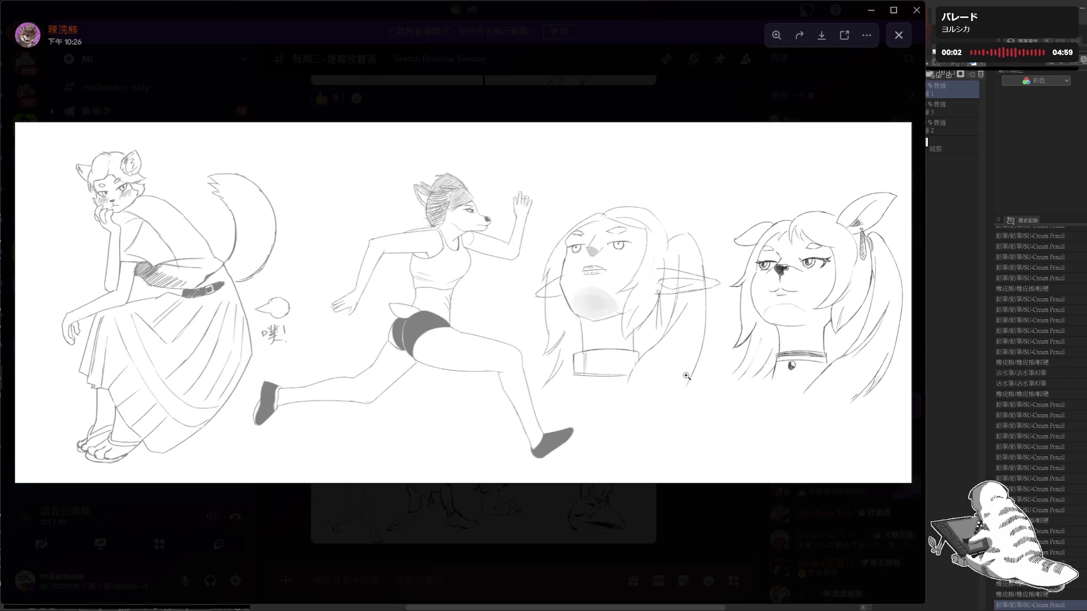
# - Inspect the two character faces up close, panning across both before returning to the whole sheet
pyautogui.click(623, 295)
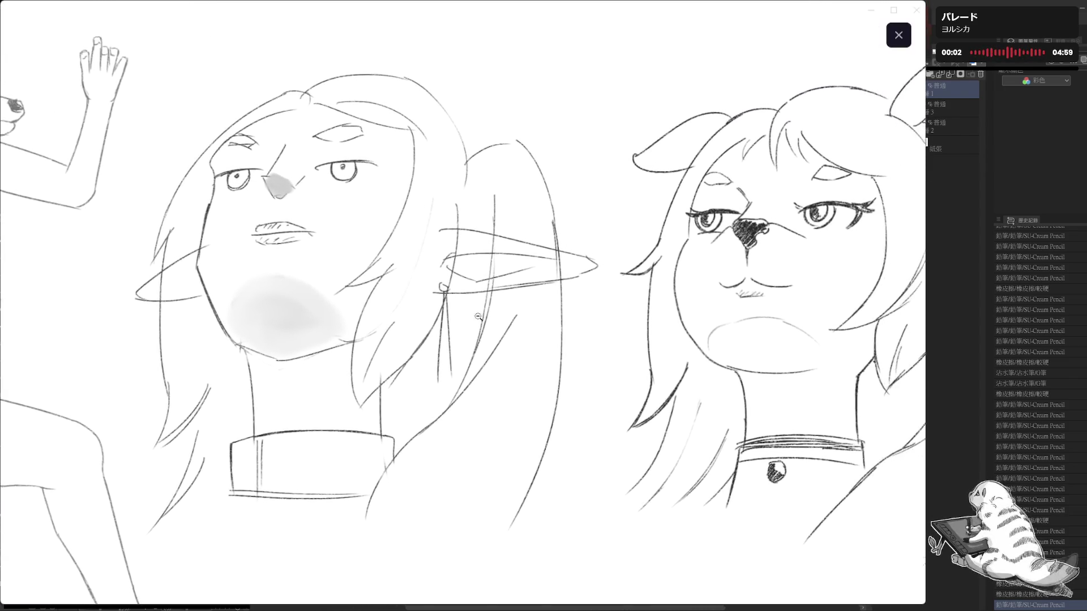
pyautogui.moveTo(459, 317); pyautogui.dragTo(300, 302)
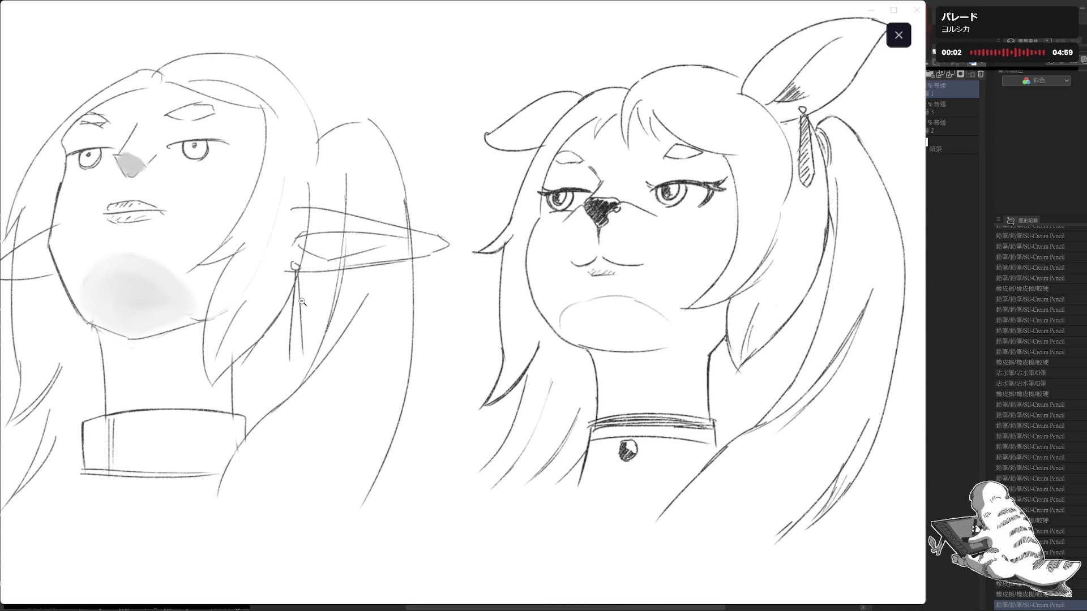
pyautogui.scroll(-5, 315, 326)
pyautogui.click(407, 337)
pyautogui.moveTo(407, 337); pyautogui.dragTo(300, 407)
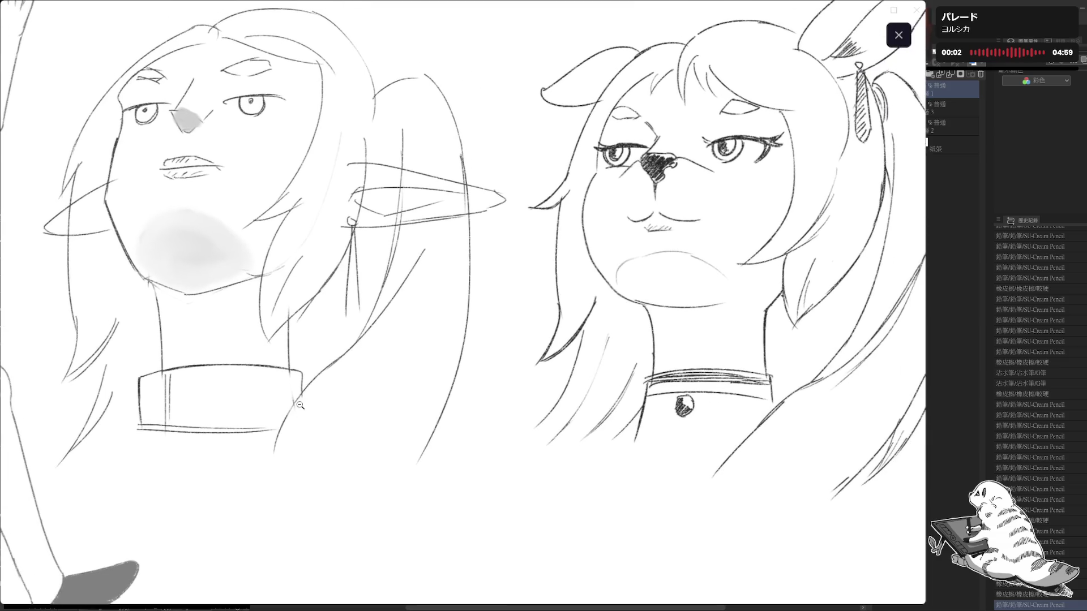
pyautogui.scroll(1, 289, 397)
pyautogui.scroll(1, 287, 403)
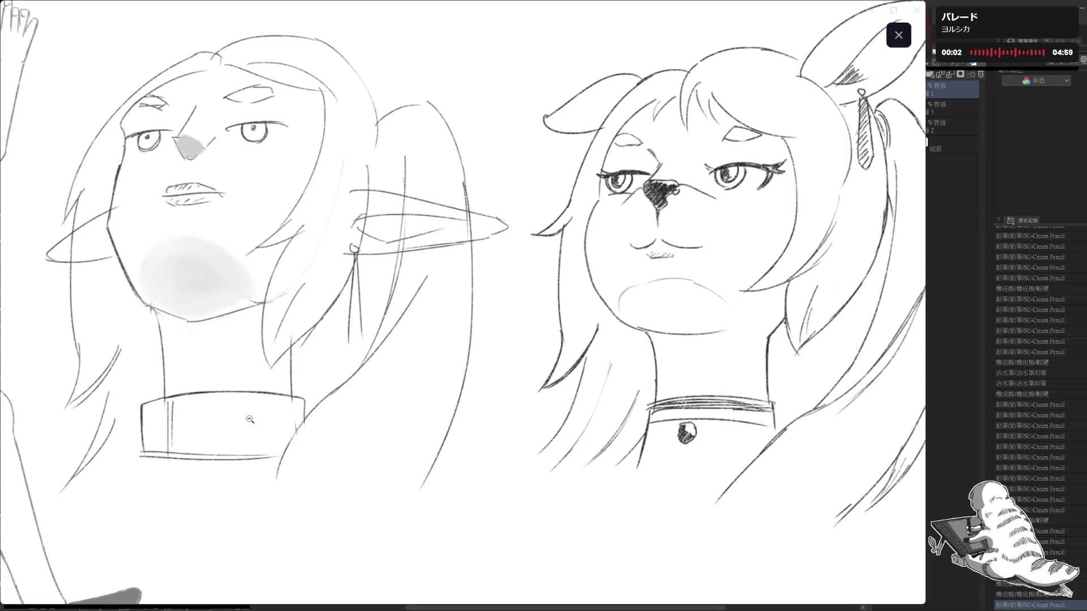
pyautogui.click(296, 422)
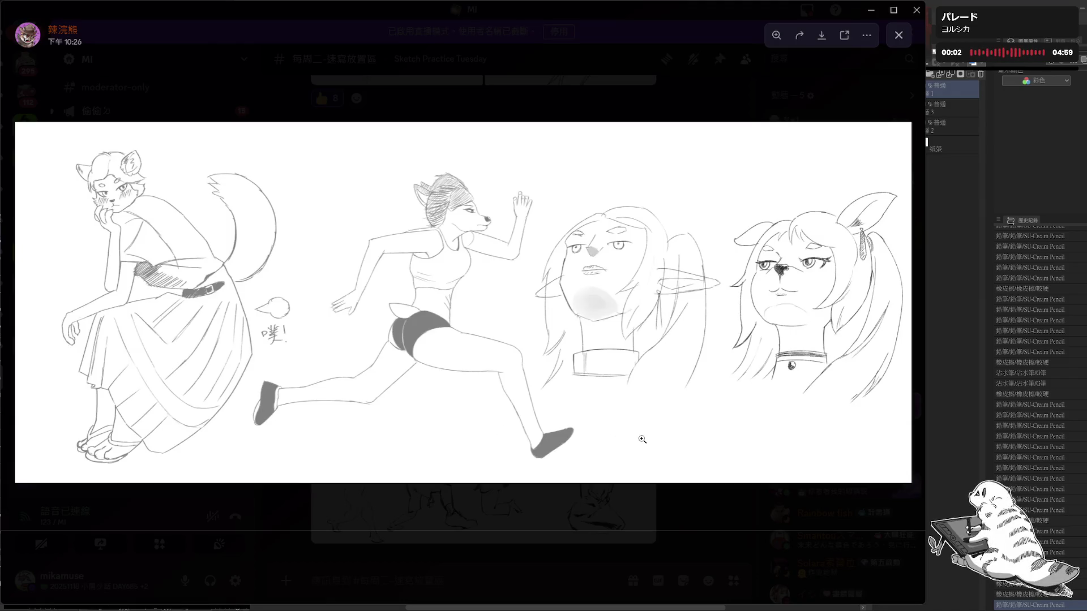
# - Take two more close looks at the sketched faces, then close the image and return to the channel
pyautogui.click(728, 397)
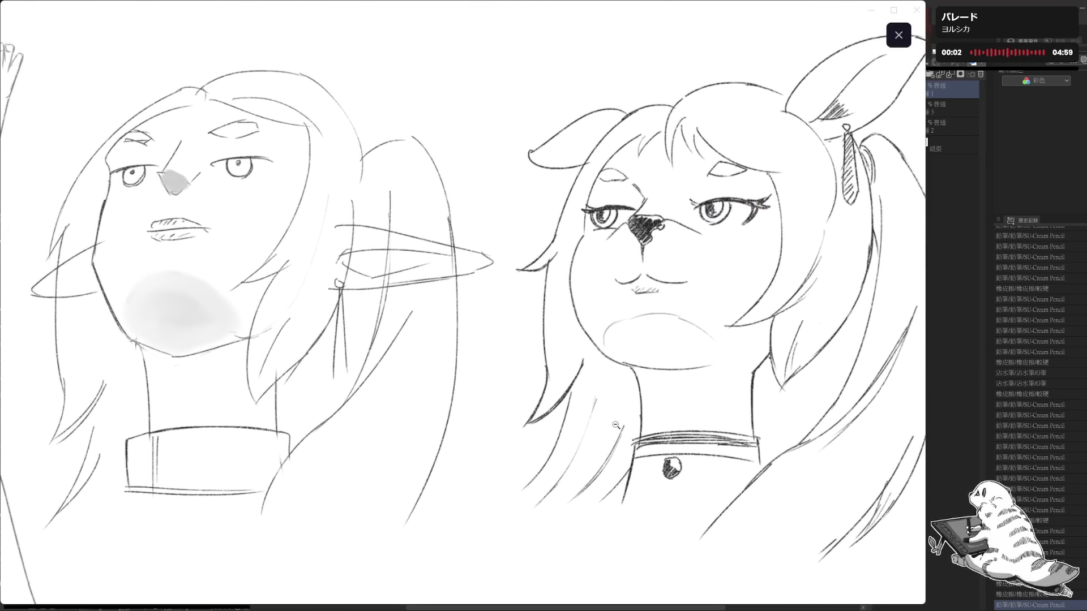
pyautogui.click(575, 423)
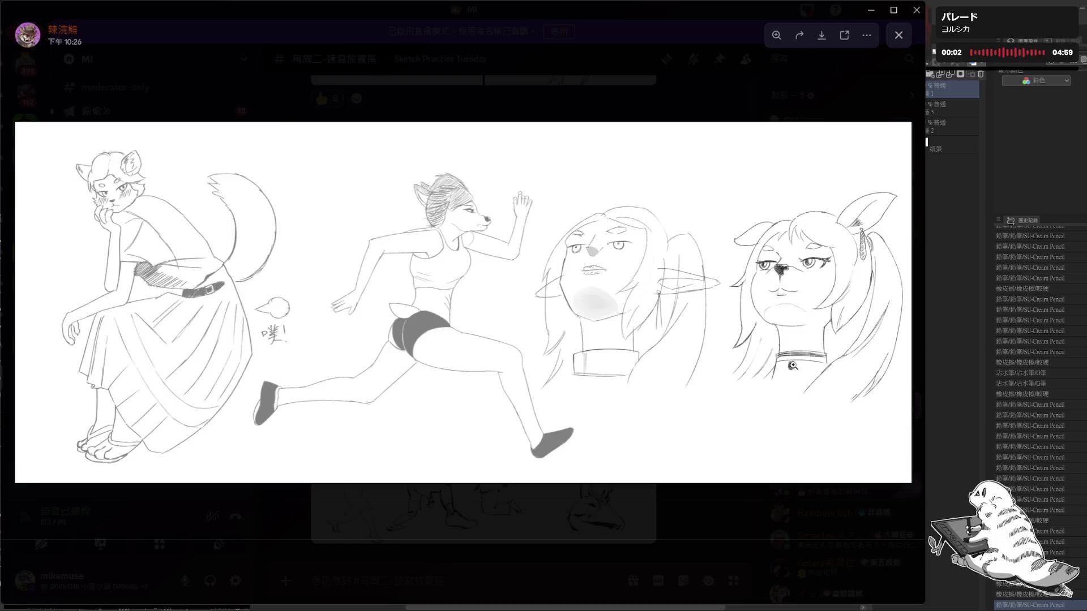
pyautogui.click(793, 366)
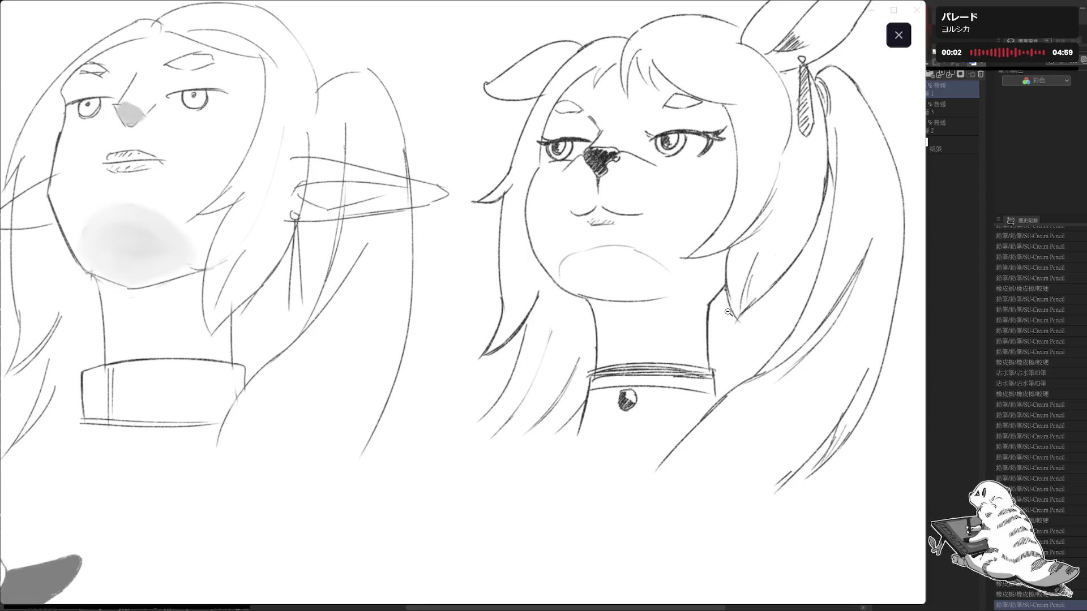
pyautogui.click(695, 340)
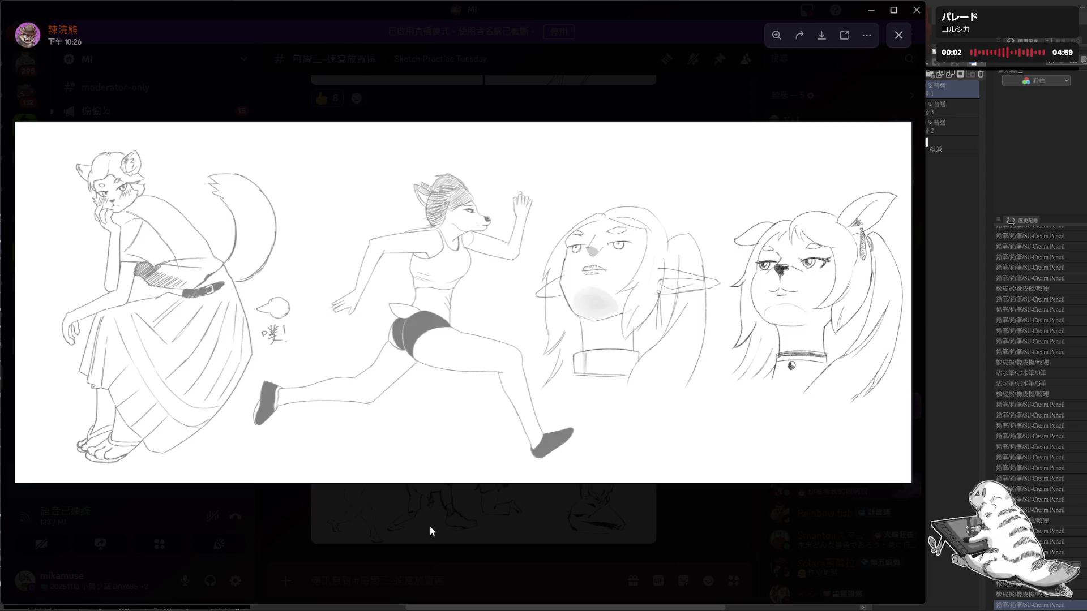
pyautogui.click(401, 524)
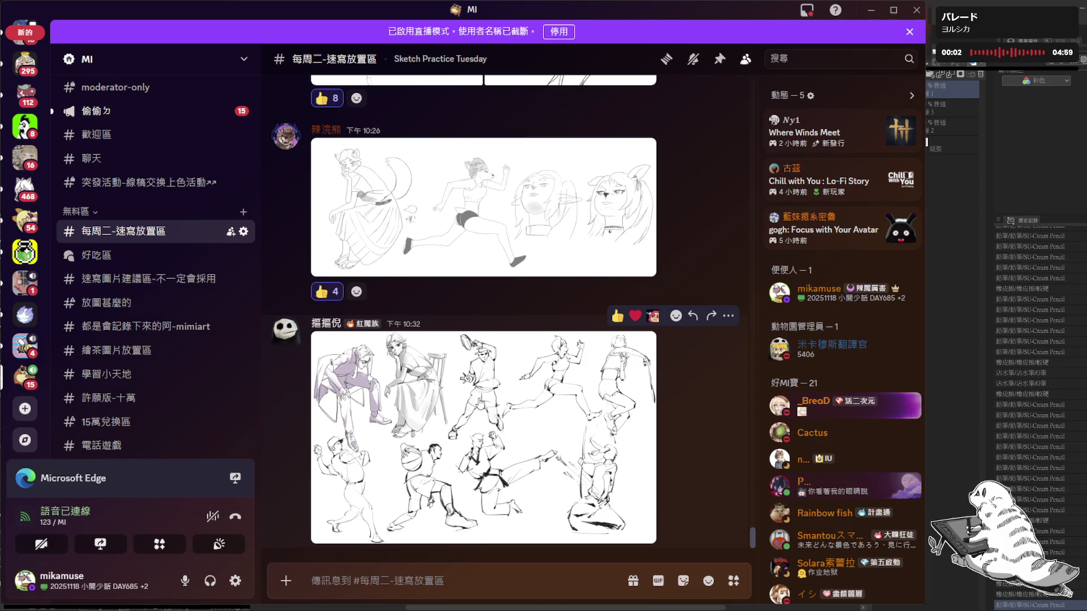
pyautogui.click(481, 409)
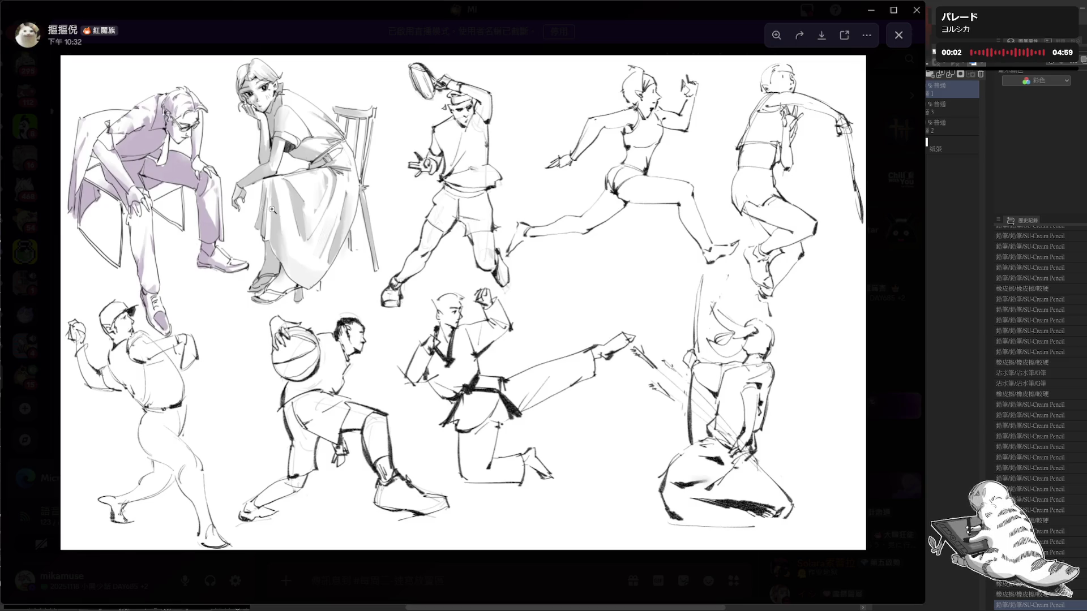
pyautogui.click(184, 174)
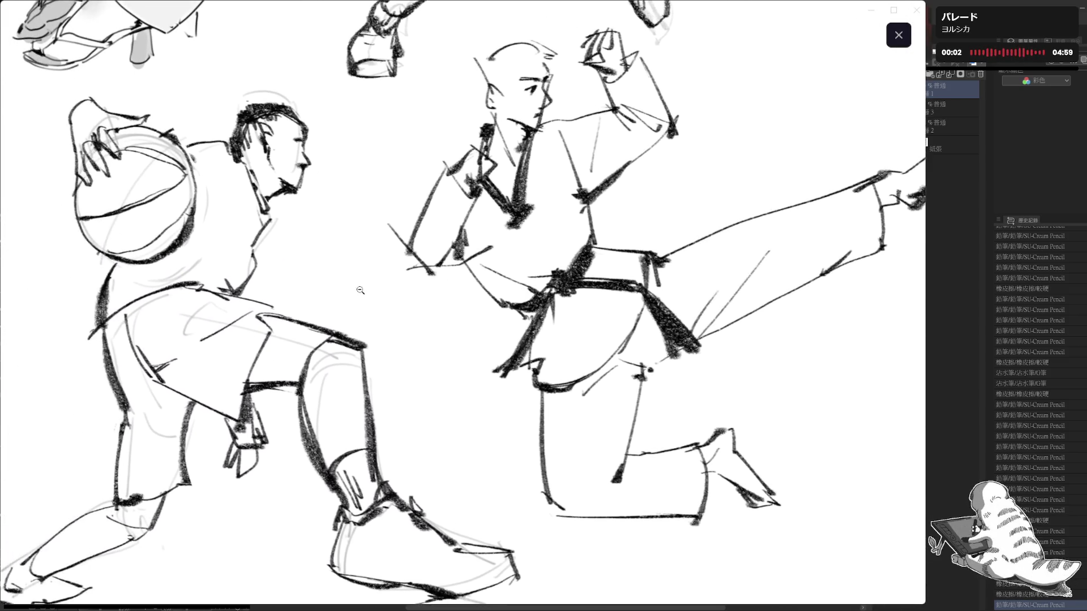
pyautogui.click(445, 286)
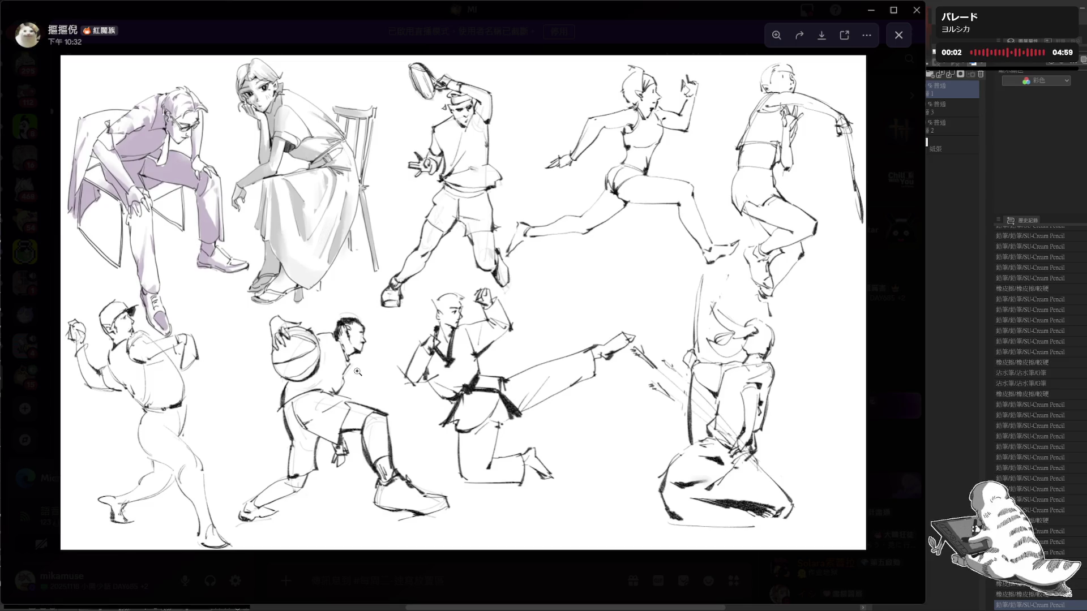
pyautogui.click(60, 375)
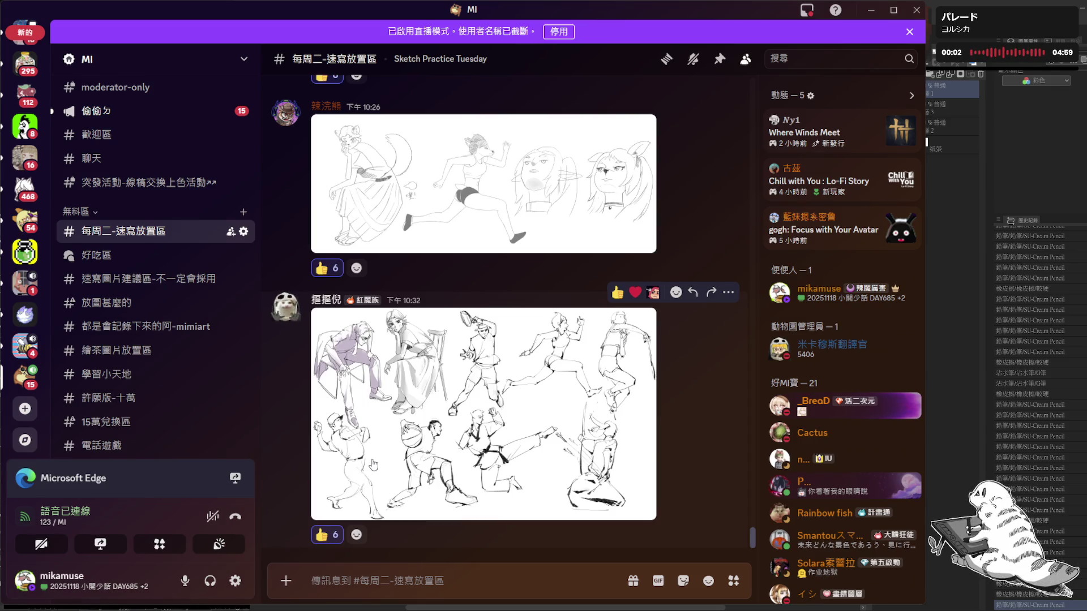
pyautogui.scroll(3, 447, 480)
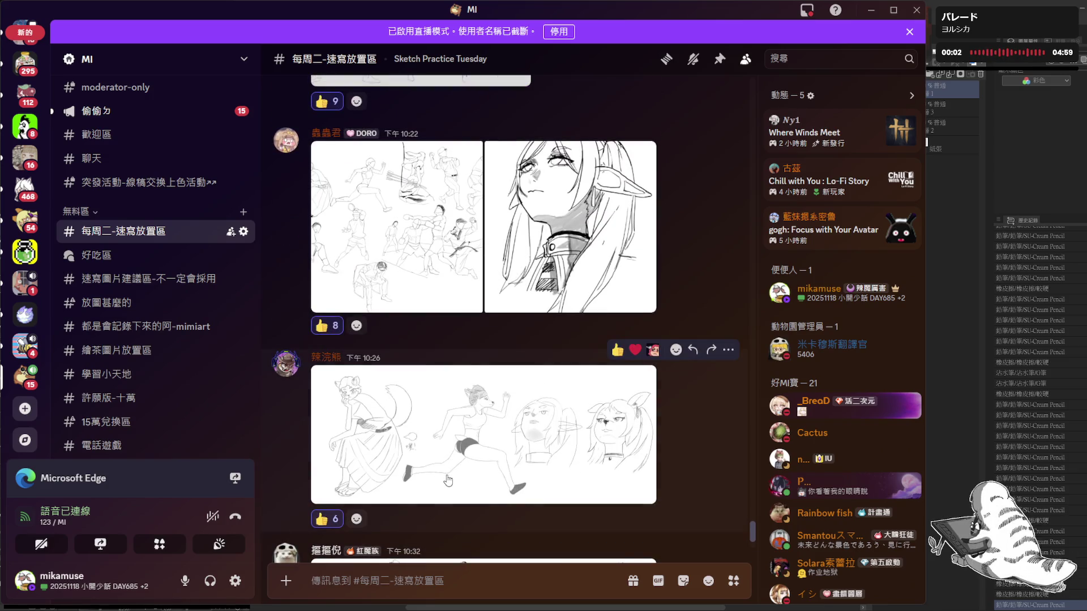
pyautogui.scroll(1, 447, 481)
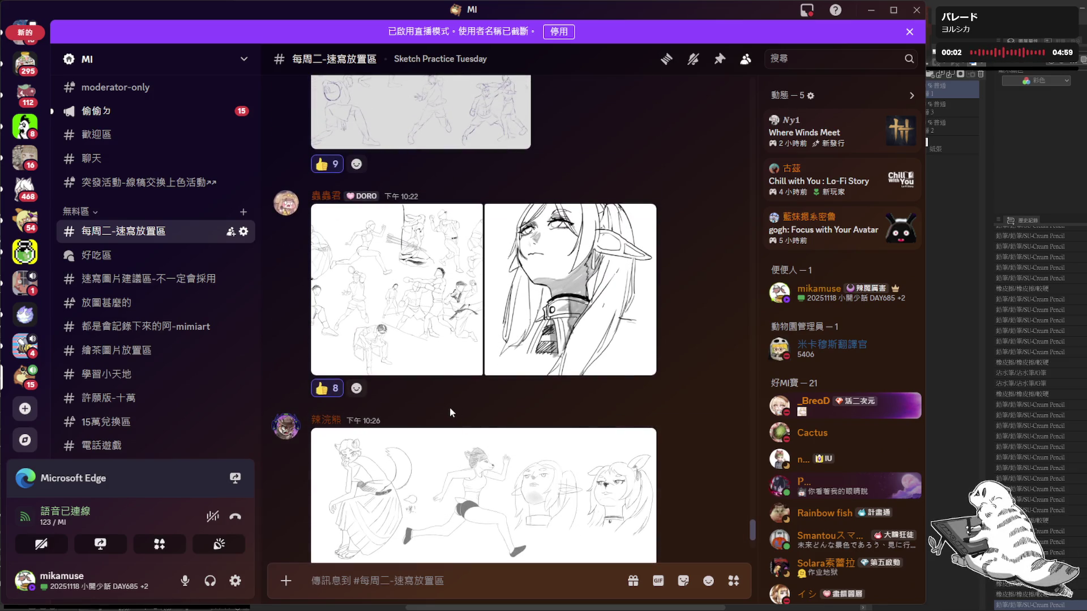
pyautogui.scroll(3, 450, 408)
pyautogui.scroll(2, 450, 414)
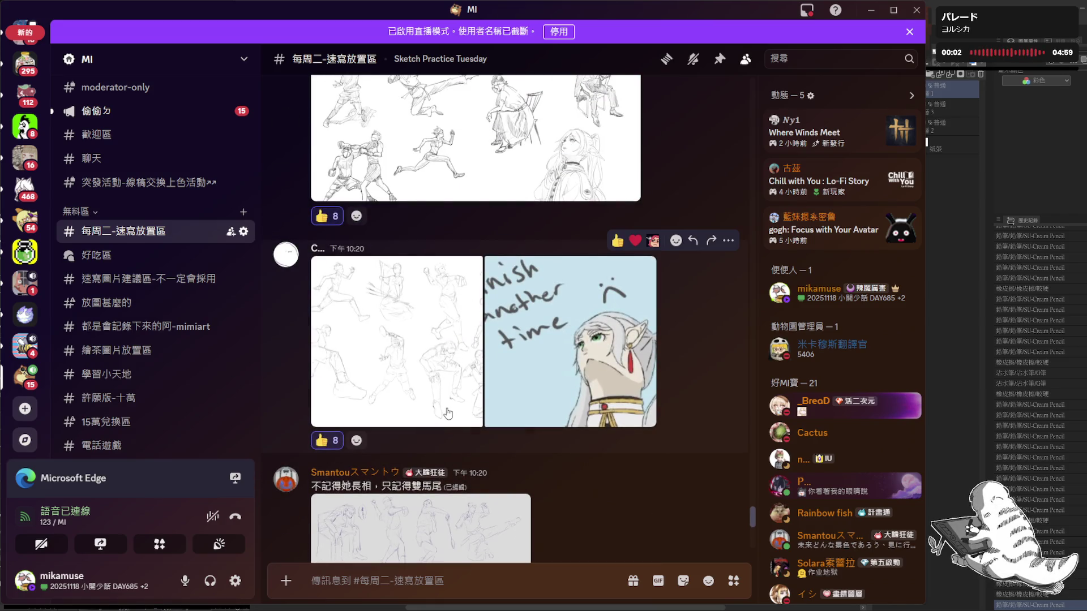
pyautogui.scroll(4, 444, 413)
pyautogui.scroll(1, 443, 407)
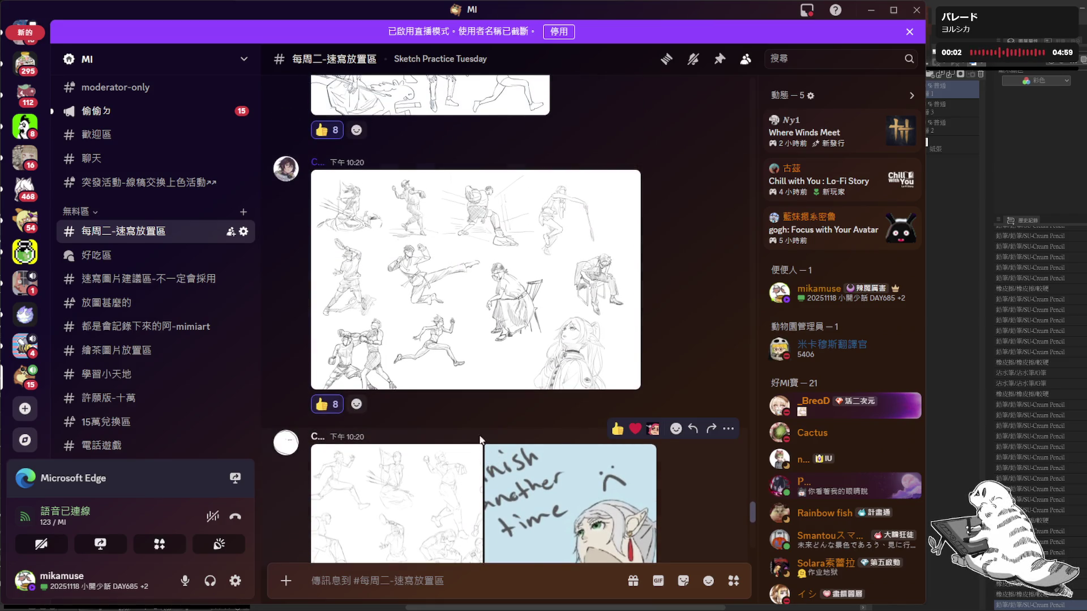
pyautogui.scroll(2, 512, 423)
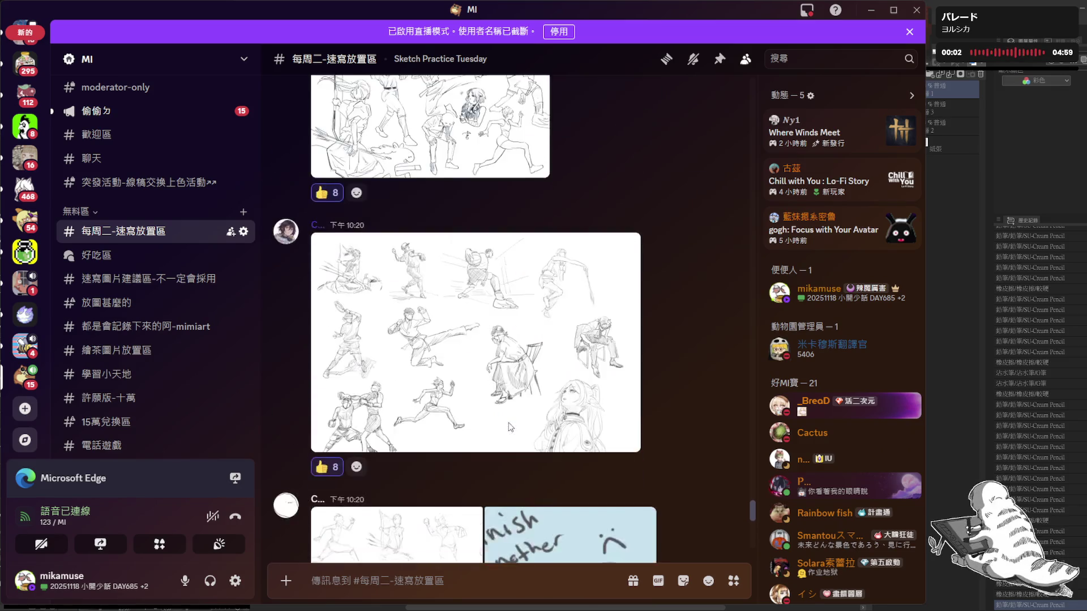
pyautogui.scroll(-5, 509, 421)
pyautogui.scroll(-3, 509, 421)
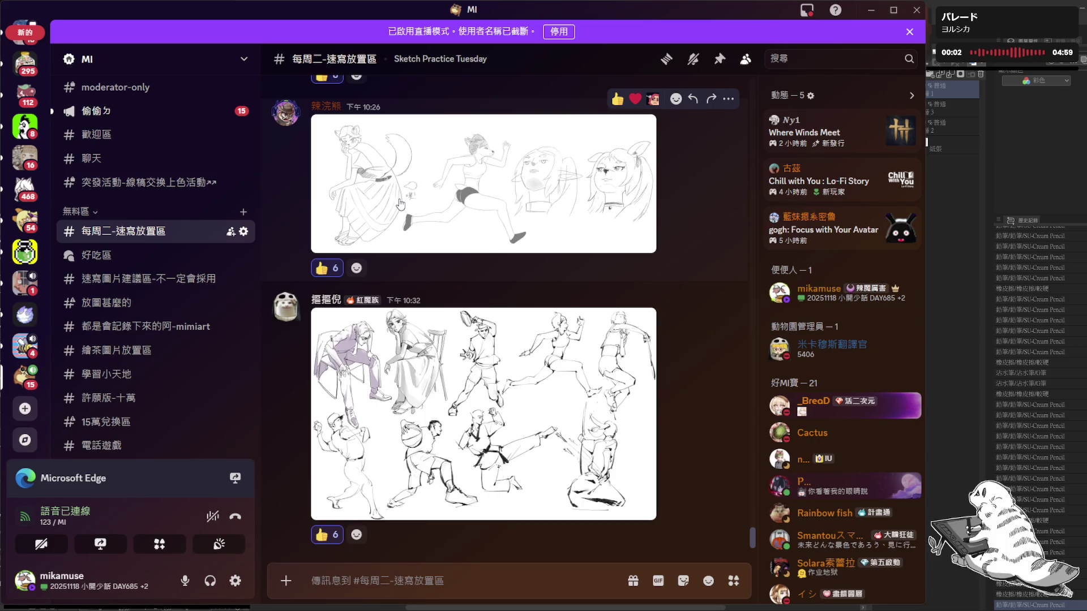
pyautogui.moveTo(483, 183)
pyautogui.scroll(3, 446, 336)
pyautogui.scroll(3, 436, 329)
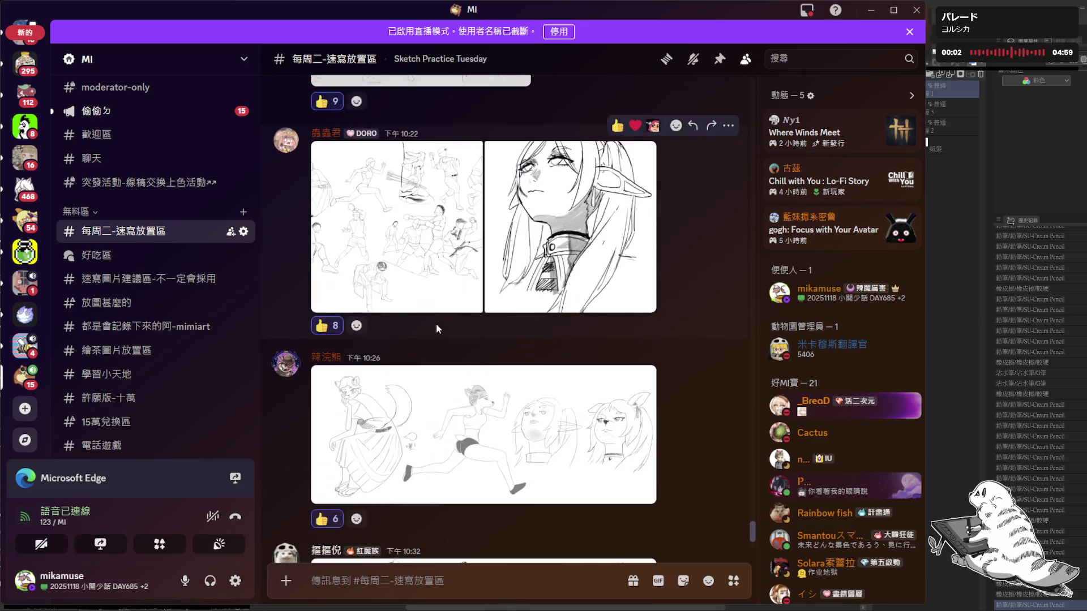
pyautogui.scroll(1, 436, 328)
pyautogui.scroll(3, 436, 327)
pyautogui.scroll(3, 436, 327)
pyautogui.scroll(3, 436, 327)
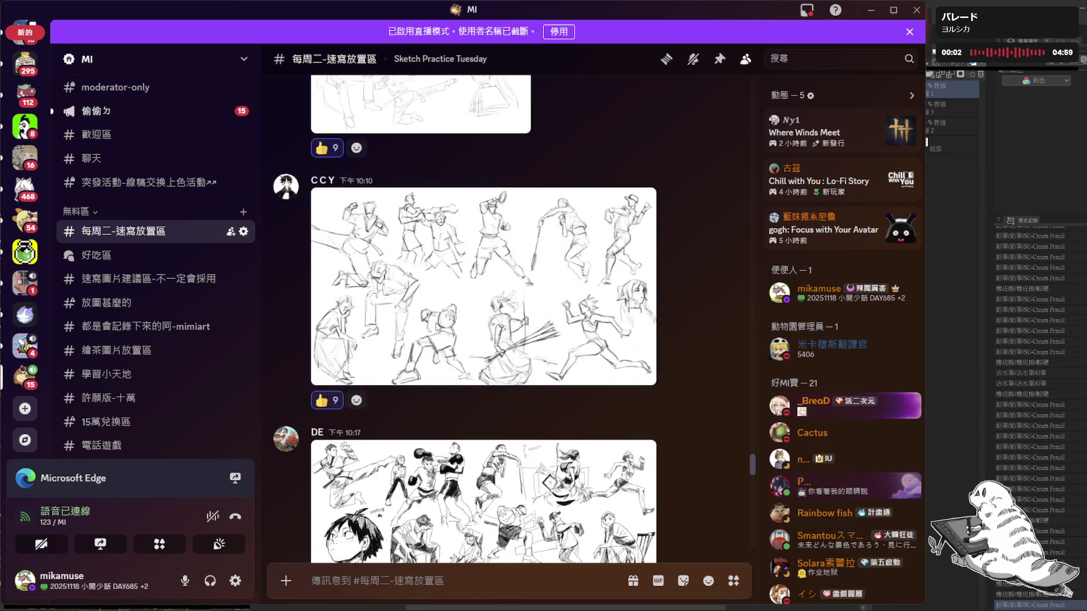
pyautogui.scroll(3, 437, 327)
pyautogui.moveTo(436, 330)
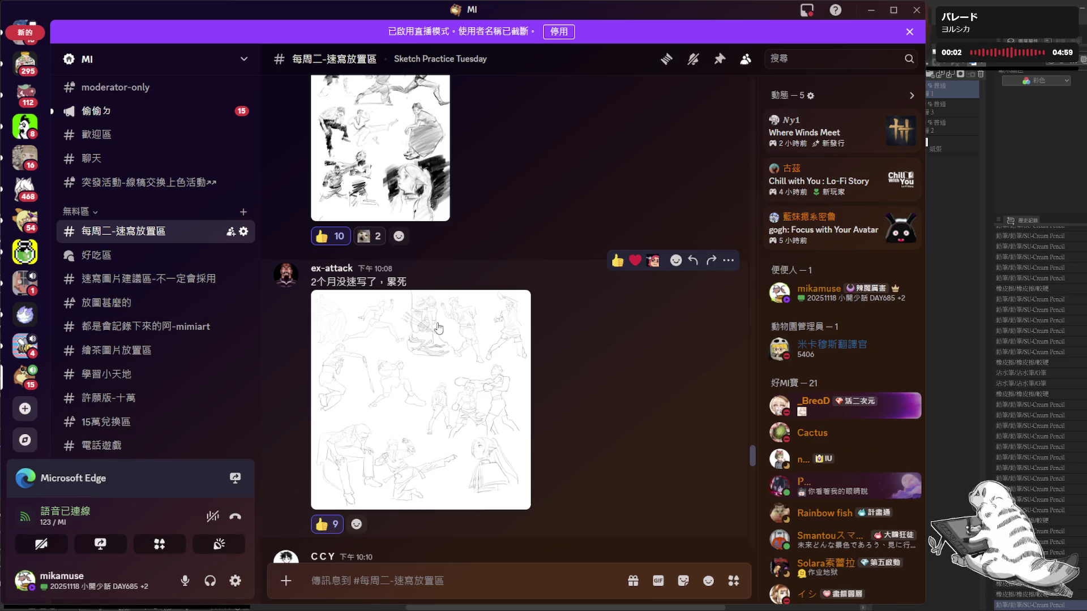
pyautogui.scroll(3, 471, 308)
pyautogui.scroll(-5, 472, 293)
pyautogui.scroll(-5, 474, 293)
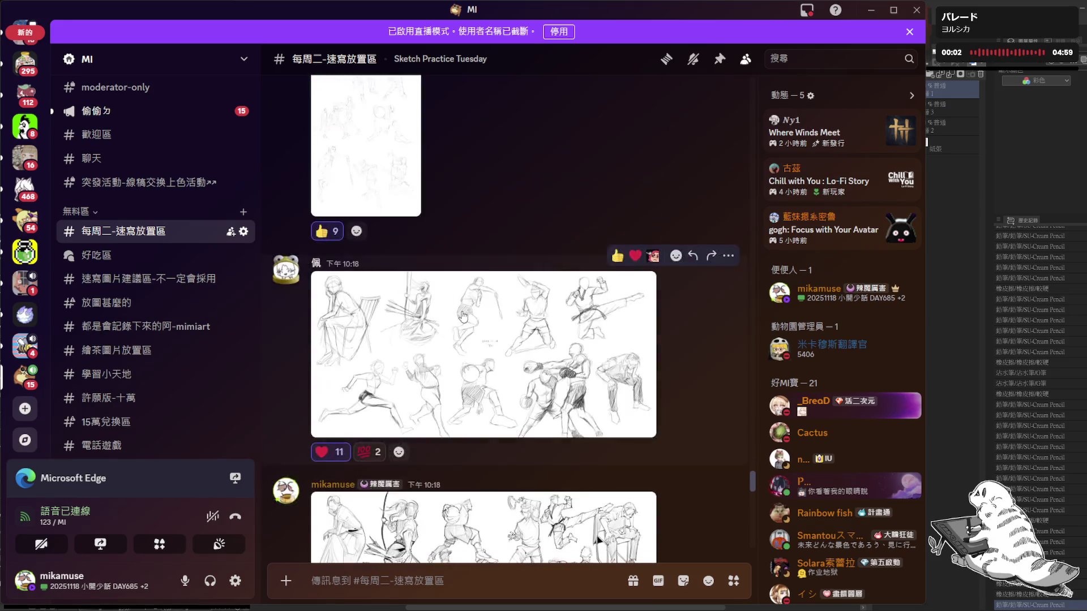
pyautogui.scroll(-5, 473, 293)
pyautogui.scroll(-5, 469, 310)
pyautogui.scroll(-5, 470, 309)
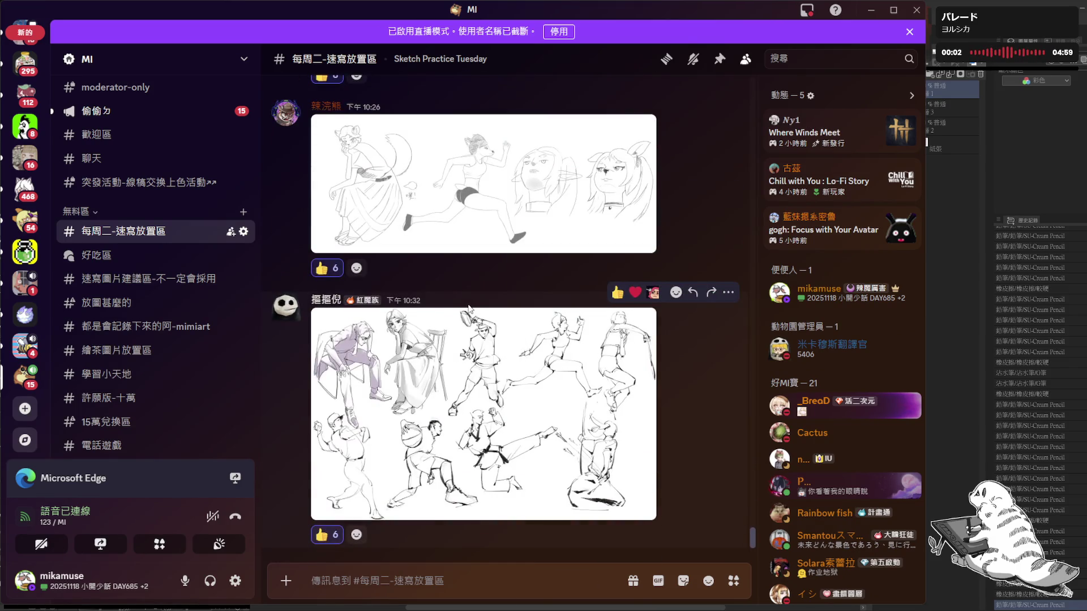
pyautogui.scroll(3, 469, 308)
pyautogui.scroll(5, 468, 307)
pyautogui.scroll(5, 468, 308)
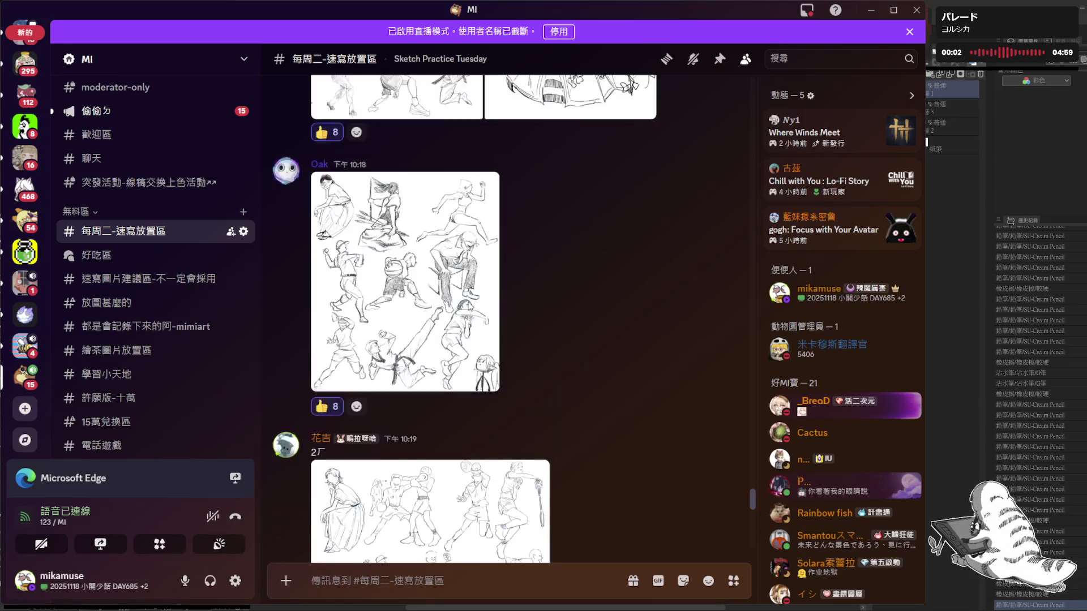
pyautogui.scroll(5, 468, 305)
pyautogui.scroll(5, 466, 304)
pyautogui.scroll(5, 466, 304)
pyautogui.scroll(2, 466, 305)
pyautogui.scroll(5, 465, 305)
pyautogui.scroll(5, 465, 305)
pyautogui.scroll(3, 464, 304)
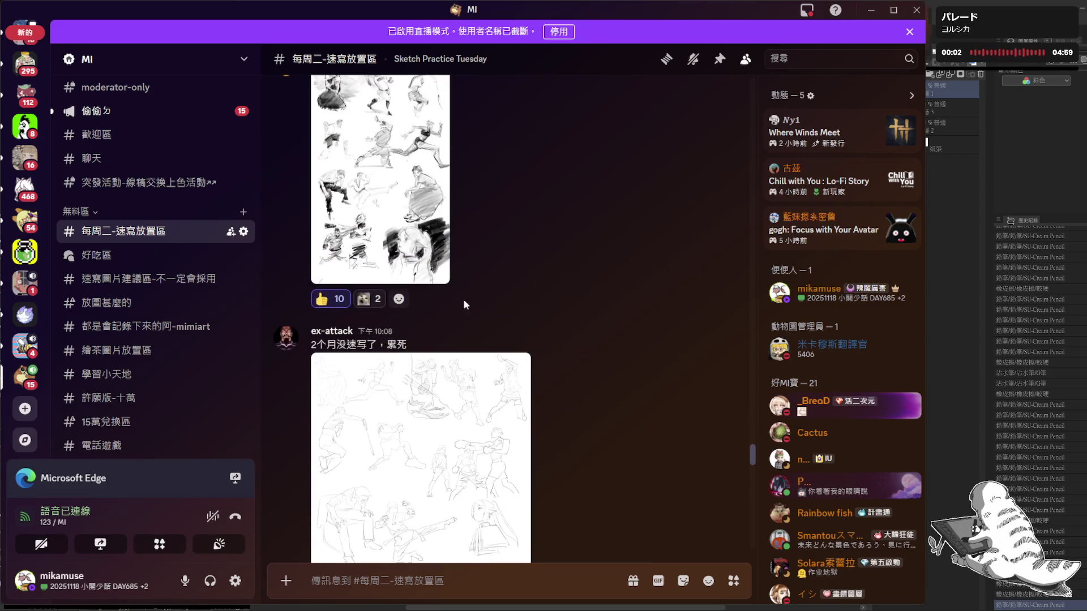
pyautogui.scroll(2, 465, 305)
pyautogui.scroll(3, 465, 305)
pyautogui.scroll(2, 465, 306)
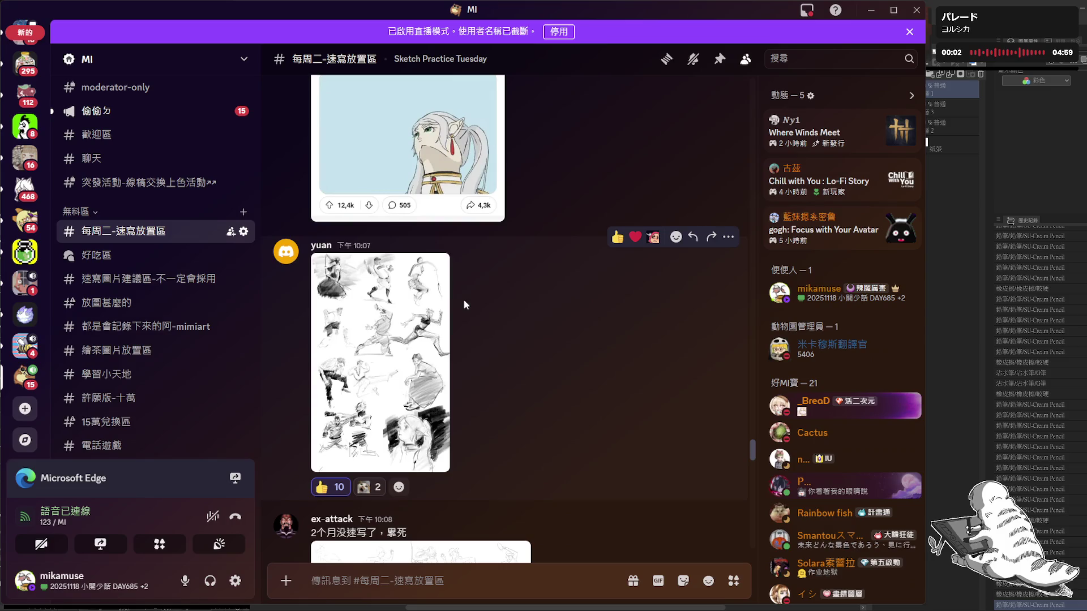
# - View Yuan's 10:07 shaded athlete sketch page full-size again
pyautogui.click(407, 306)
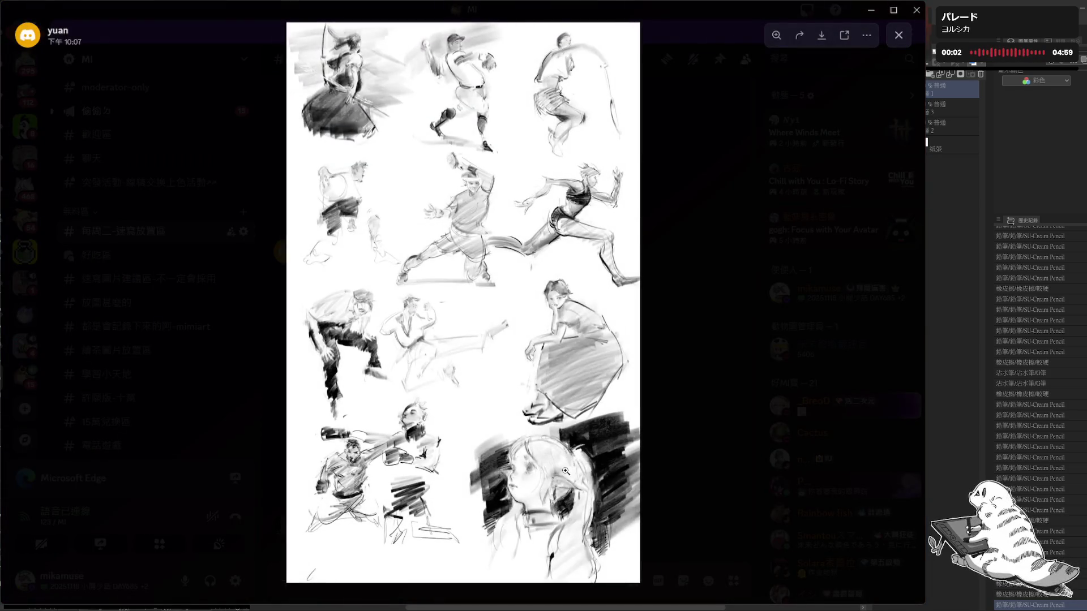
pyautogui.click(566, 469)
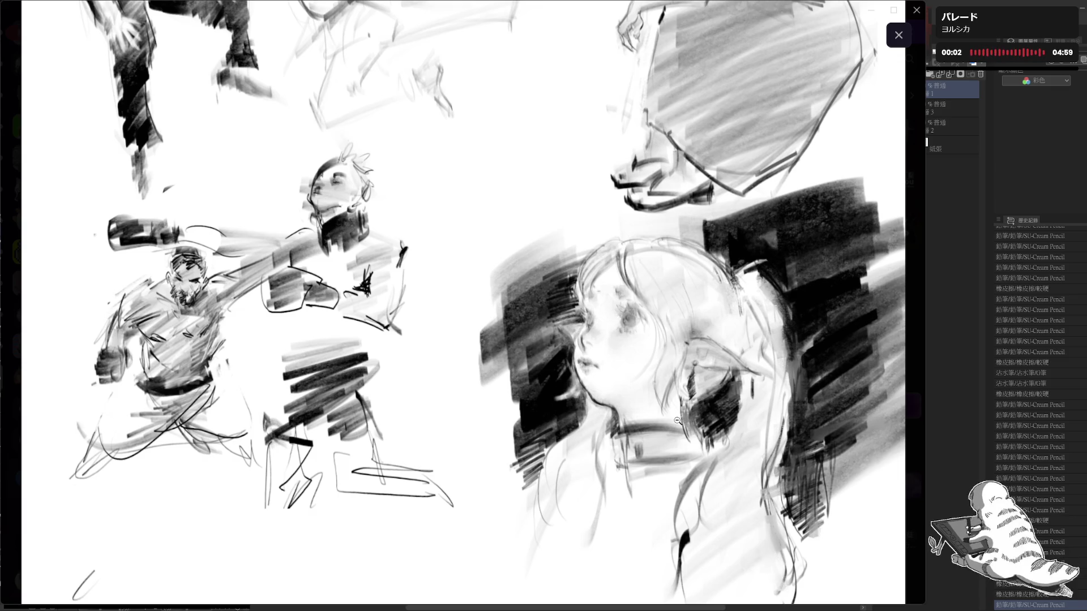
pyautogui.click(677, 421)
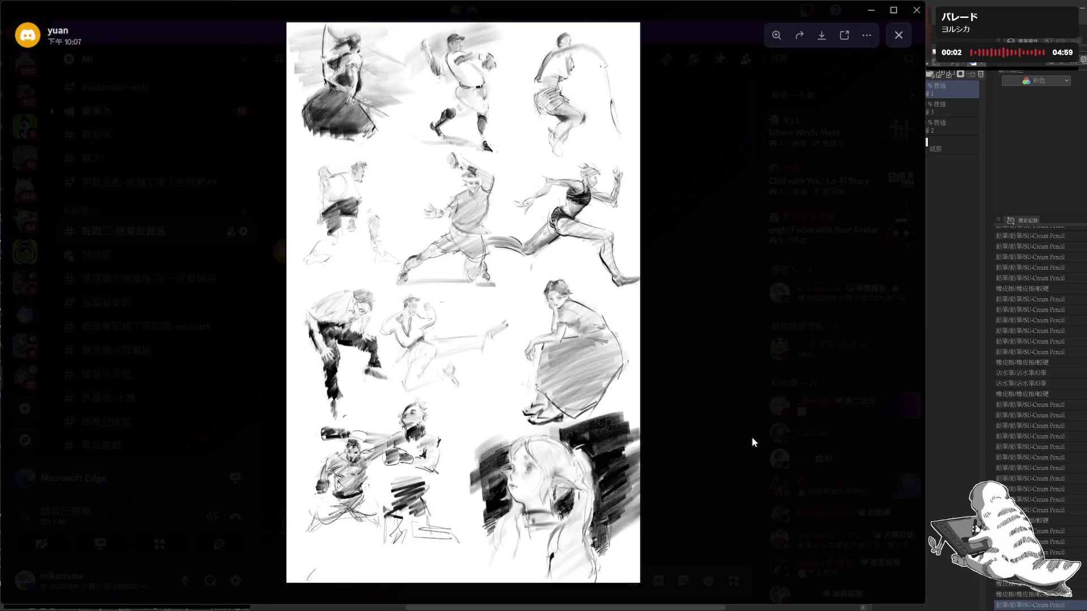
pyautogui.click(752, 437)
pyautogui.moveTo(463, 303)
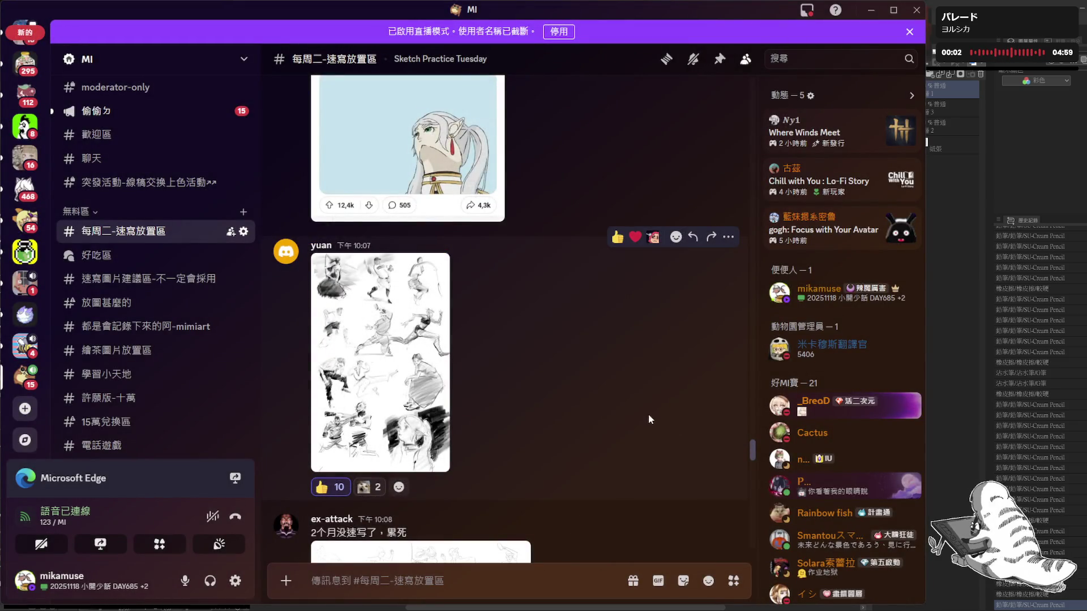